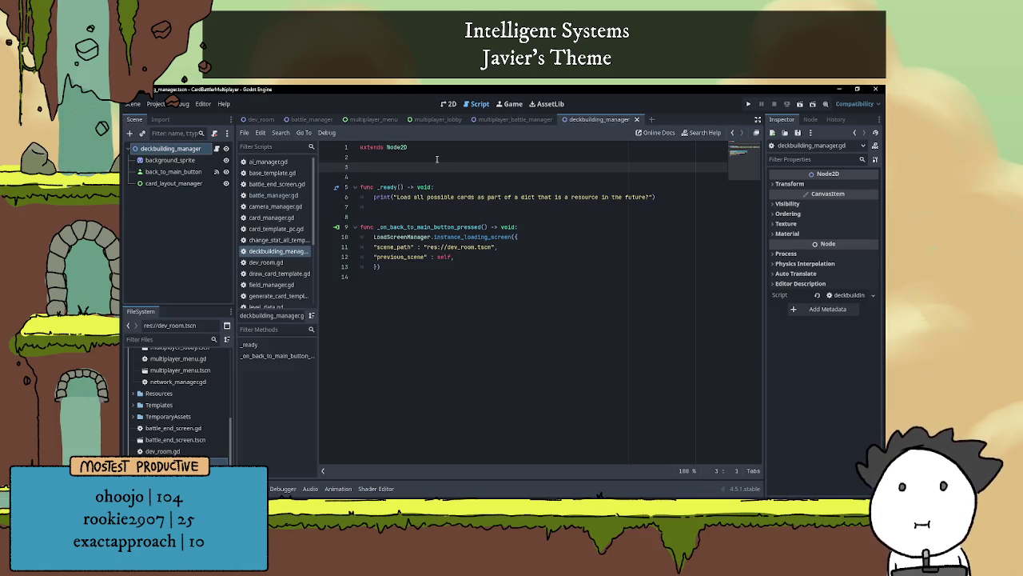
- After checking the to-do notes, start var card_list = { with a placeholder "goob" : 4 entry
key("alt+Tab")
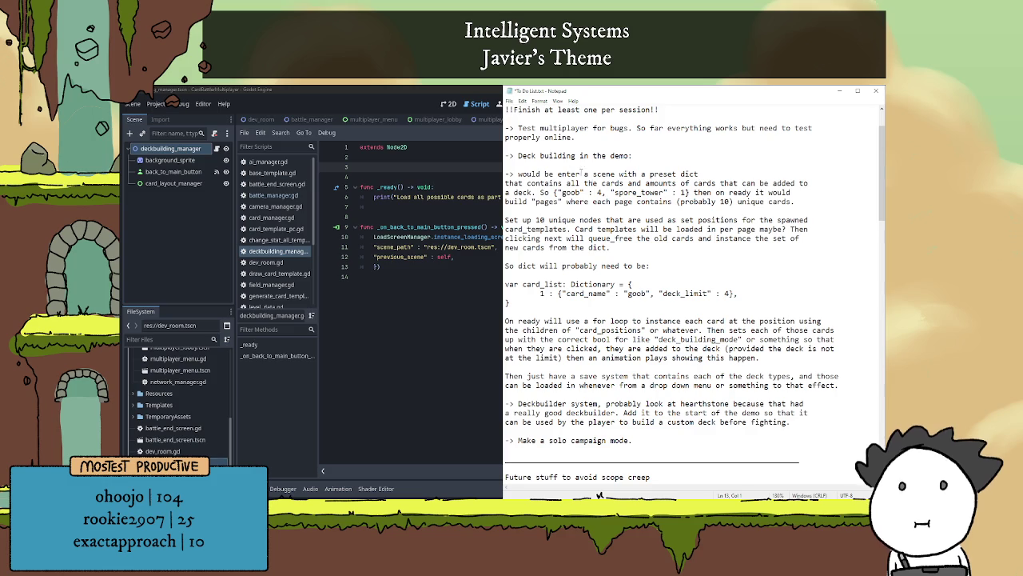
key("alt+Tab")
type("var card_list")
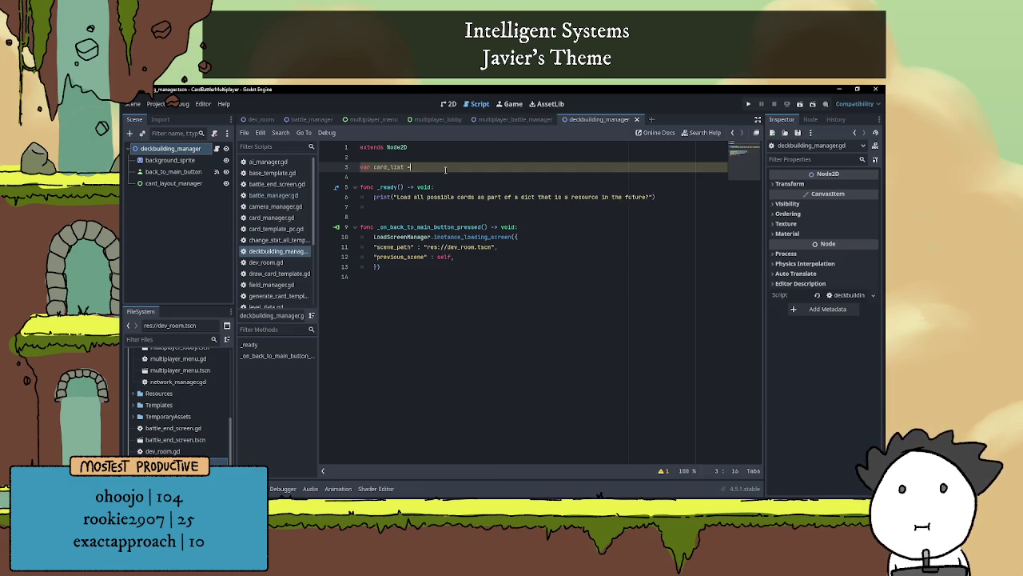
type(" = {")
key("Escape")
key("Return")
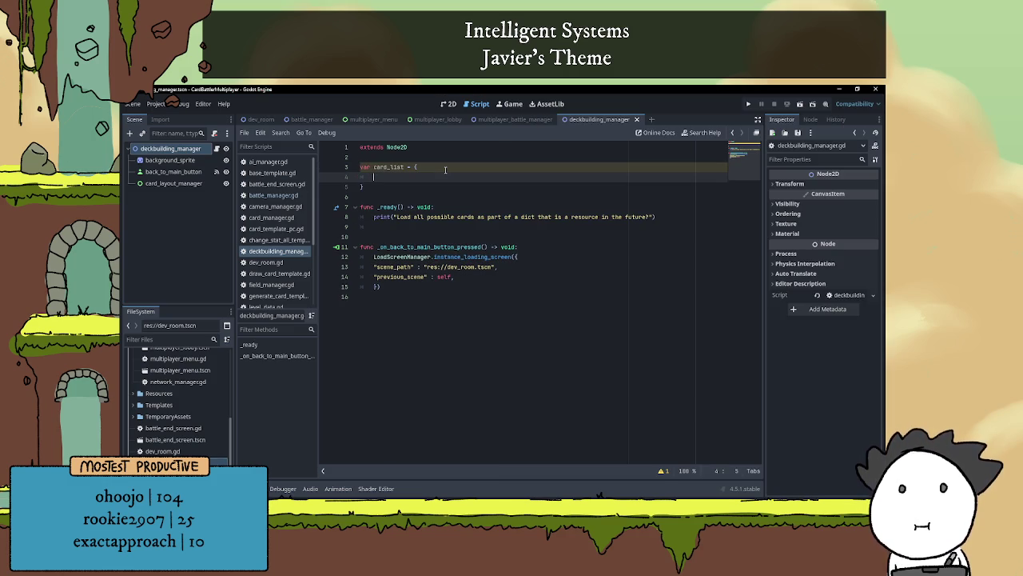
type("\"")
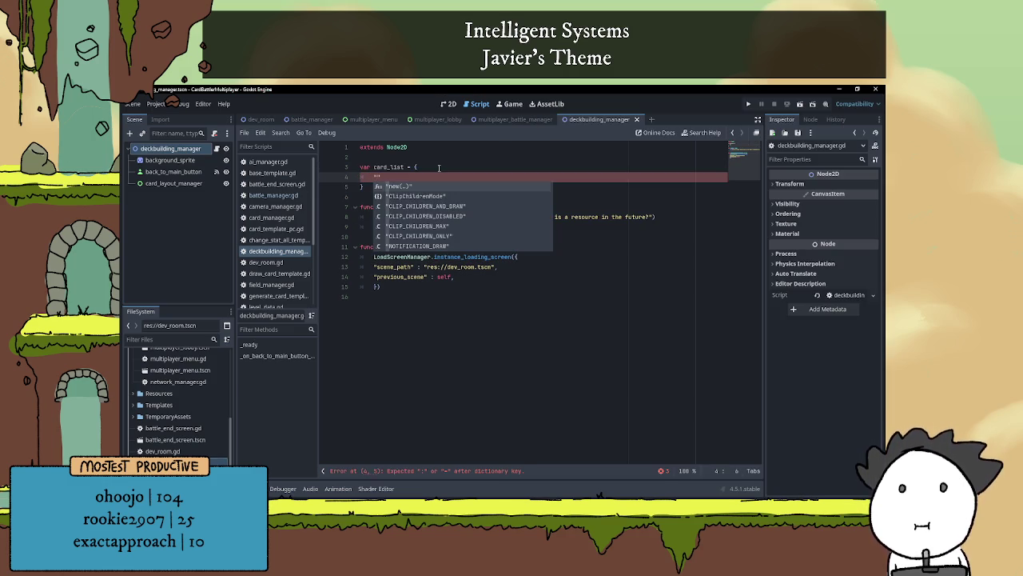
type("goob\" ")
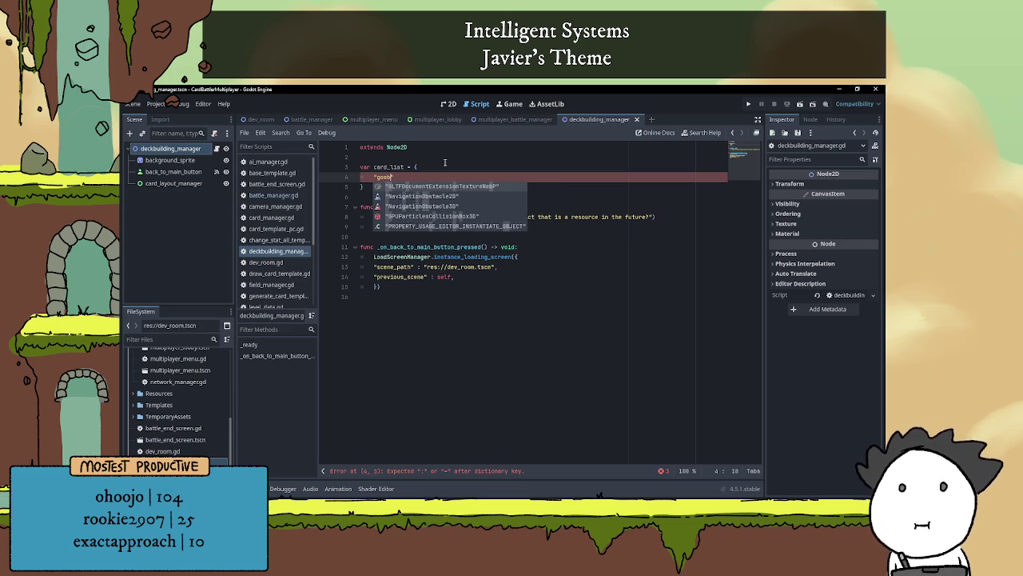
type(": ")
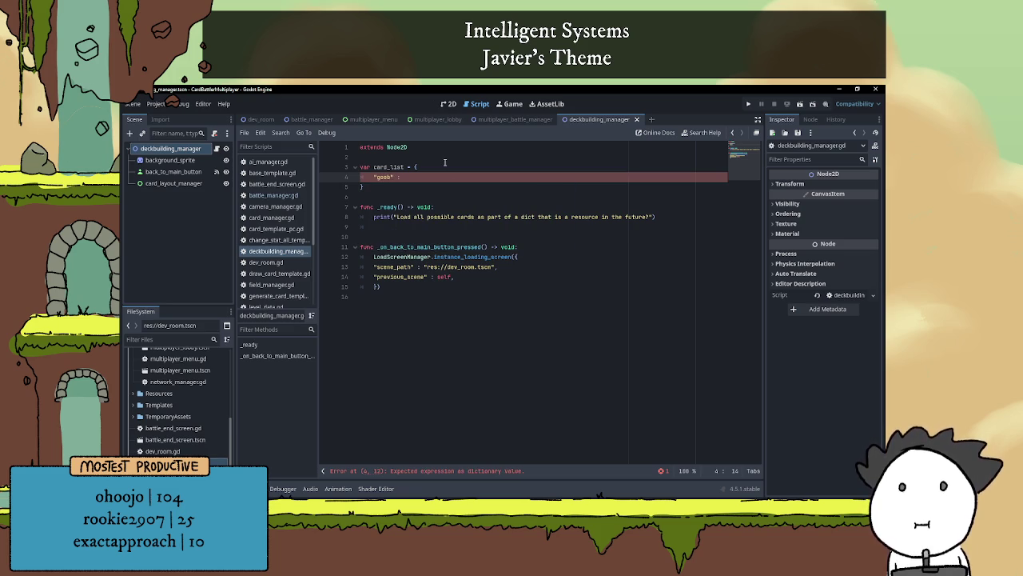
type("4,")
key("Return")
type("\"")
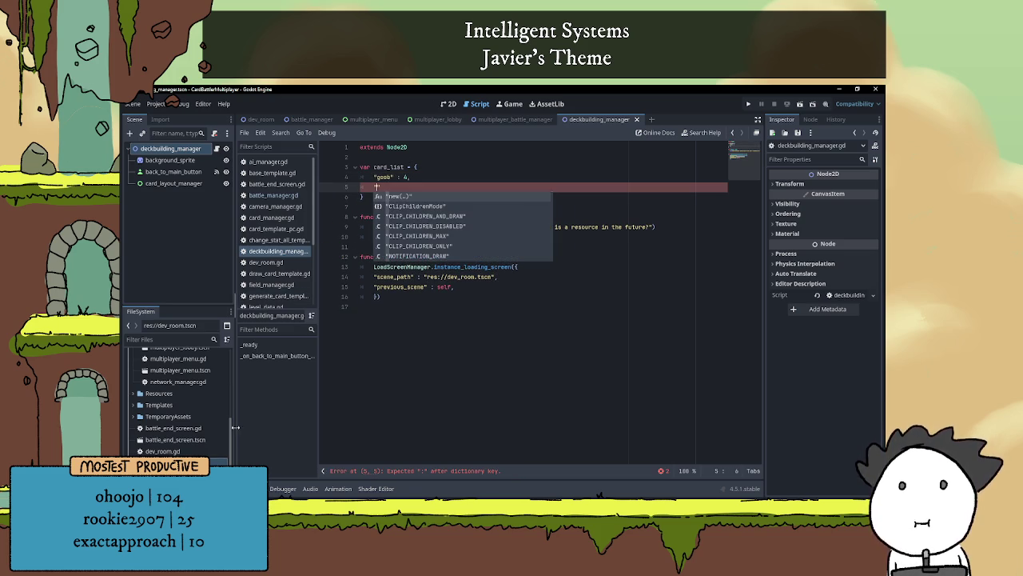
- Rename the goob key to basic_slime, matching the card scene file names
mouse_move(231, 432)
left_mouse_down()
mouse_move(192, 368)
mouse_move(121, 361)
left_mouse_up()
left_click(134, 378)
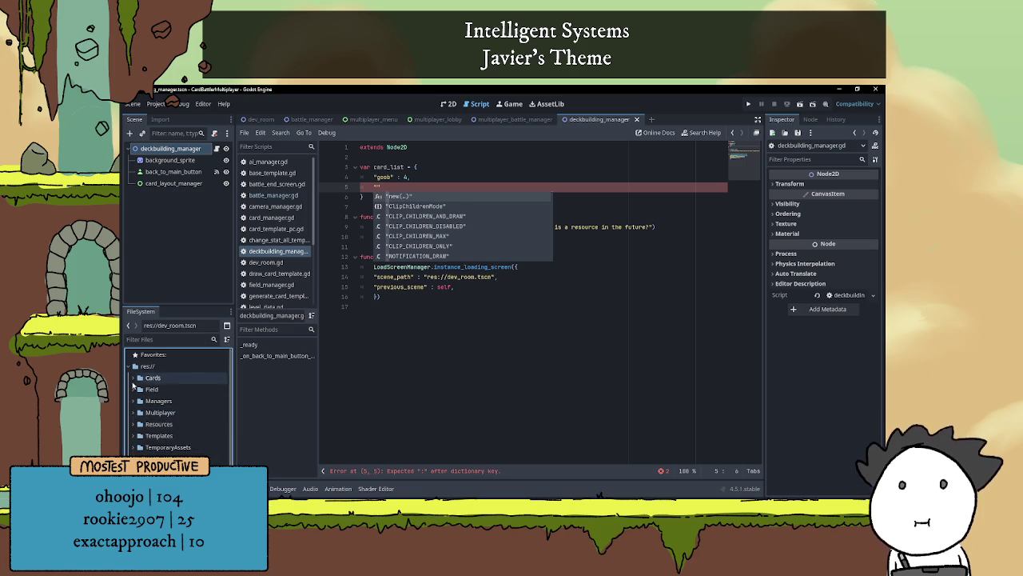
double_click(392, 177)
type("basic")
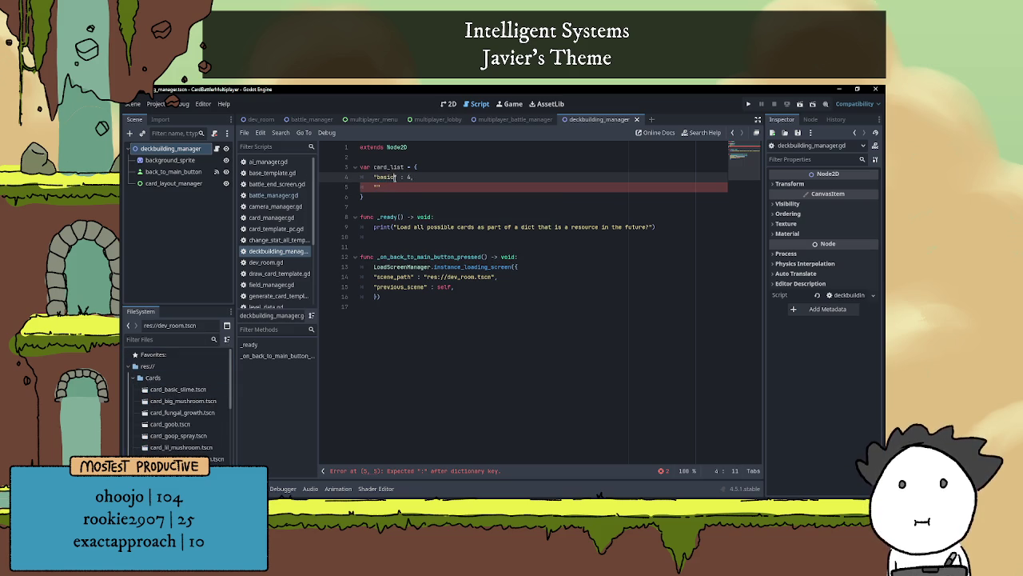
type("_slime")
key("Down")
key("Left")
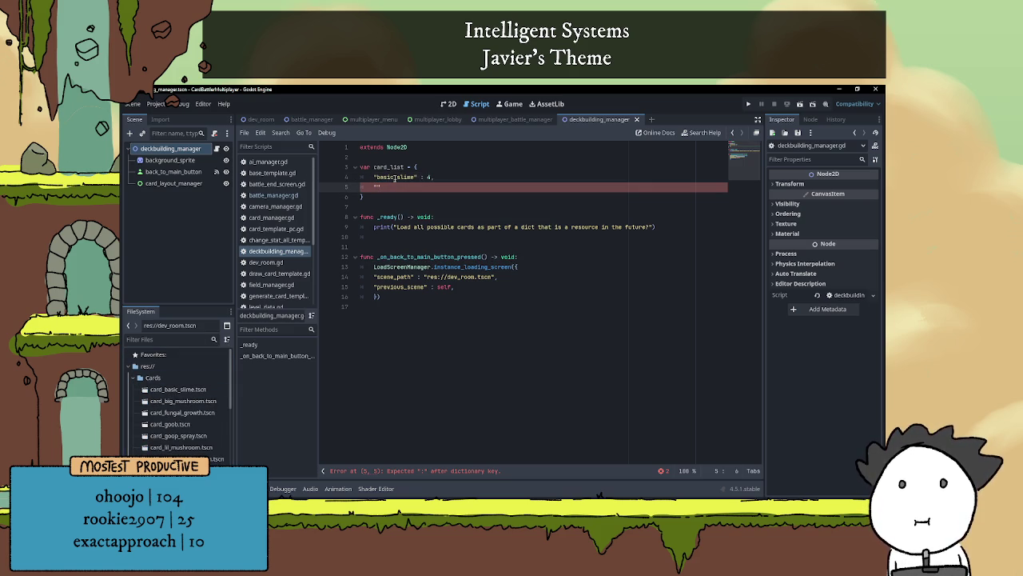
- Add "big_mushroom" : 2 and "fungal_growth" : 4 entries to card_list
type("big_m")
type("ushroom\"")
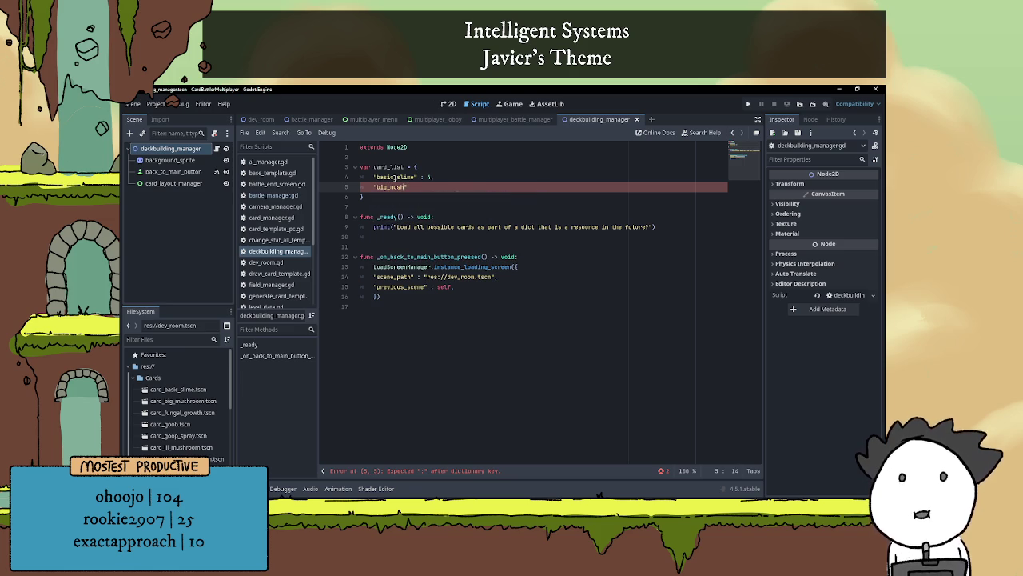
type(" : ")
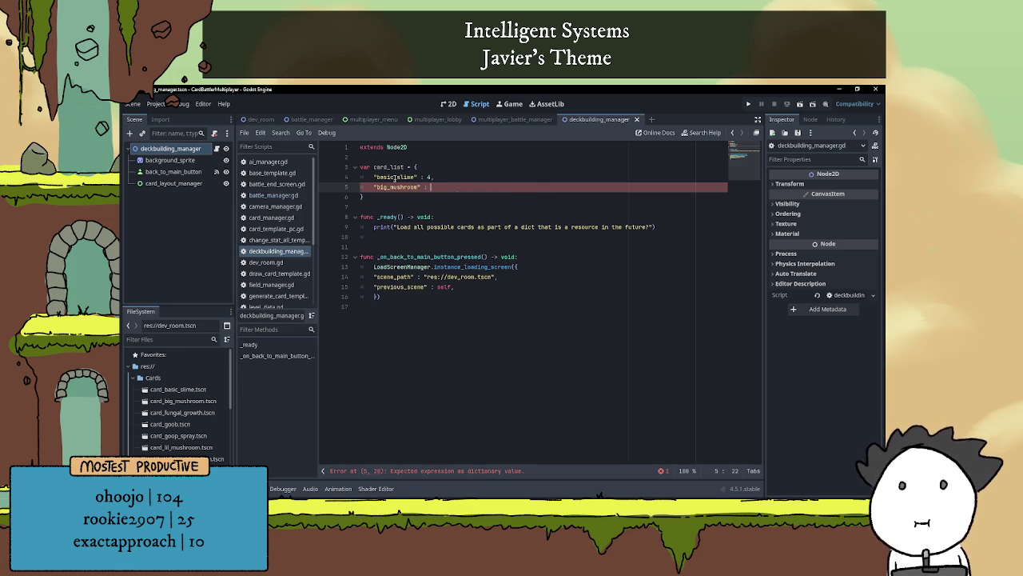
type("2,")
key("Return")
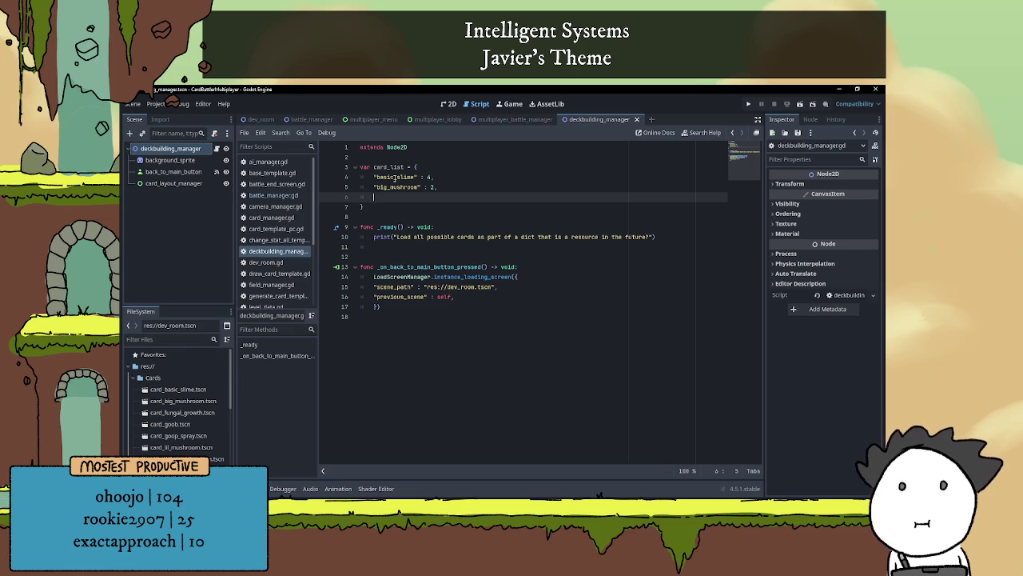
type("\"")
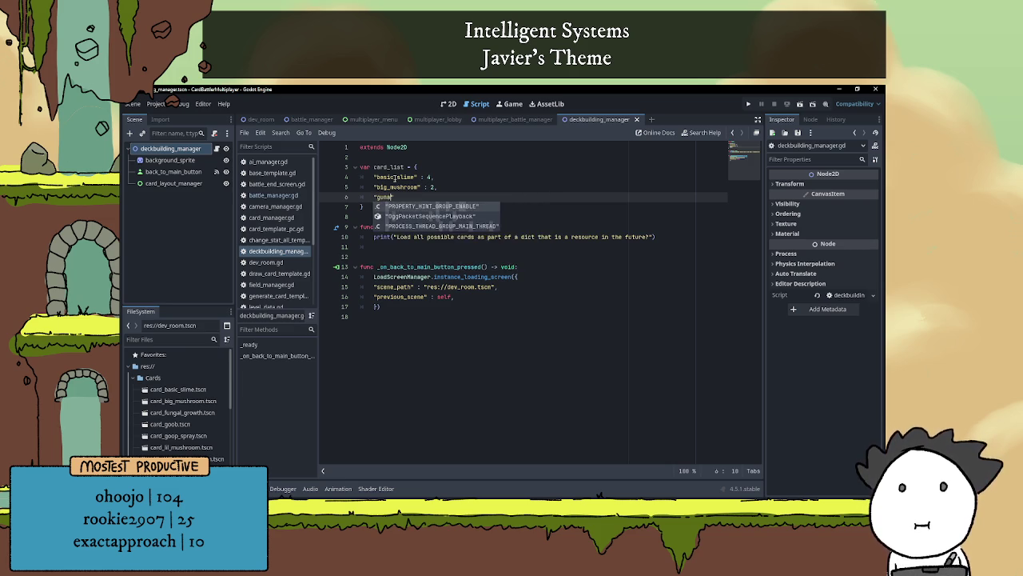
type("fungal")
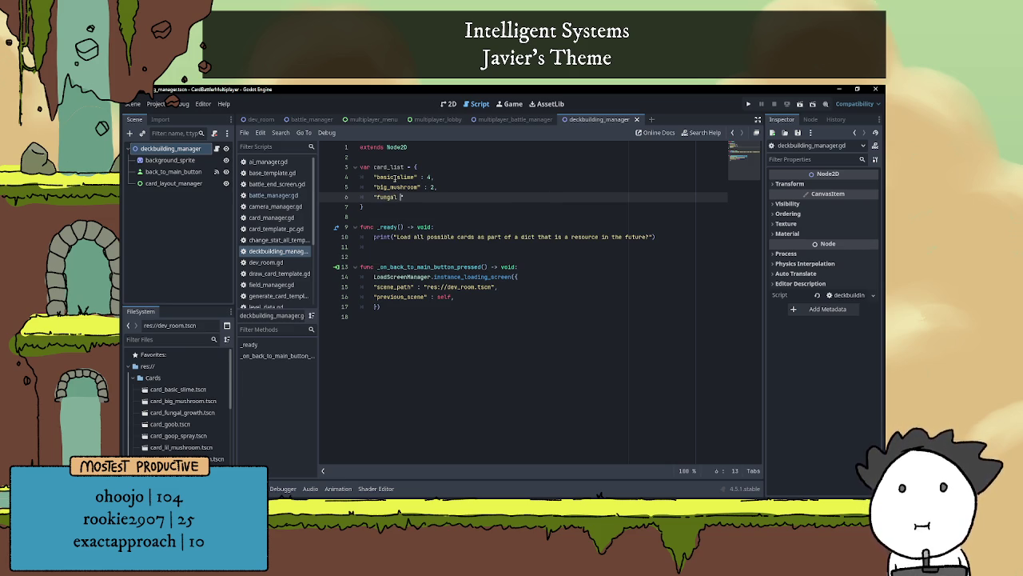
key("BackSpace")
type("_growt")
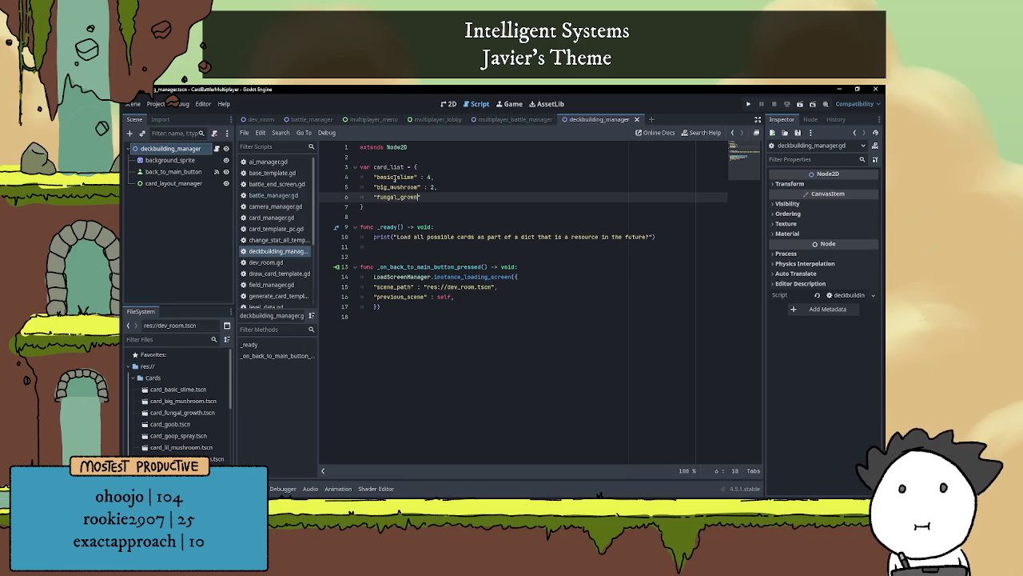
type("h\" : 4")
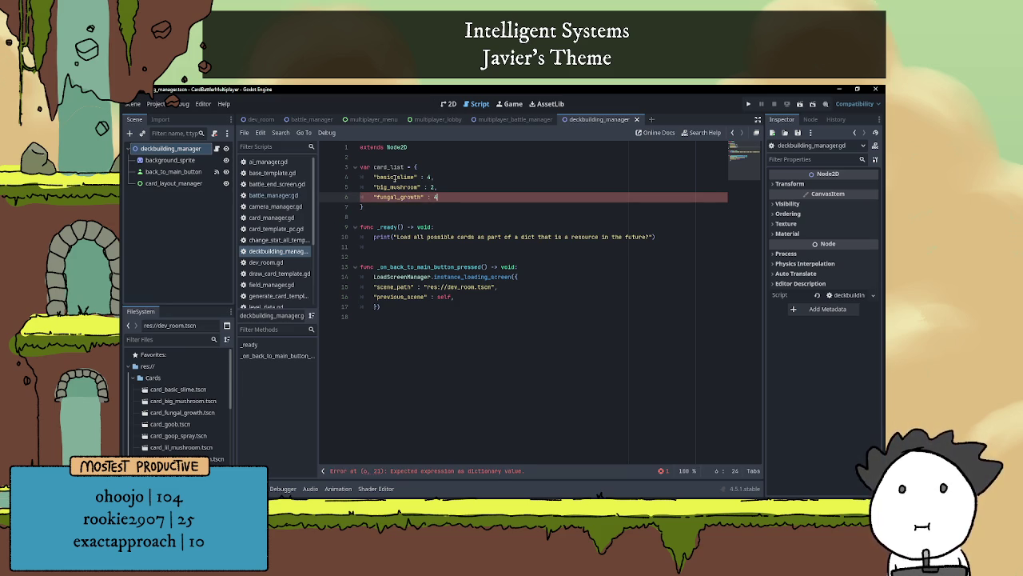
type(",")
key("Return")
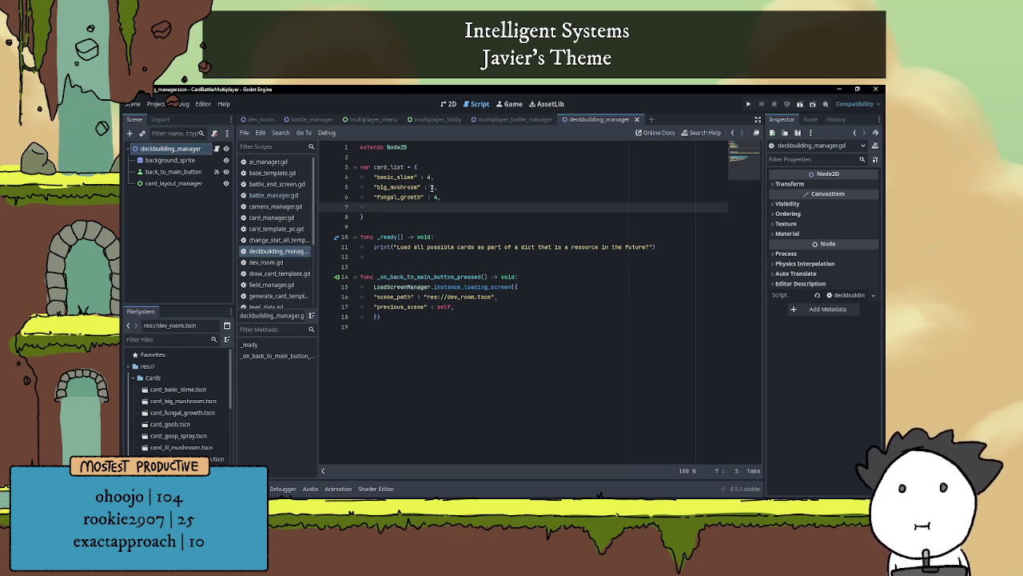
- Change big_mushroom's count from 2 to 3 and add a "goop_spray" : 4 entry below fungal_growth
left_click(432, 187)
type("3")
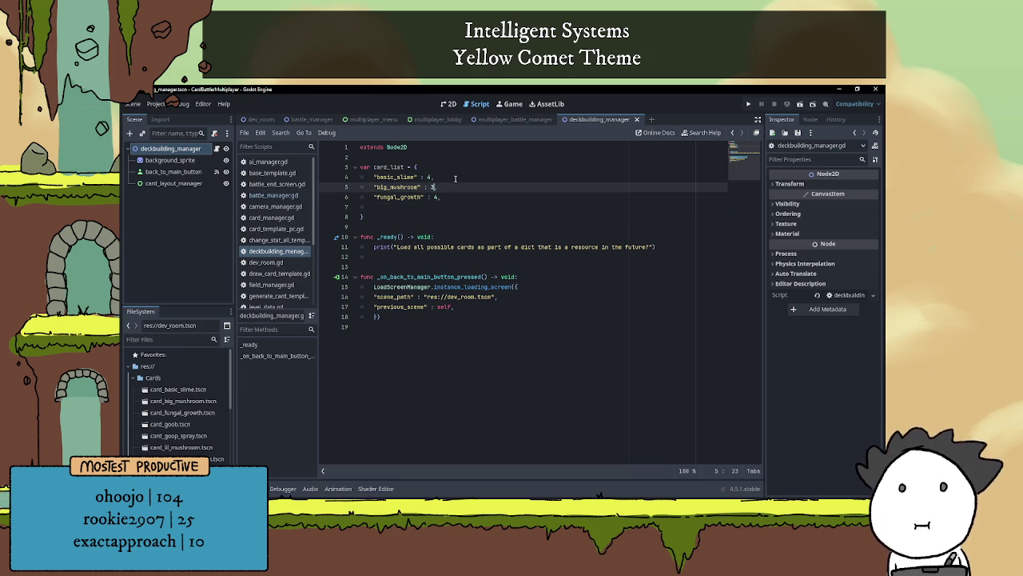
left_click(382, 209)
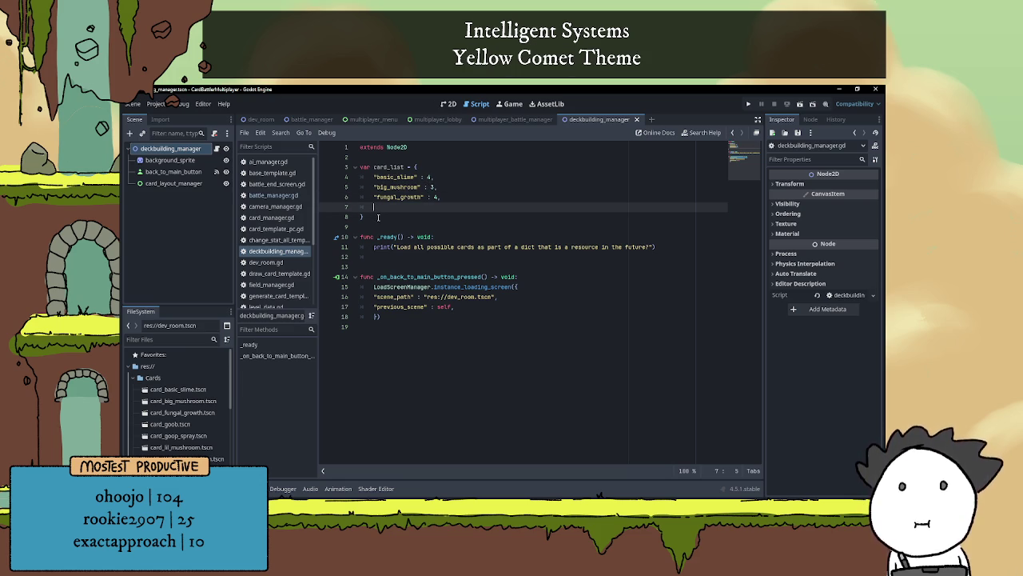
type("\"goop_")
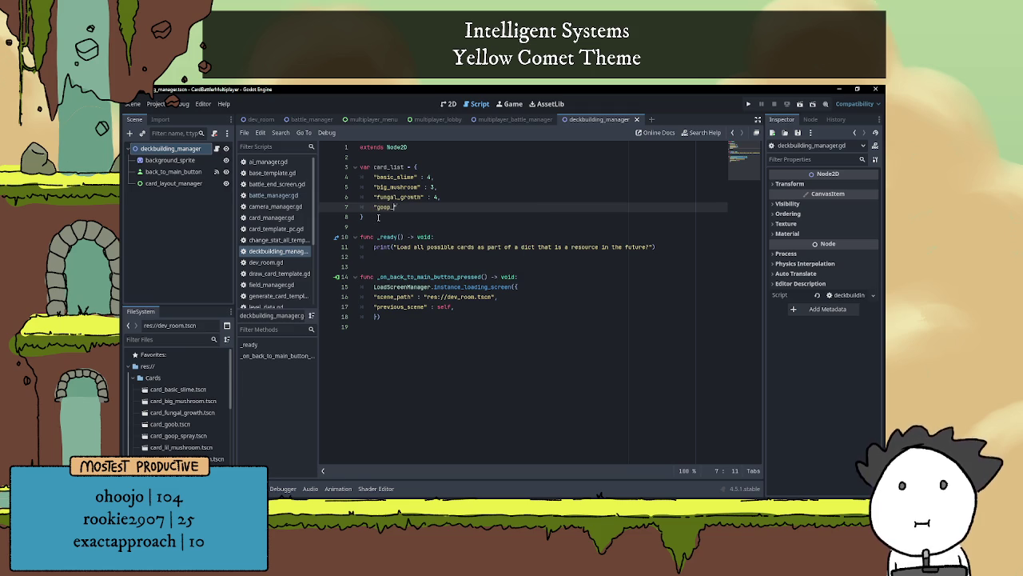
type("spray\" ")
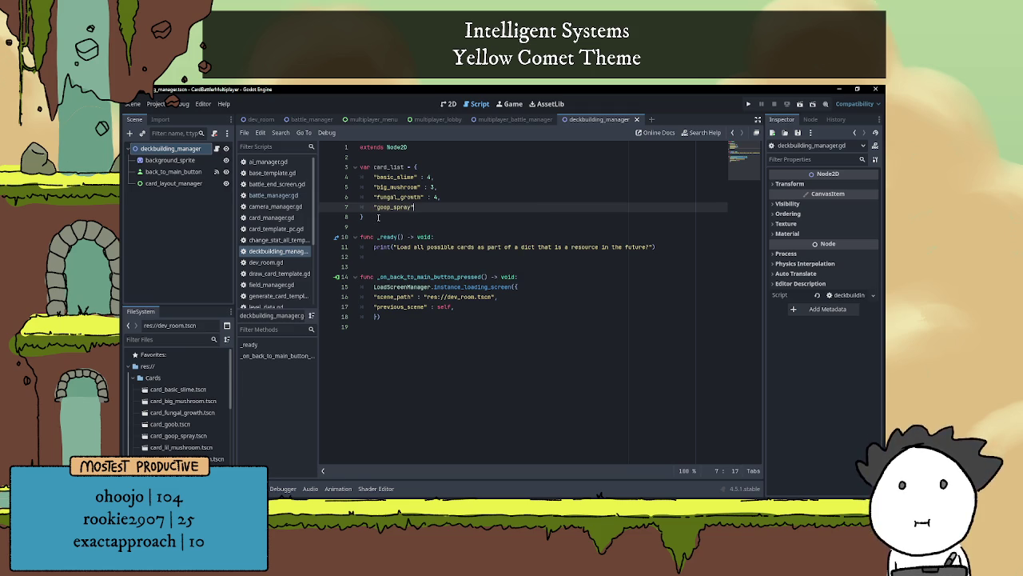
type(": ")
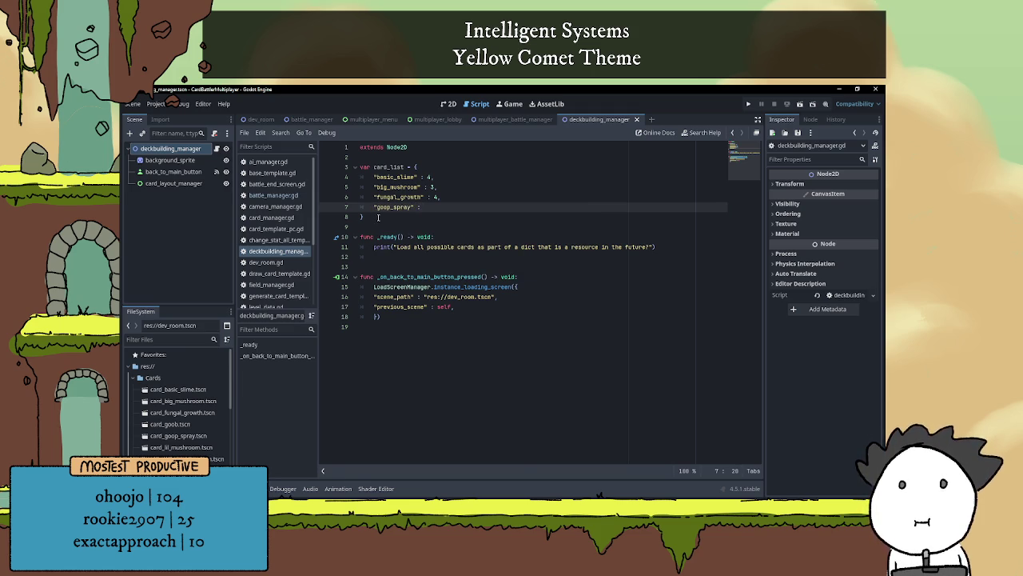
type("4,")
key("Return")
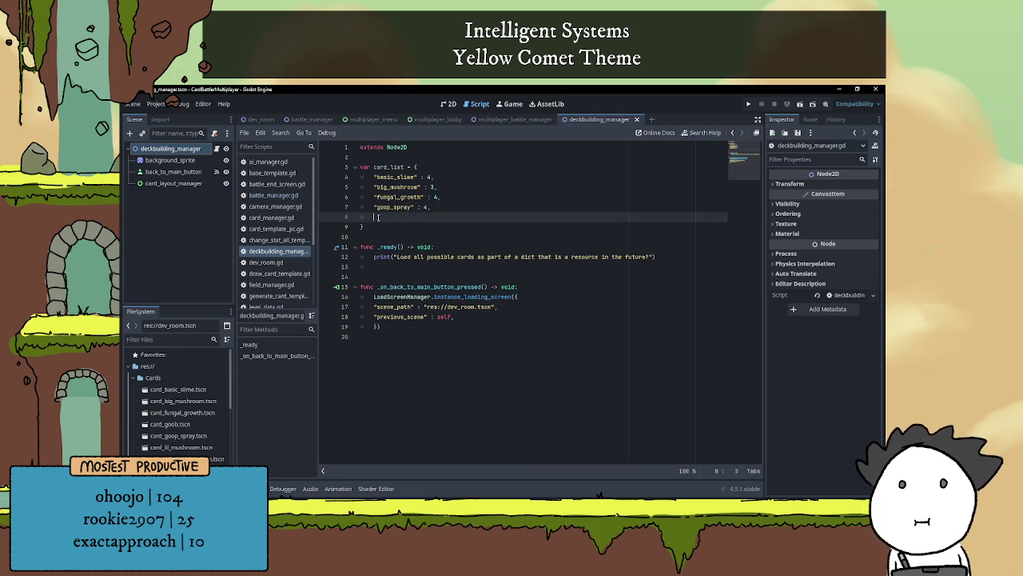
scroll(215, 359, "down", 1)
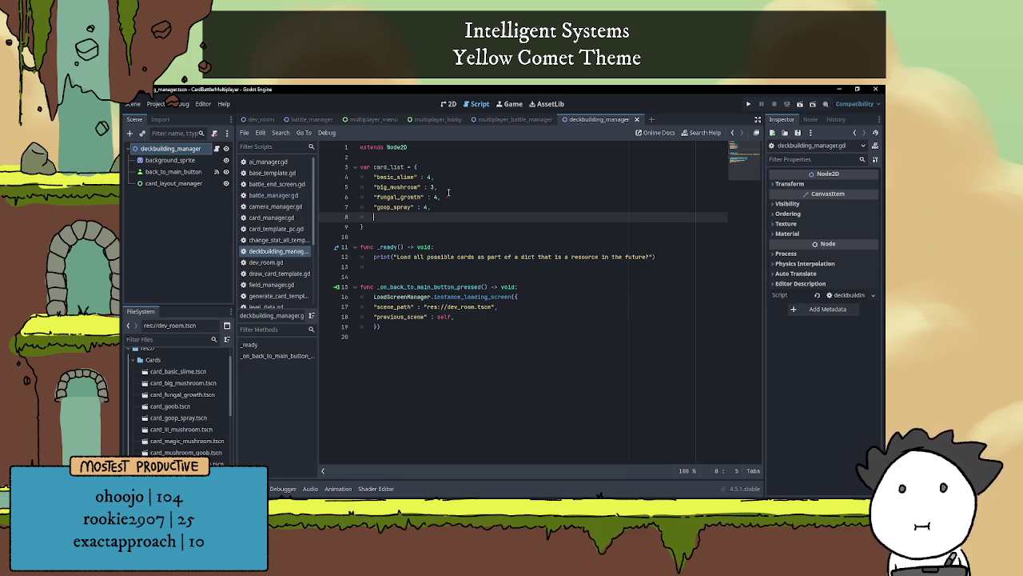
- Open a nested "commons" : { group at the top of card_list
left_click(427, 168)
key("Return")
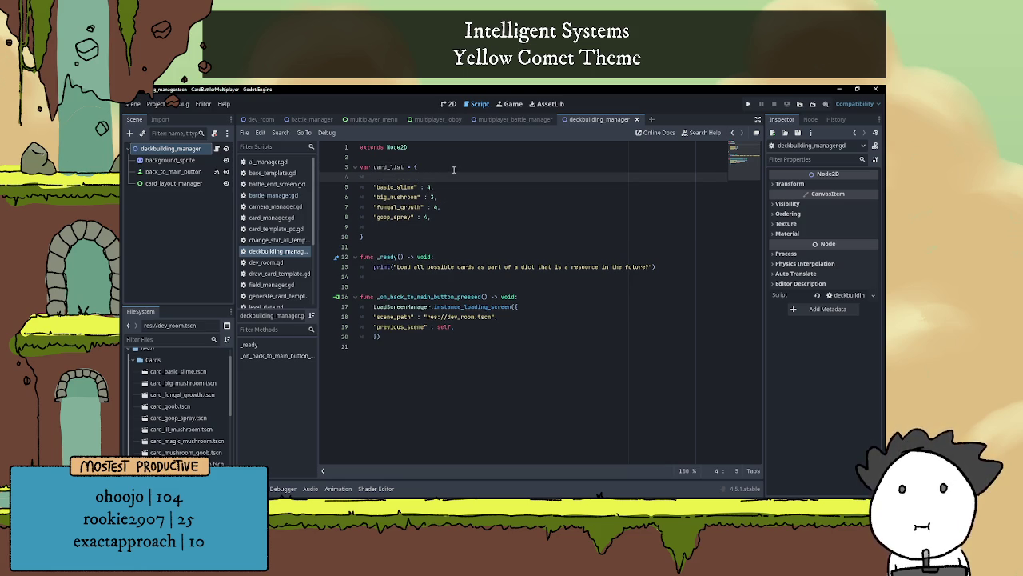
type("\"sco")
key("BackSpace")
key("BackSpace")
key("BackSpace")
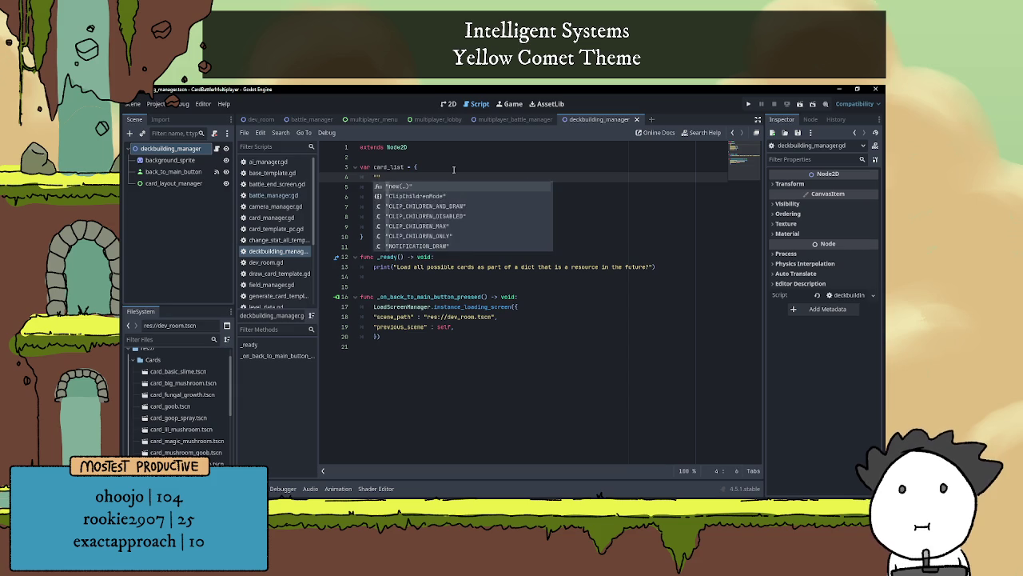
type("commons\" ")
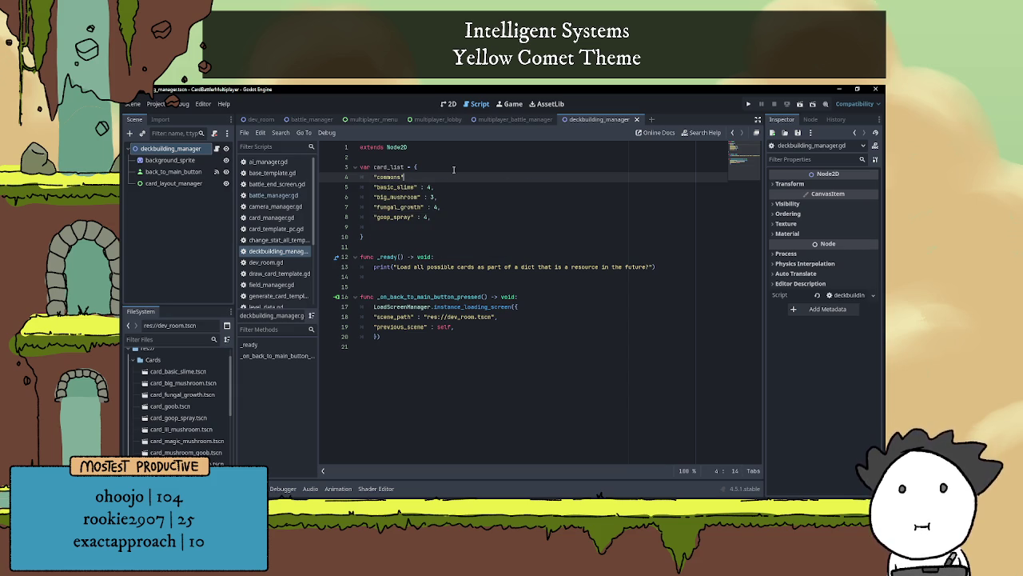
type(":")
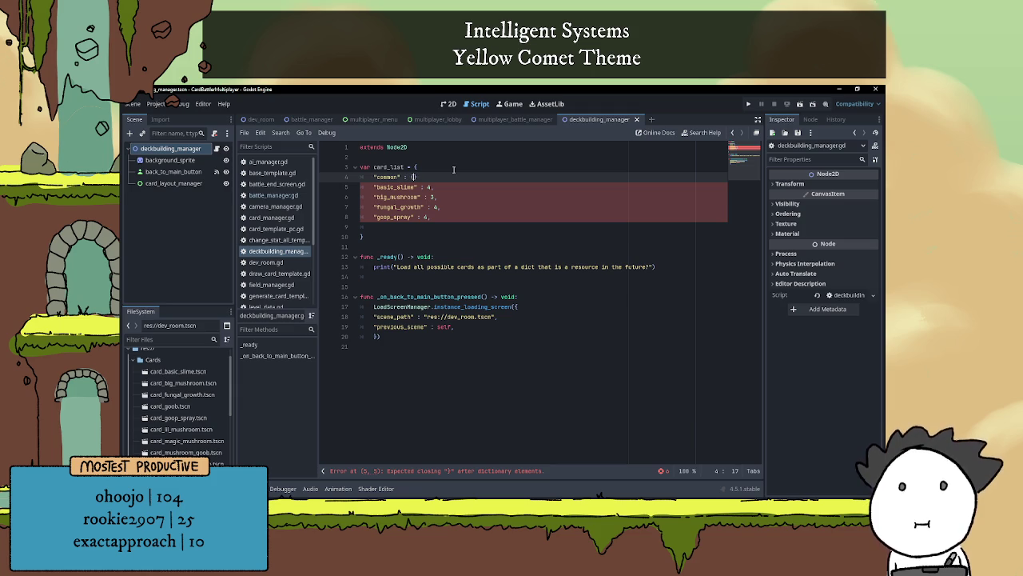
type("{")
key("Return")
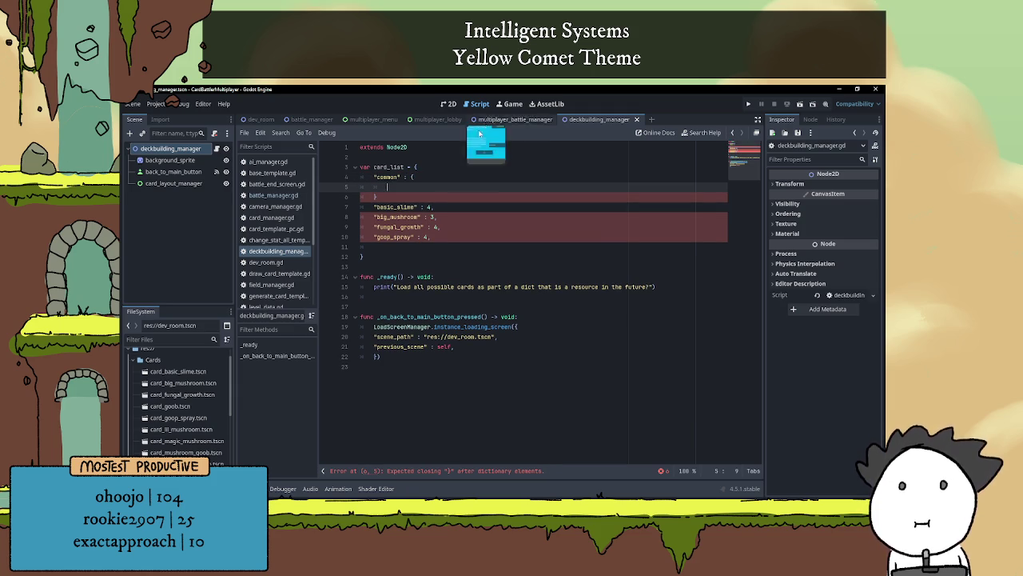
- Move the card entries into the common group and delete the big_mushroom entry
left_click_drag(458, 242, 361, 206)
key("BackSpace")
left_click(401, 198)
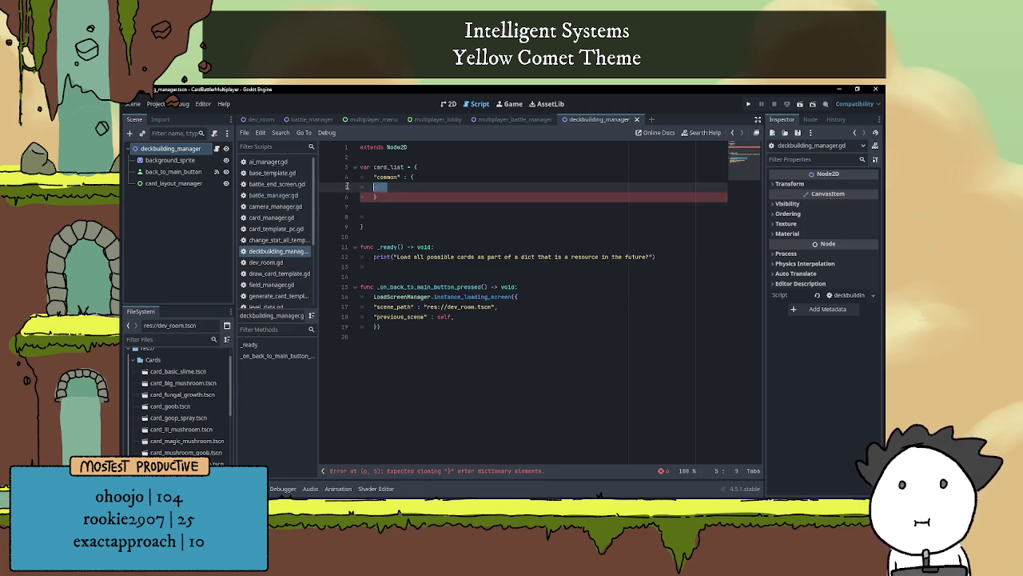
key("ctrl+v")
left_click_drag(358, 197, 357, 196)
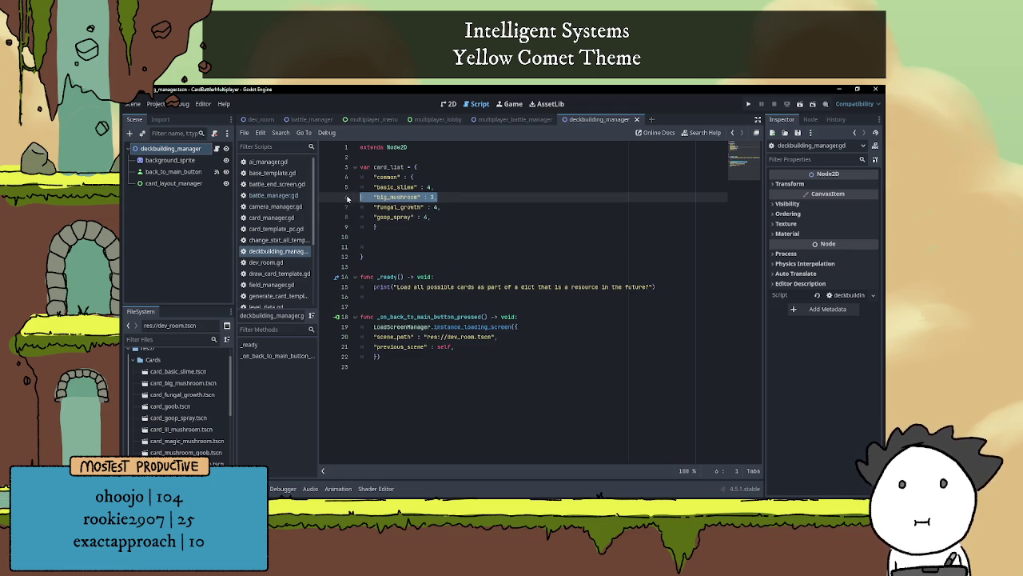
key("BackSpace")
key("BackSpace")
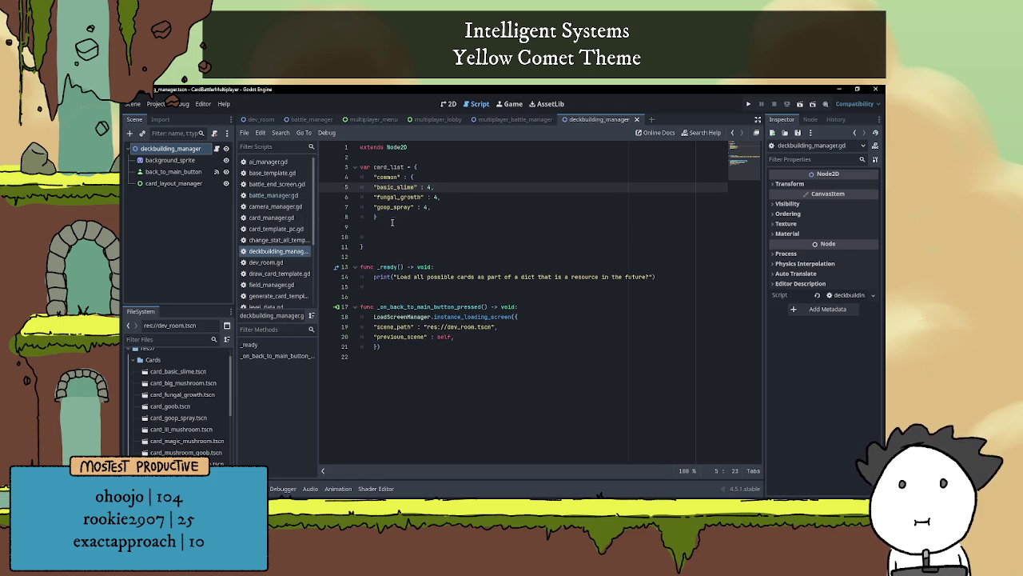
- Indent the basic_slime, fungal_growth and goop_spray lines inside the common group
left_click(391, 227)
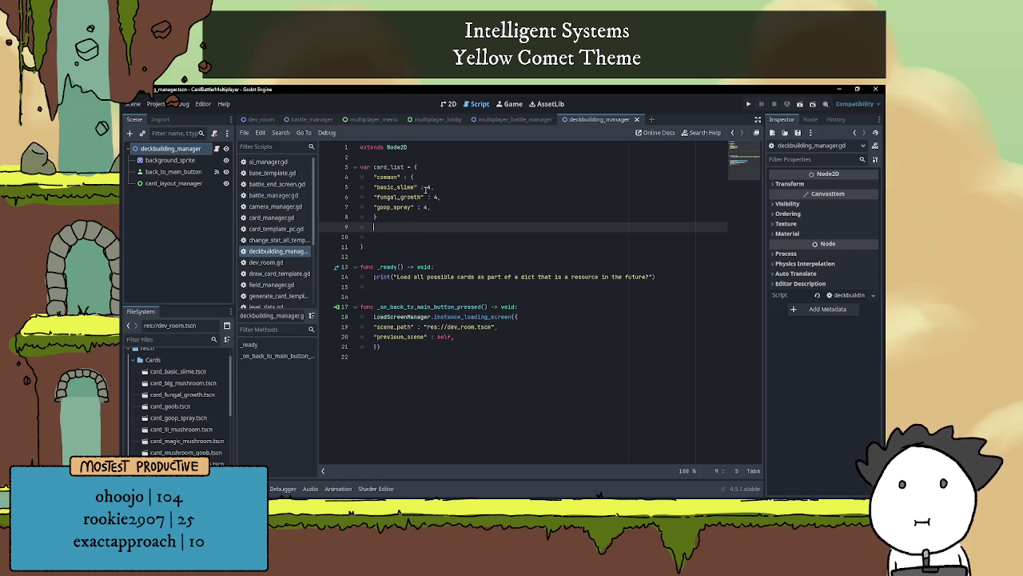
left_click_drag(362, 186, 362, 198)
key("Tab")
left_click(361, 206)
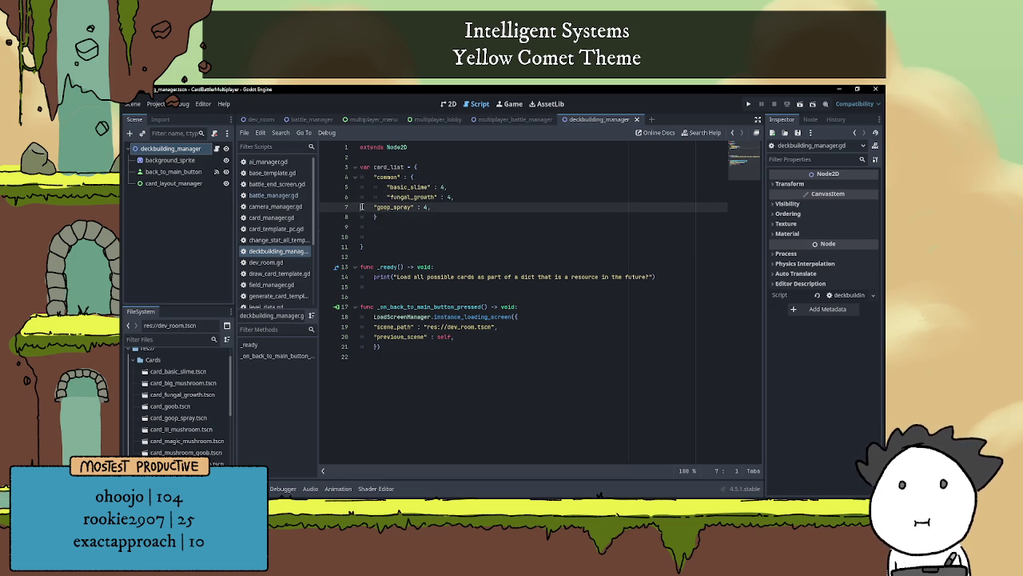
key("Tab")
left_click(371, 226)
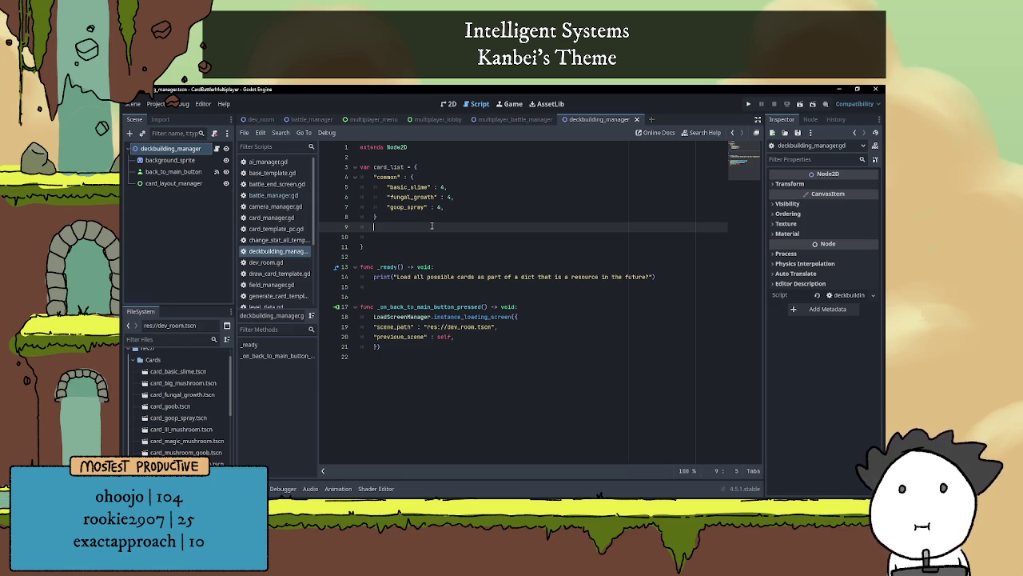
- Begin an "uncommon" key, then undo the edits to restore the flat card entries
type("\"")
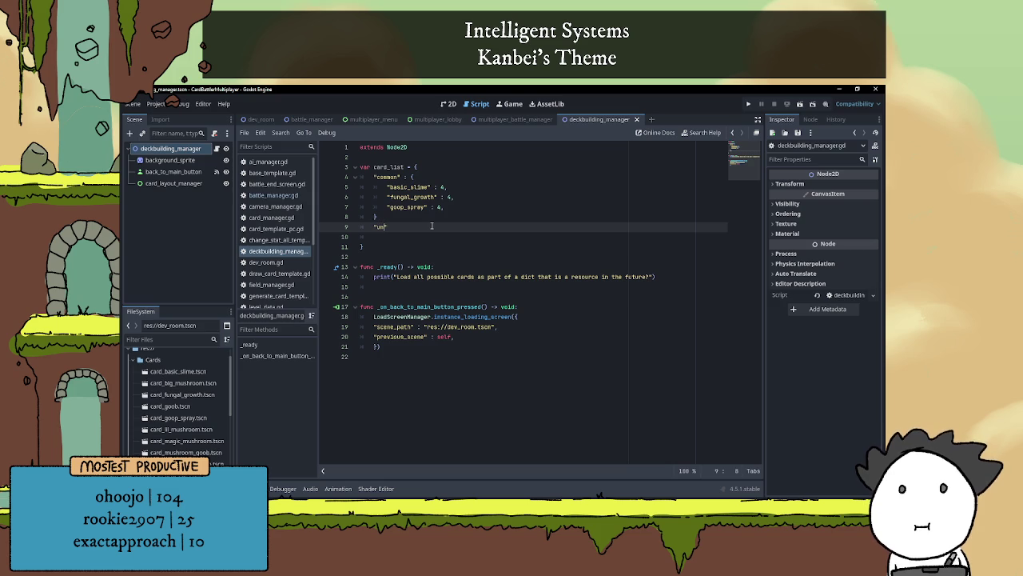
type("uncommon\"")
type(" :")
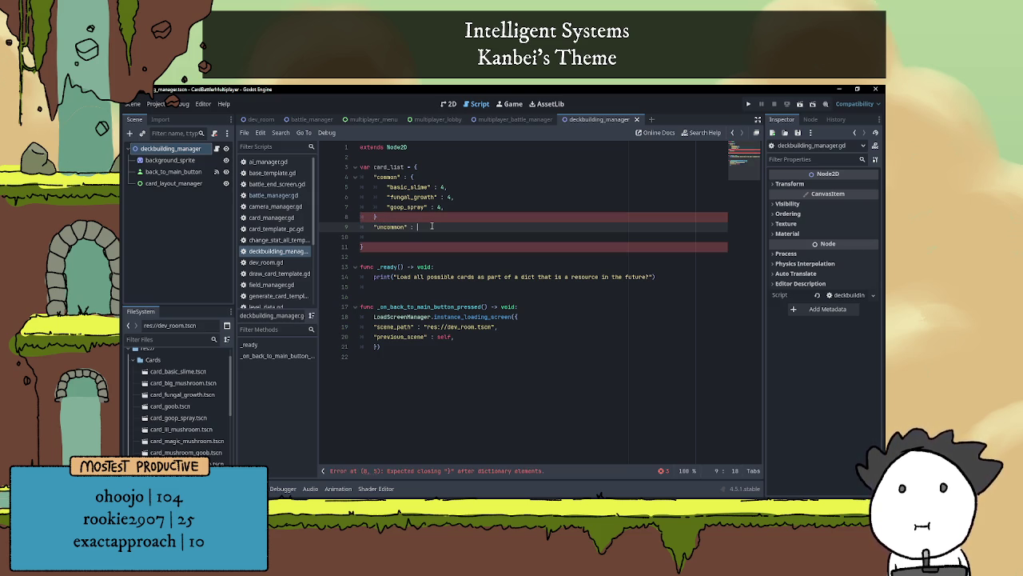
key("ctrl+z")
key("ctrl+z")
key("ctrl+z")
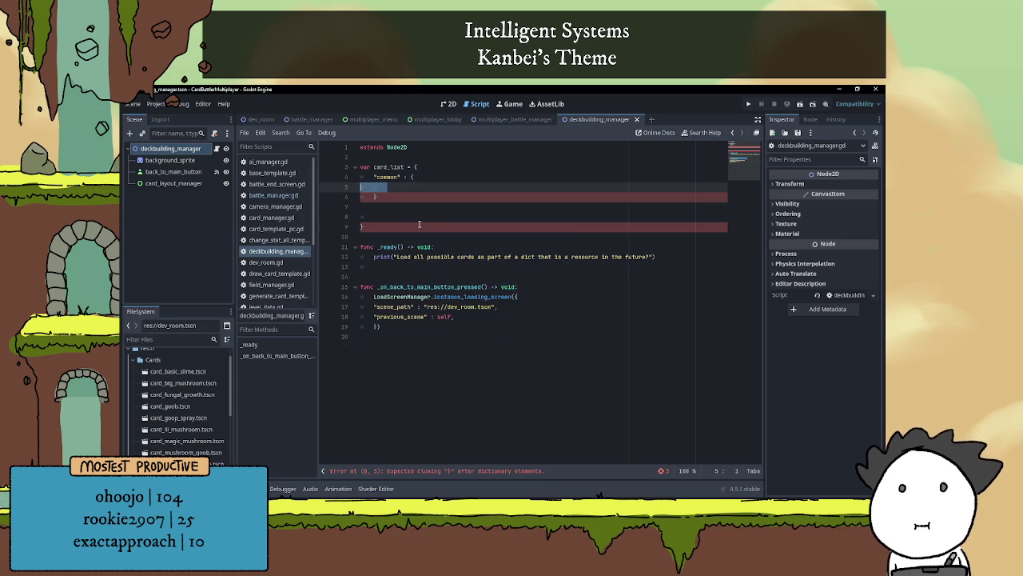
key("ctrl+z")
key("ctrl+z")
key("ctrl+z")
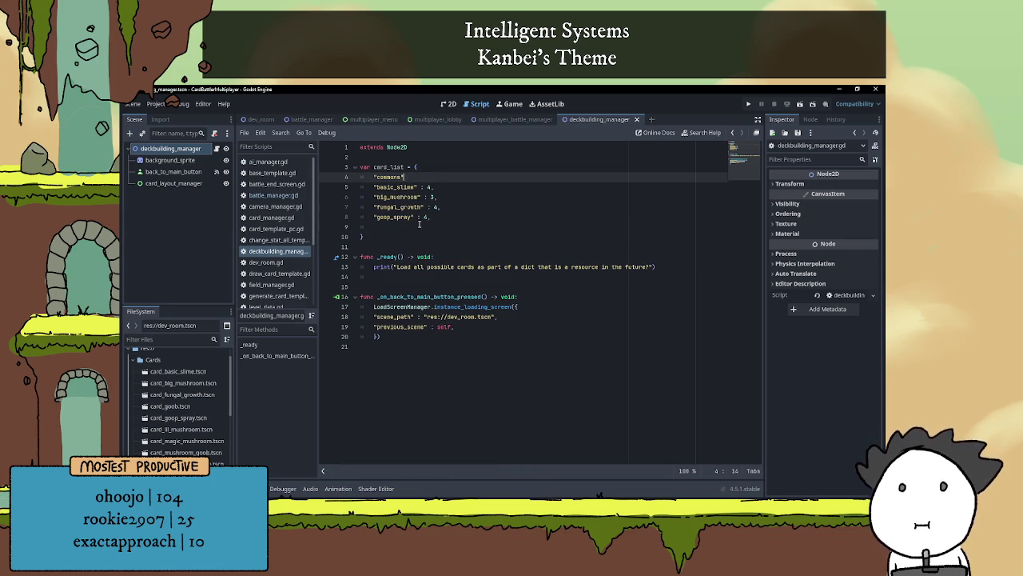
- Undo the remaining grouping and change basic_slime's value to ["common", 4]
key("ctrl+z")
key("ctrl+z")
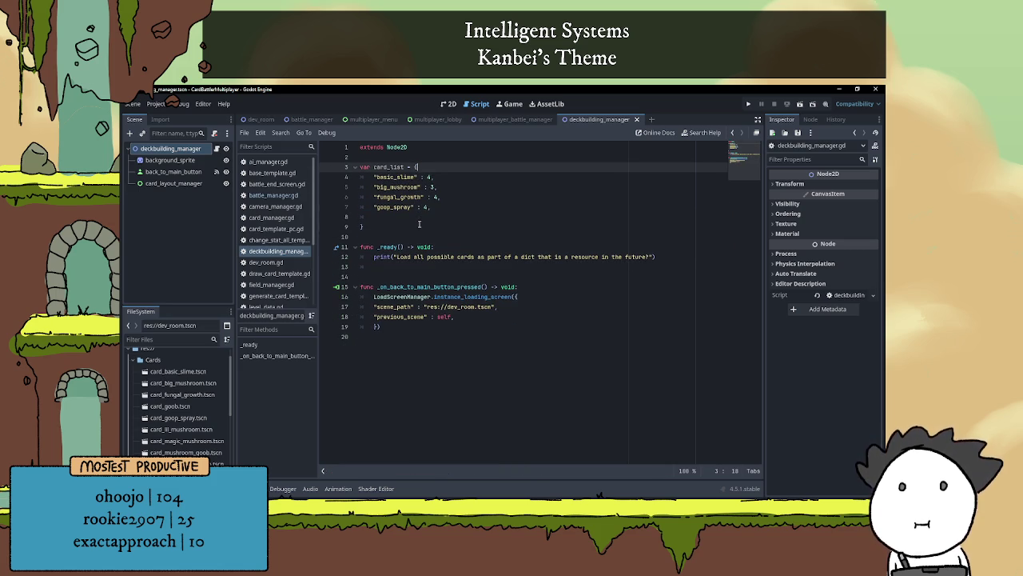
key("ctrl+z")
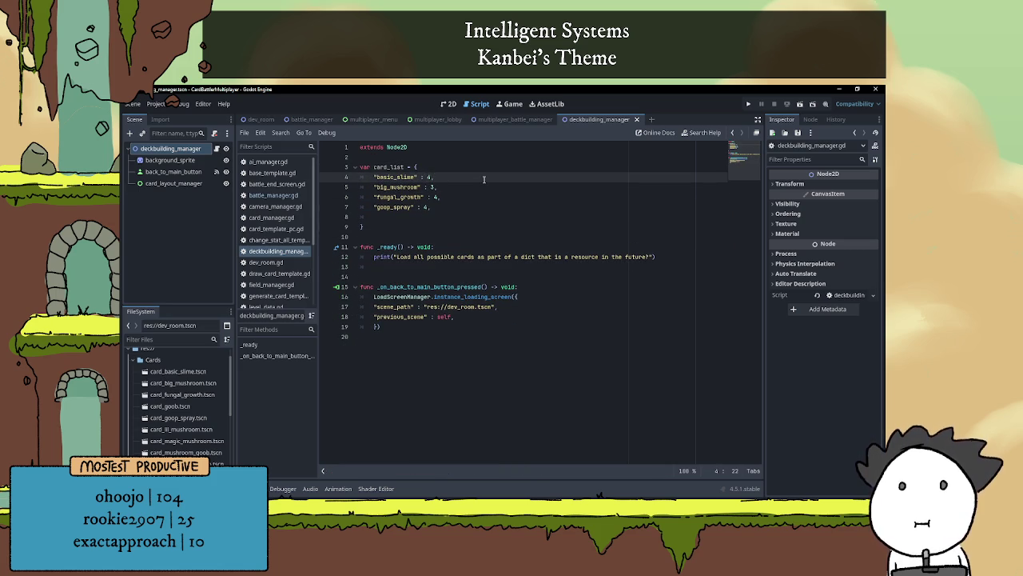
type("[")
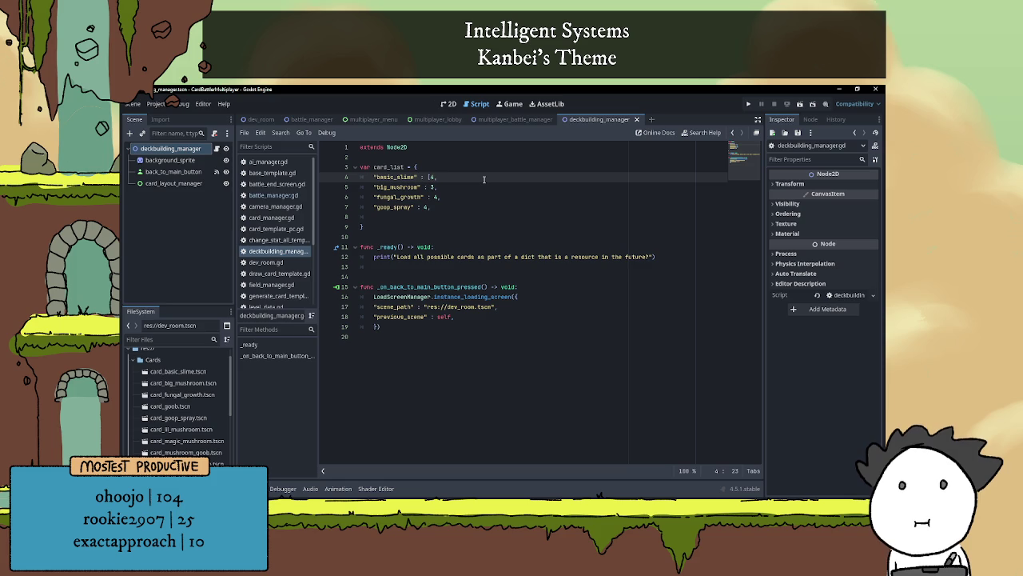
type("\"\"4")
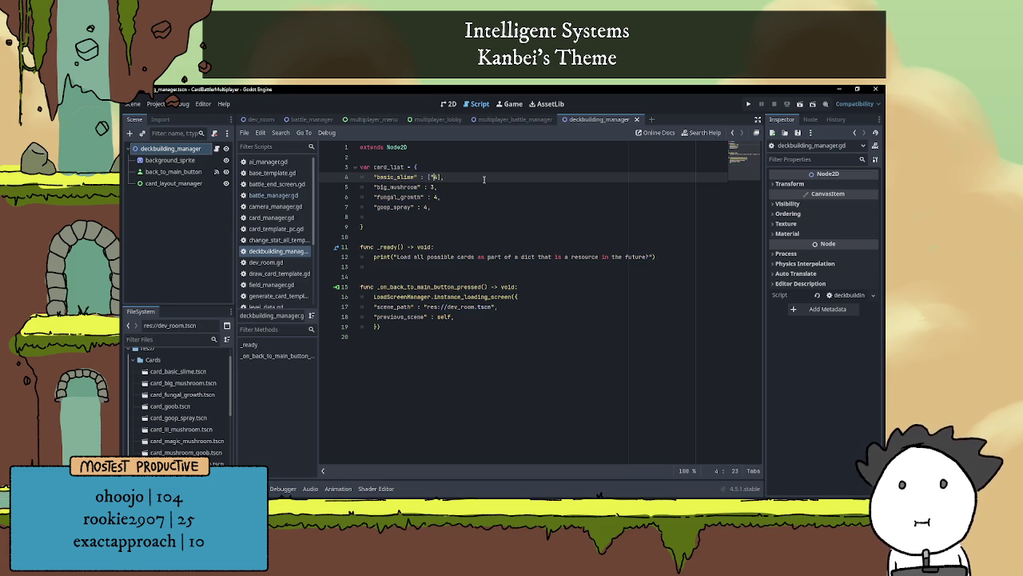
type("commo")
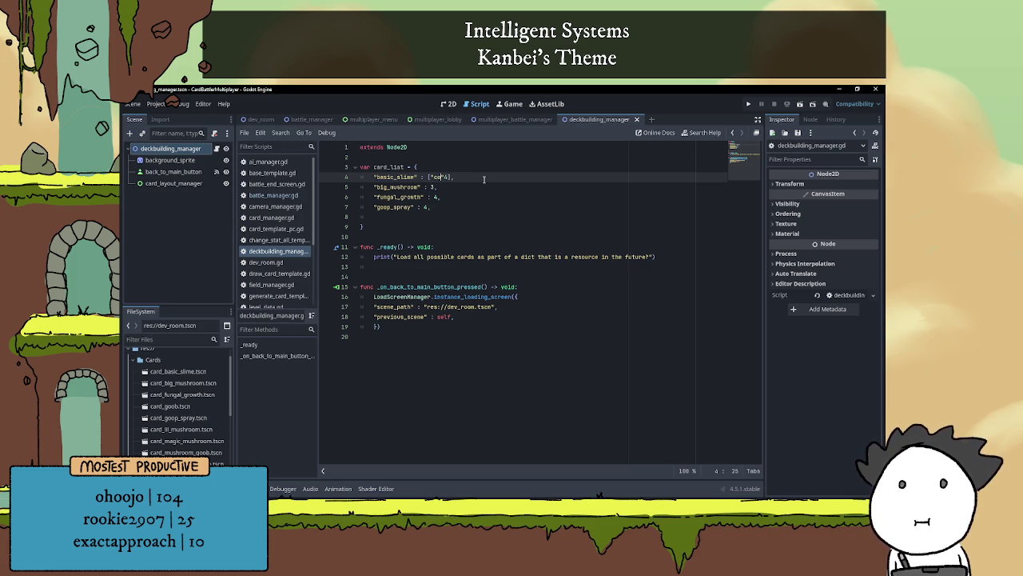
type("n\",")
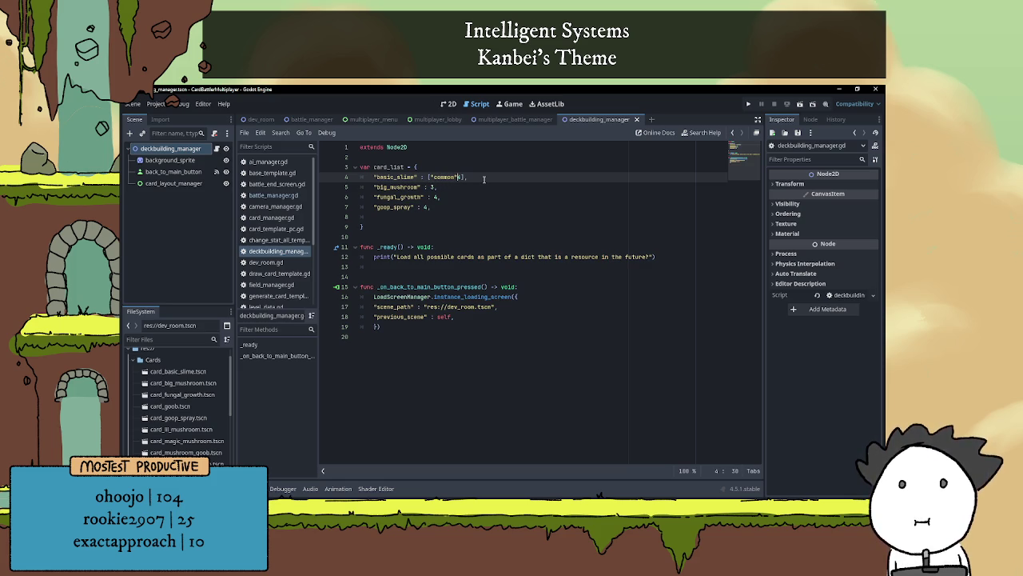
left_click(450, 188)
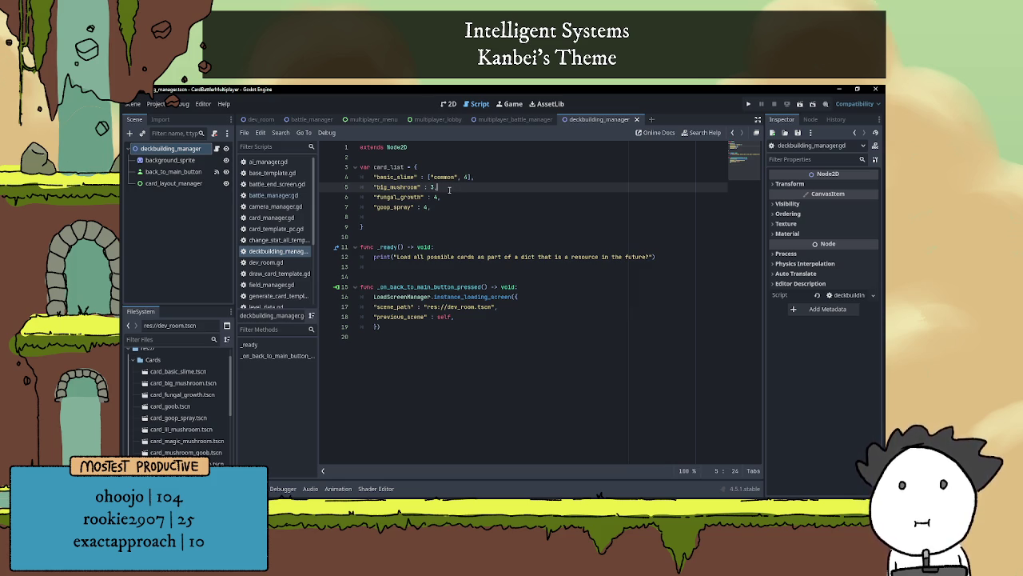
left_click(460, 176)
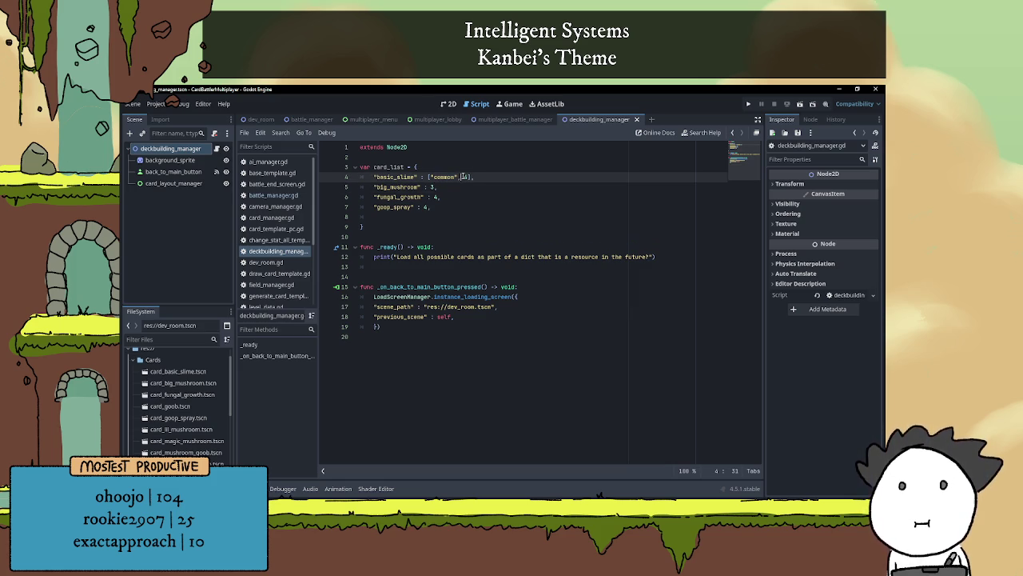
type("]")
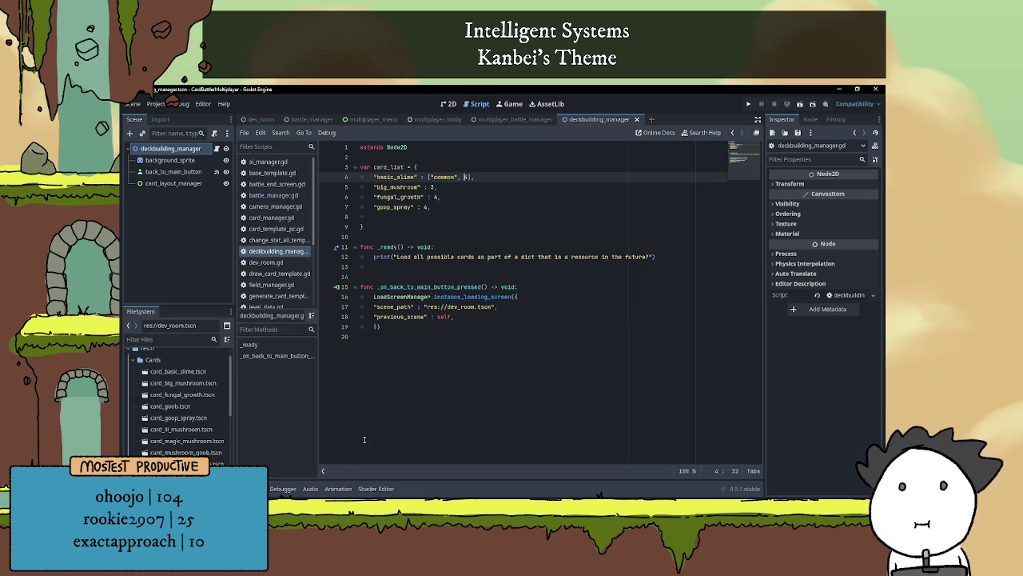
key("alt+Tab")
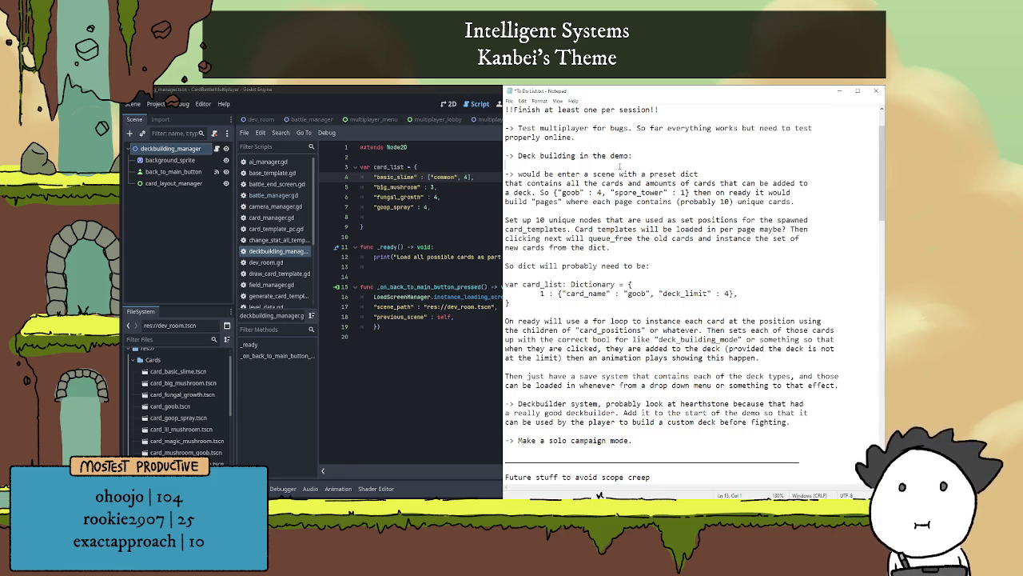
- Add "-> Rarity system???" under "Deck building in the demo:" followed by two blank lines
key("Return")
key("Return")
key("Up")
type("->")
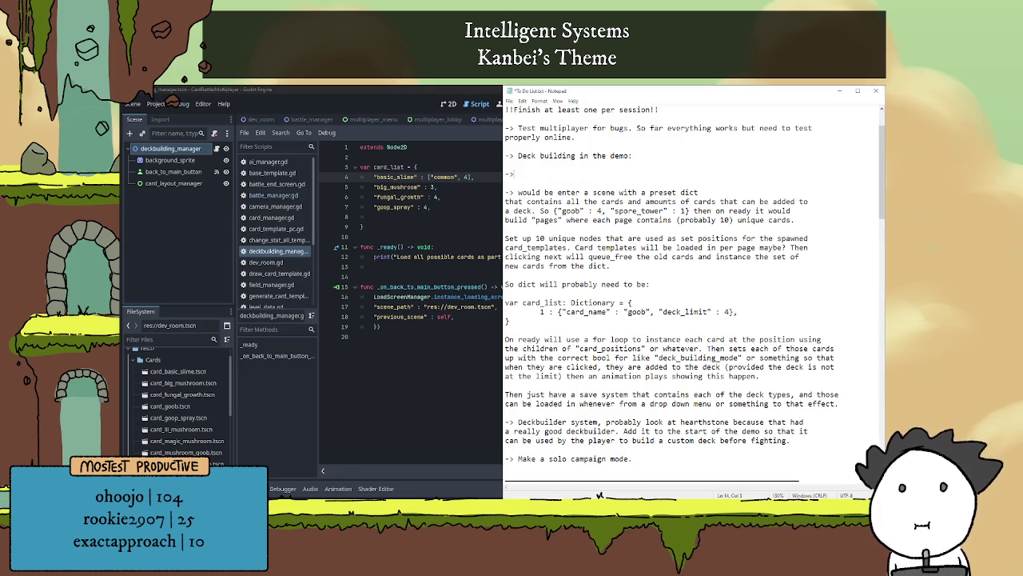
type(" Rarity sy")
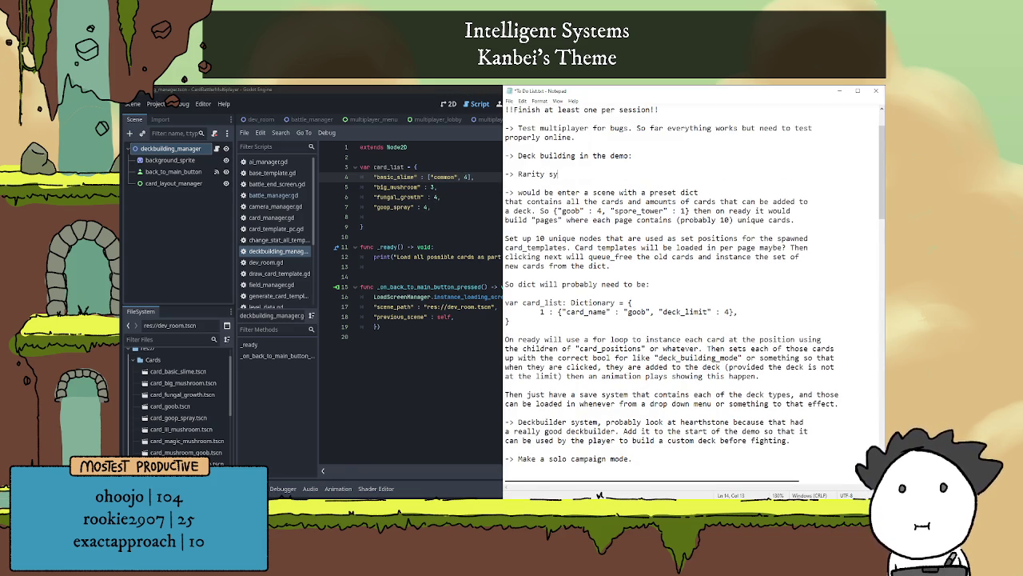
type("stem")
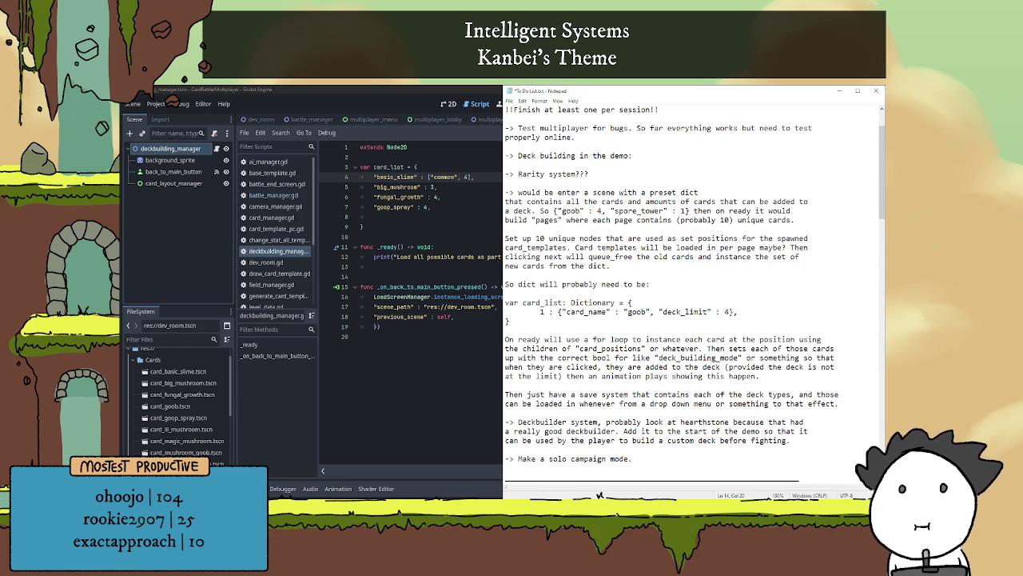
key("Return")
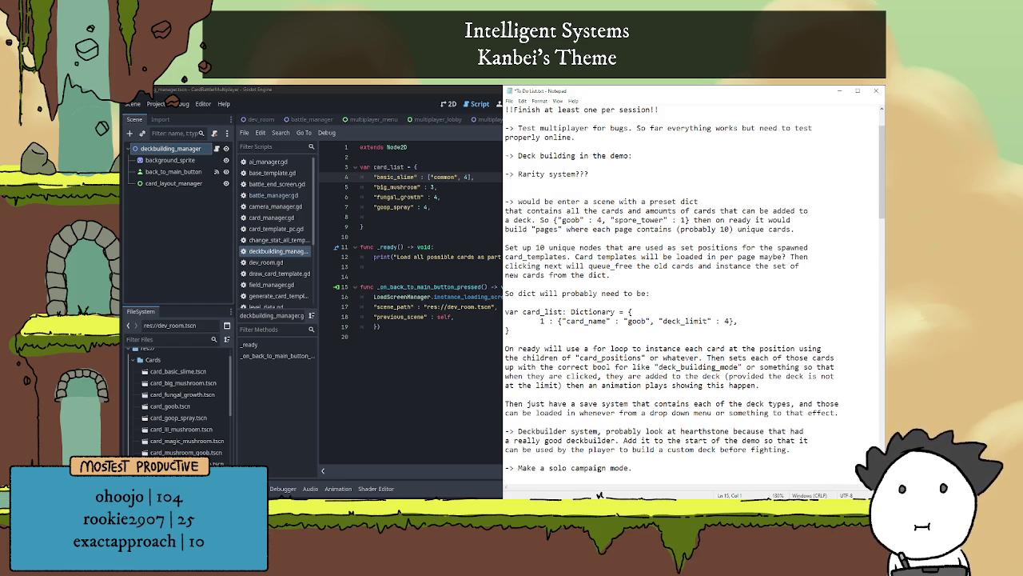
key("Return")
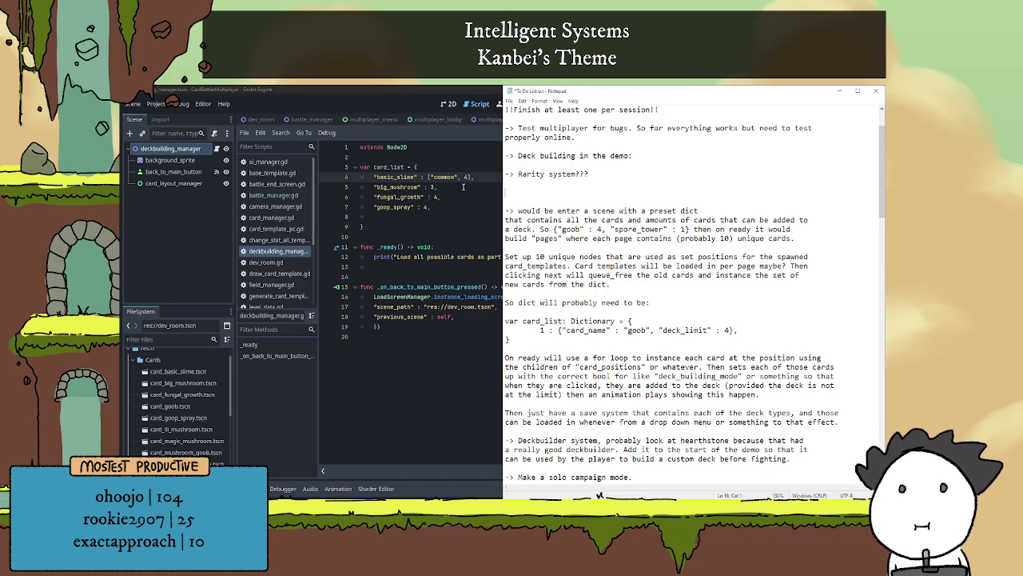
- Replace the basic_slime line with 1 : ["basic_slime", "common", 4]
left_click(469, 177)
mouse_move(474, 177)
left_mouse_down()
mouse_move(381, 168)
mouse_move(373, 177)
left_mouse_up()
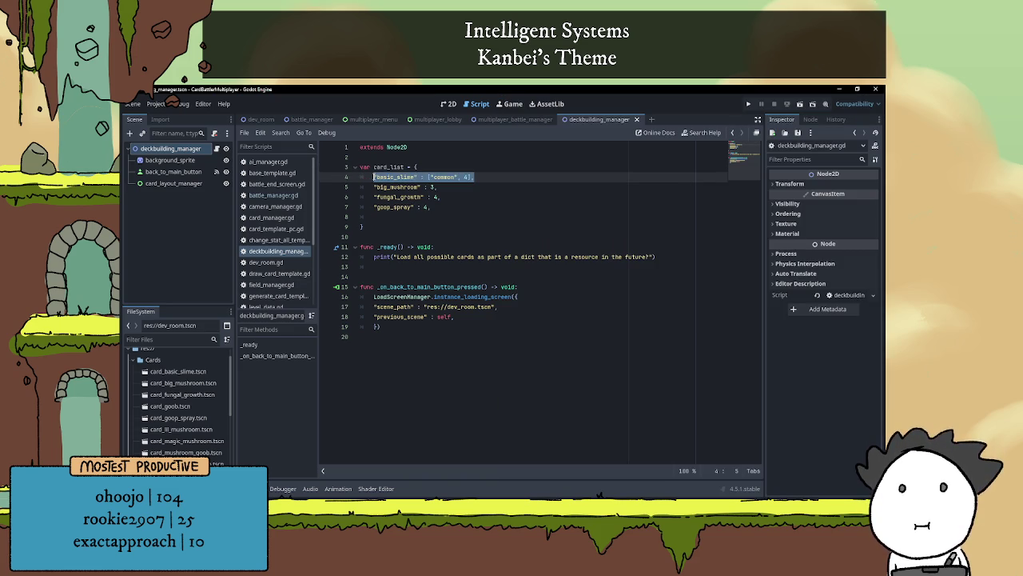
type("1 : ")
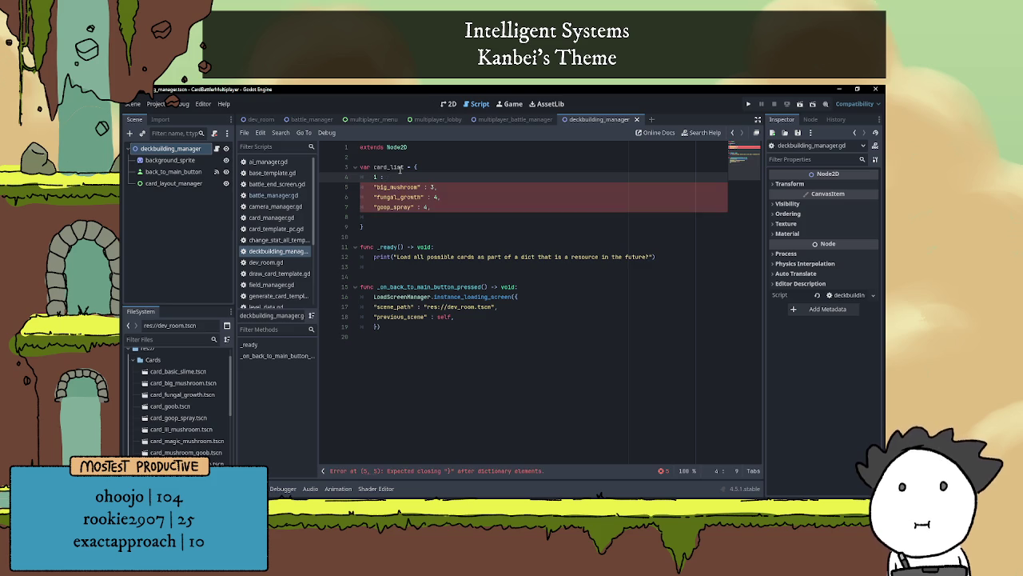
type("[\"card")
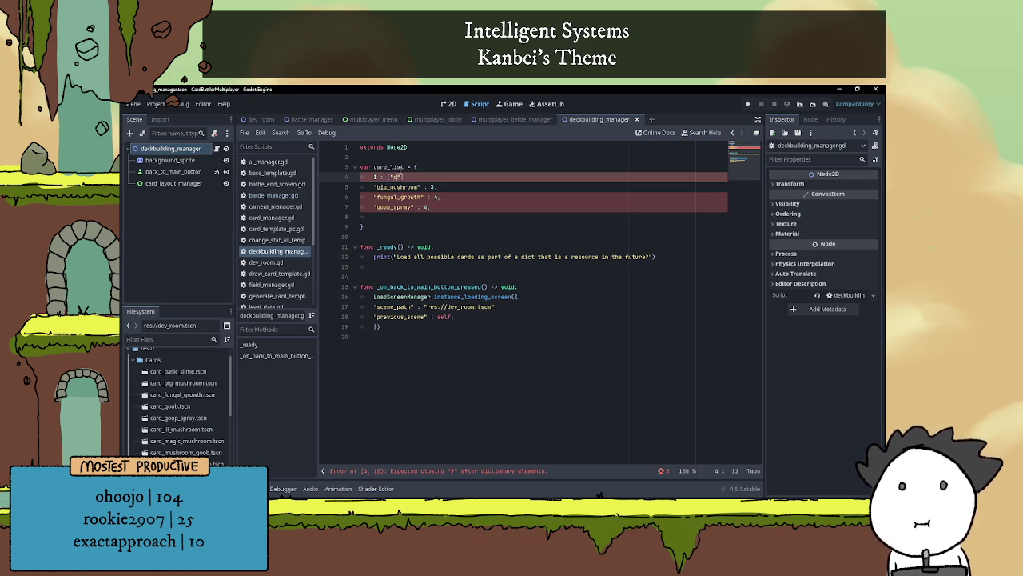
key("BackSpace")
key("BackSpace")
key("BackSpace")
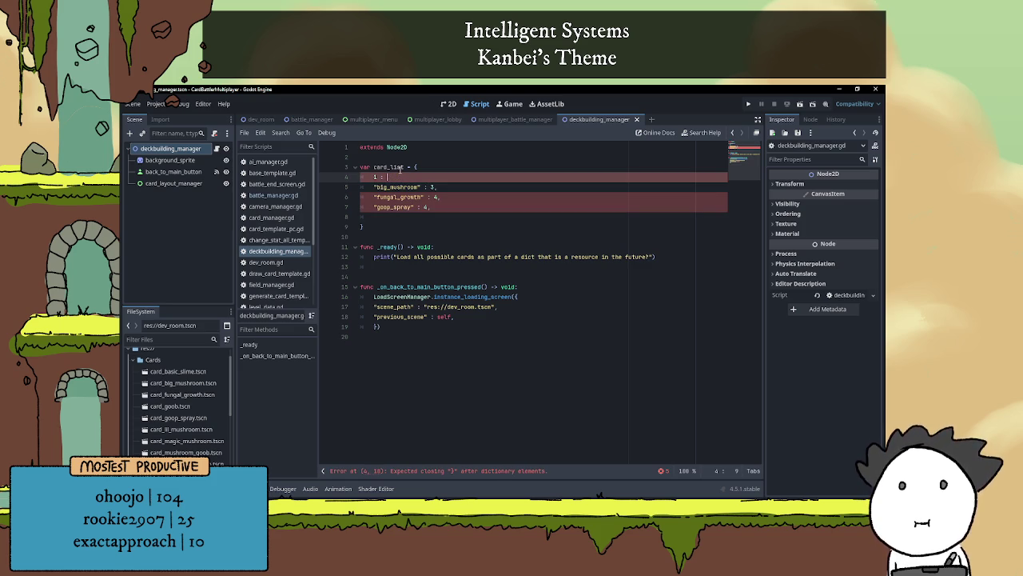
type("[\"")
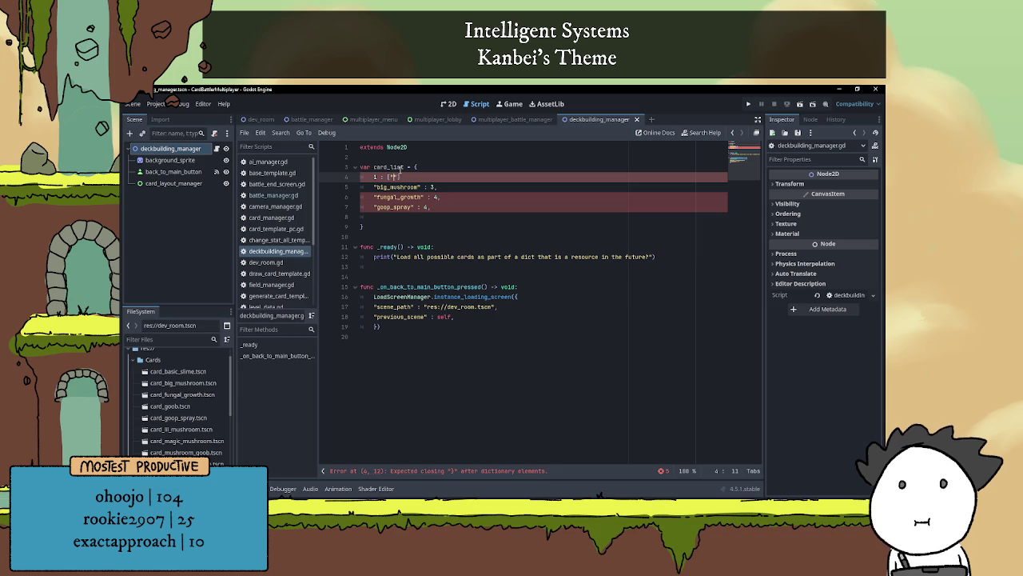
type("caasic")
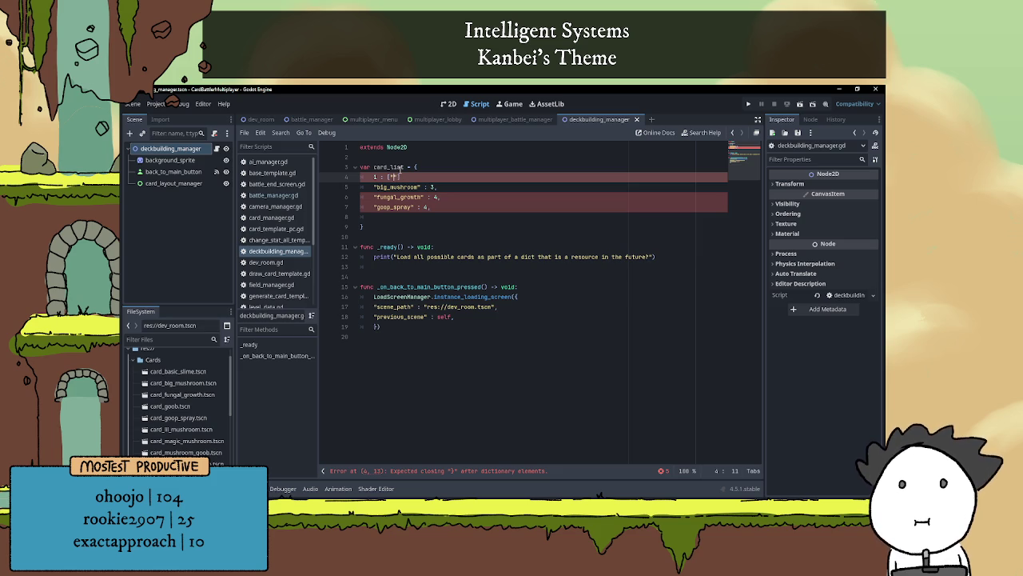
type("_slime")
type(", ")
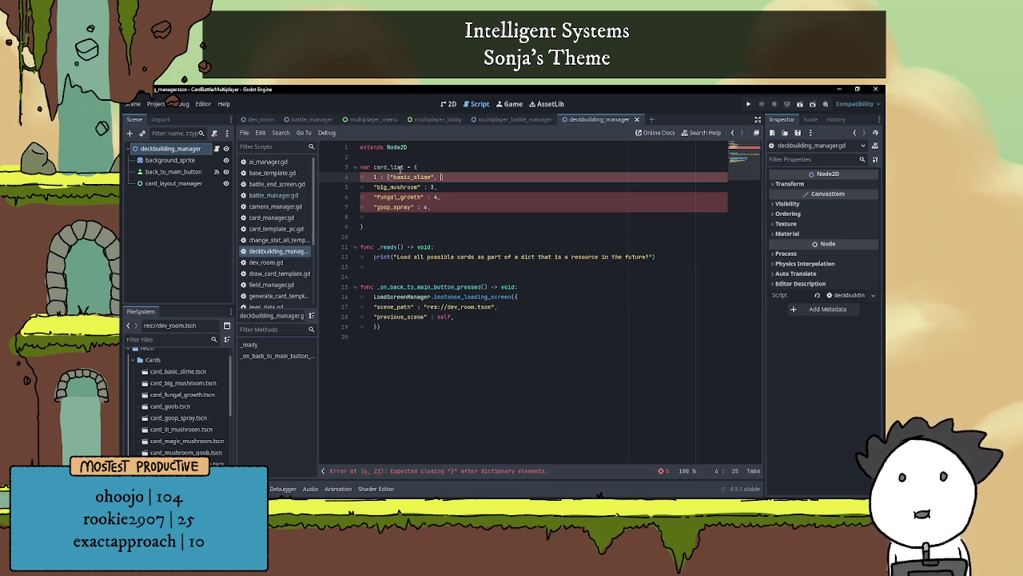
type("\"")
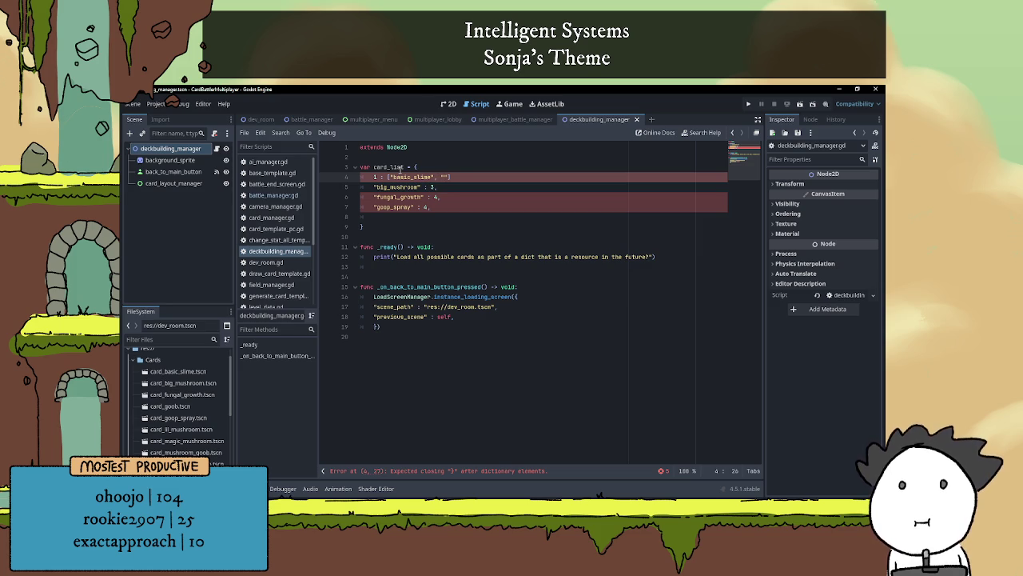
type("common")
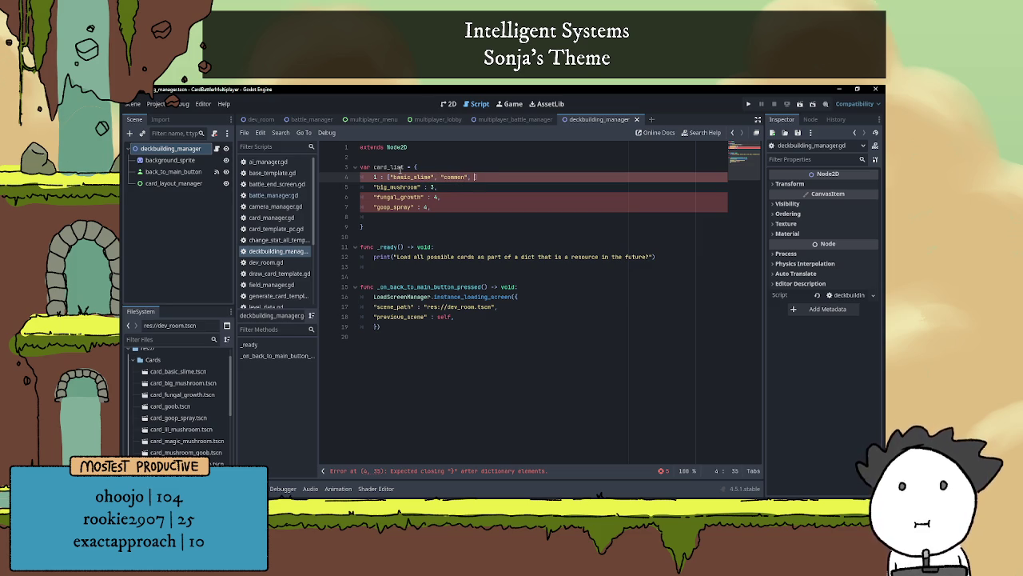
type("4]")
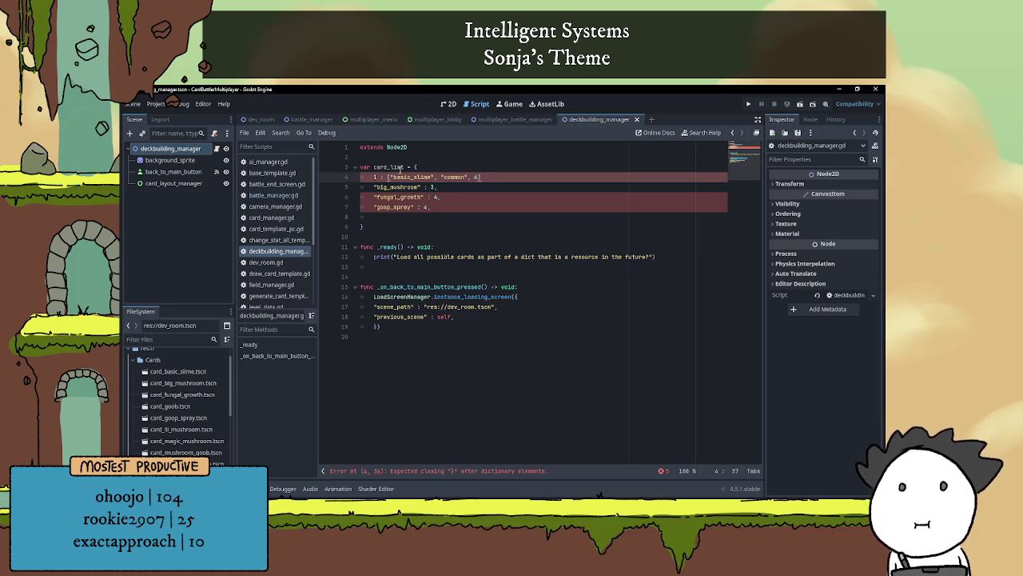
type(",")
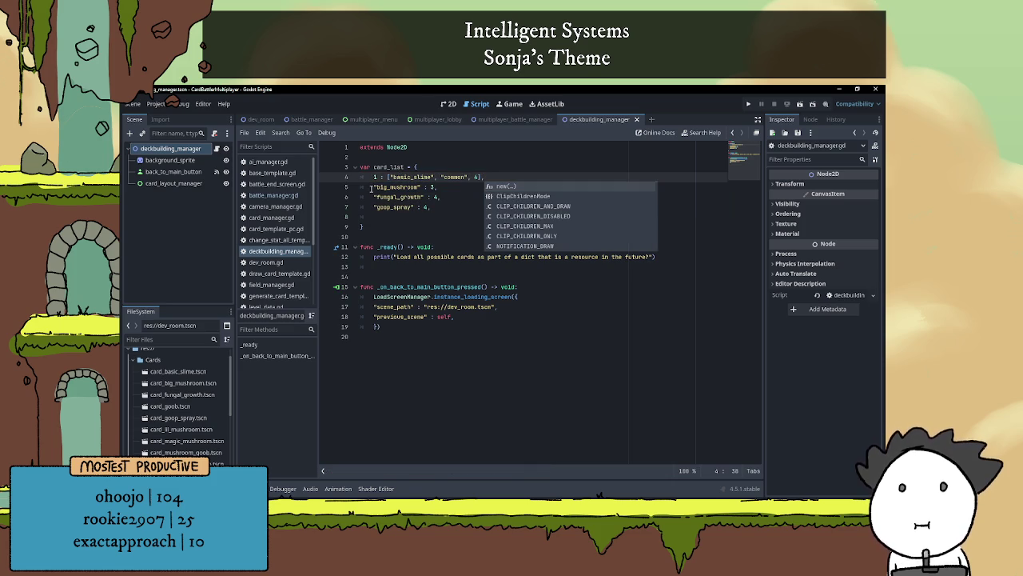
- Rewrite the big_mushroom line as 2: ["big_mushroom", "uncommon", 3]
left_click(373, 186)
type("2")
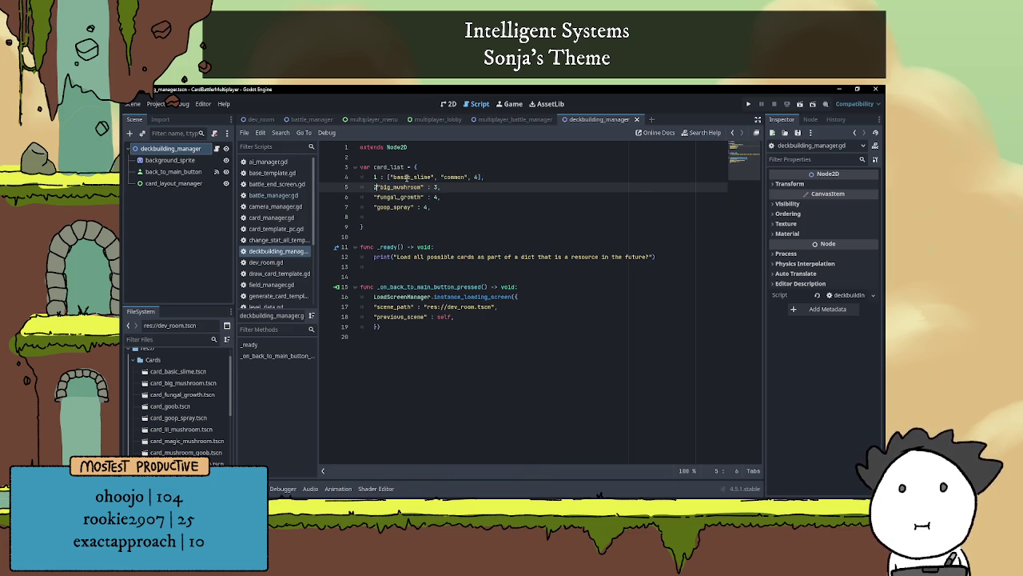
type(": ")
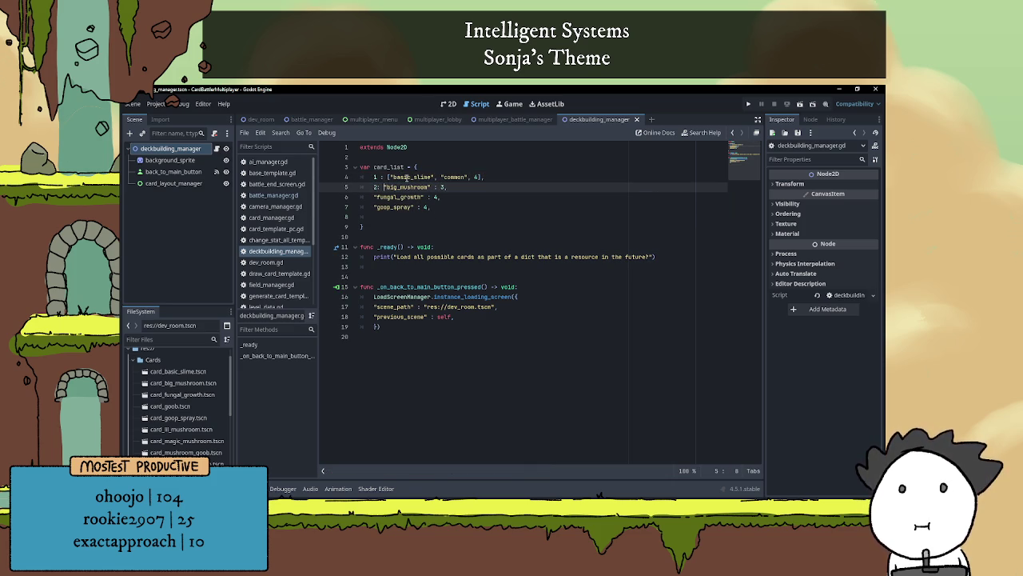
type("[")
key("Delete")
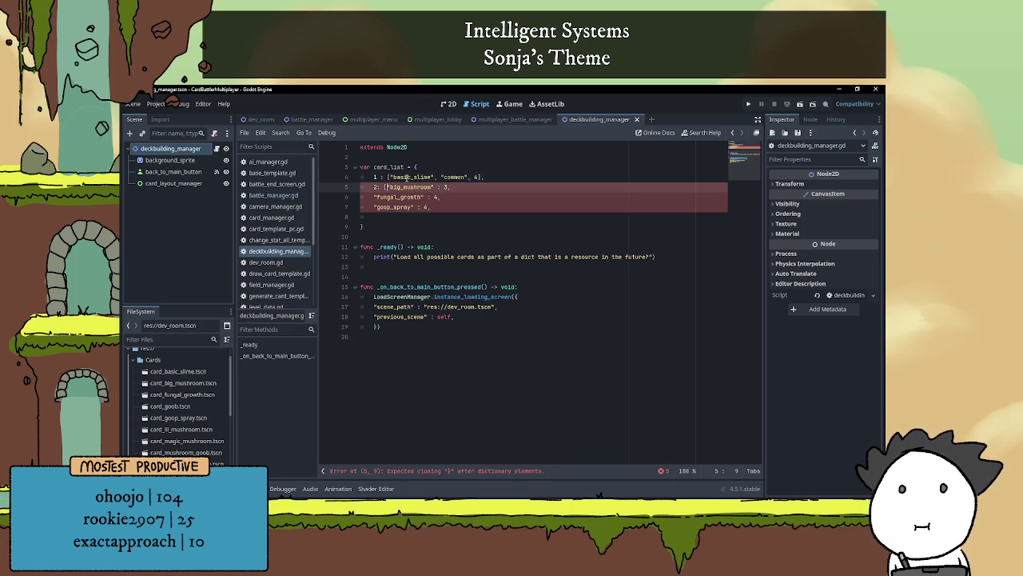
key("Right")
key("BackSpace")
key("BackSpace")
key("BackSpace")
type(", ")
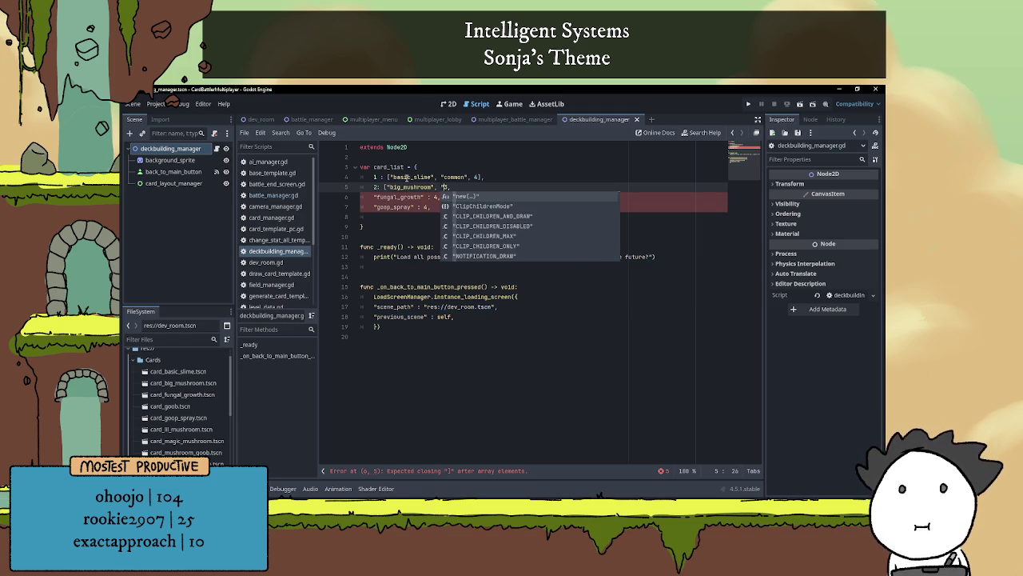
type("\"\",")
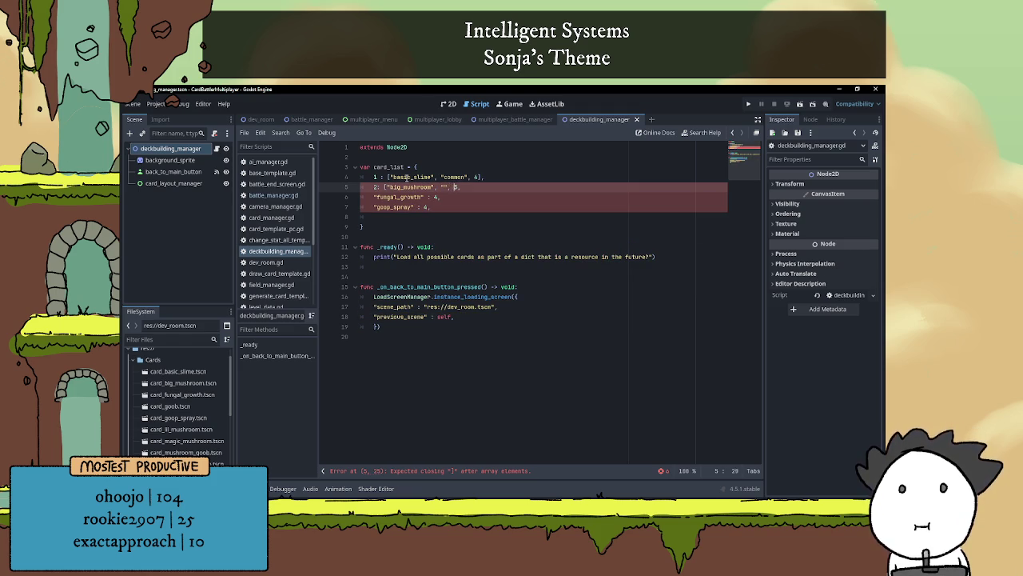
key("End")
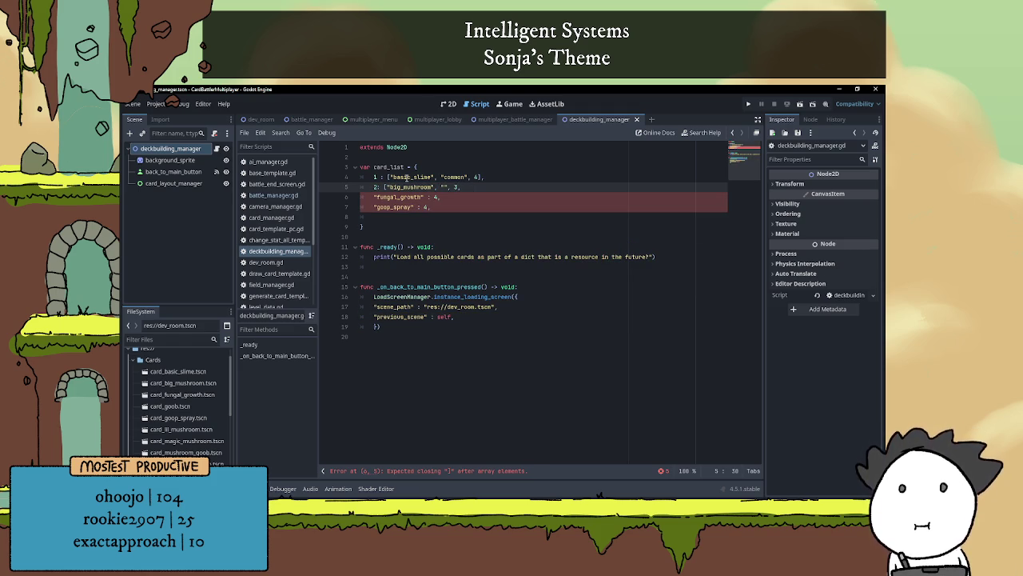
type("]")
key("Left")
key("Left")
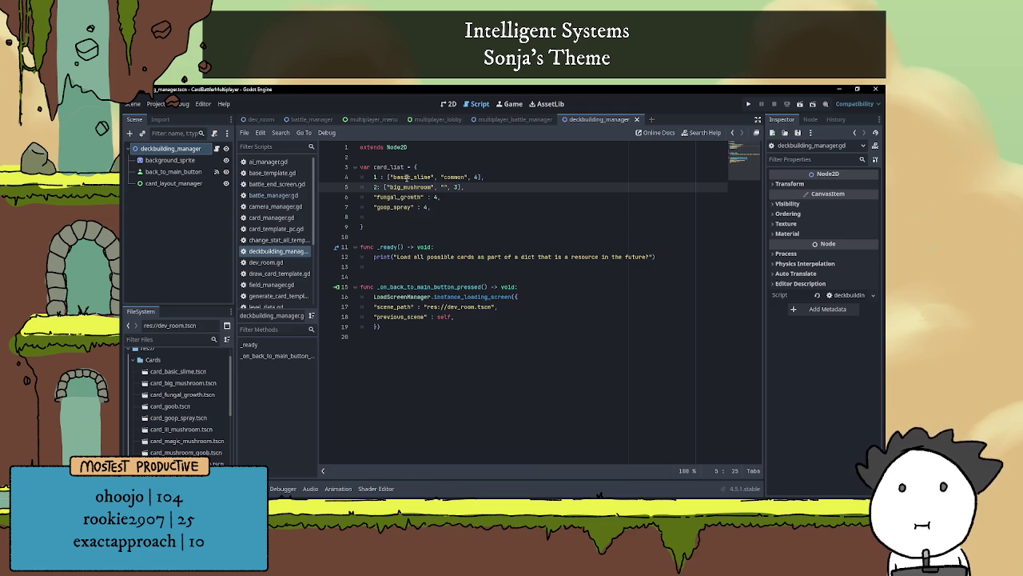
type("uncommon")
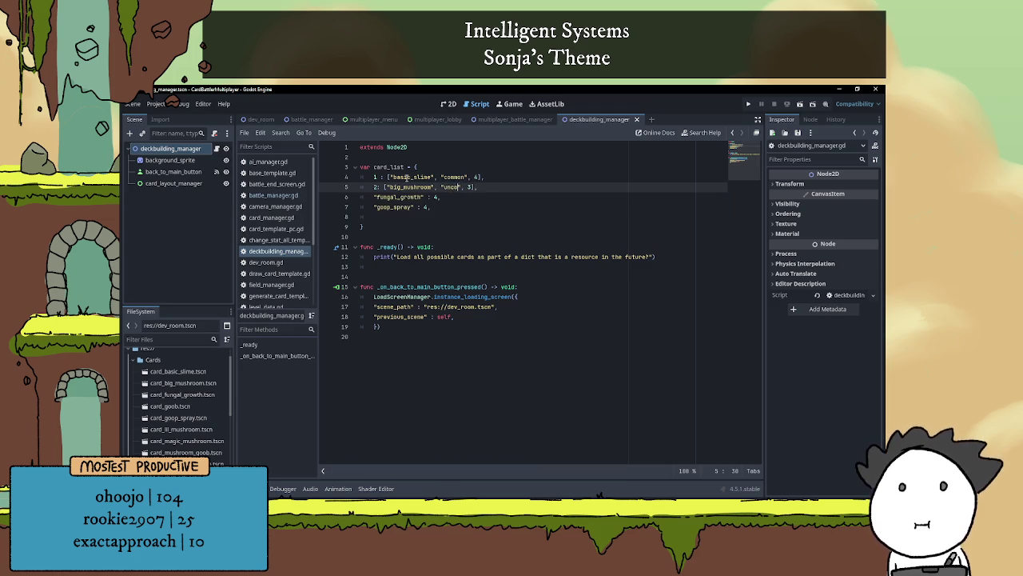
key("Down")
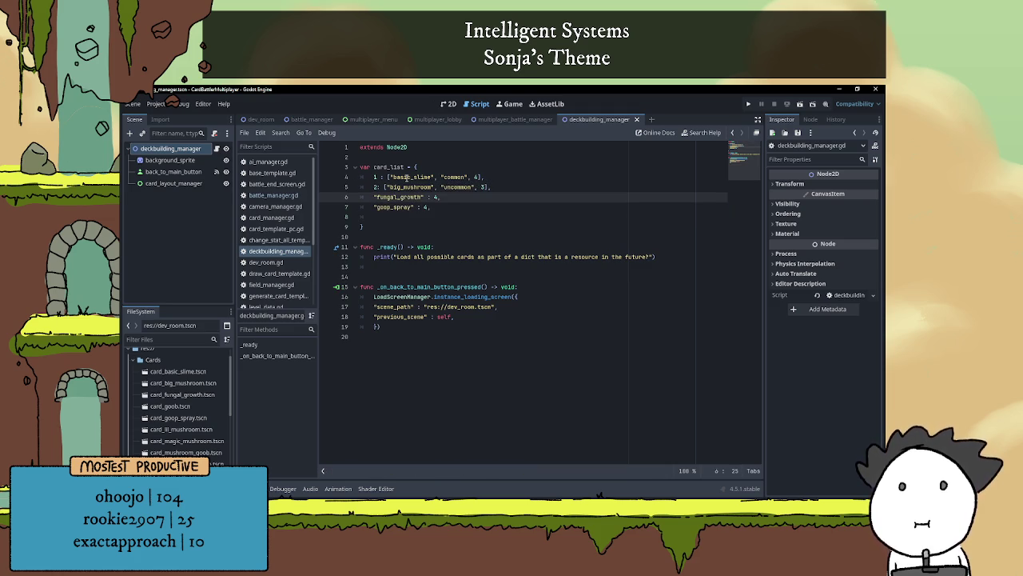
- Add a comment above card_list: "Not sure about a rarity system but for now have it be a meta data section"
left_click(400, 159)
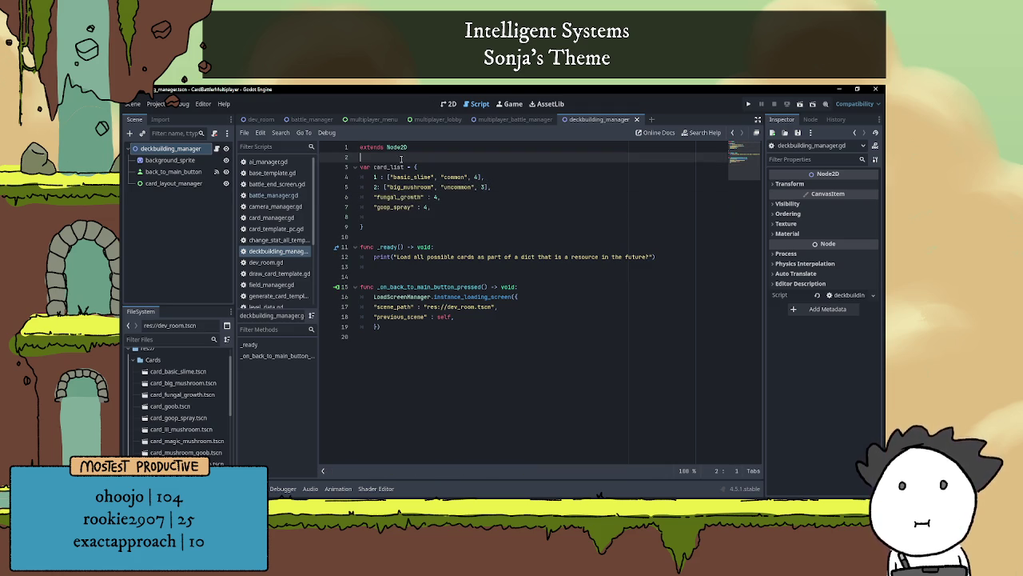
key("Return")
type("#")
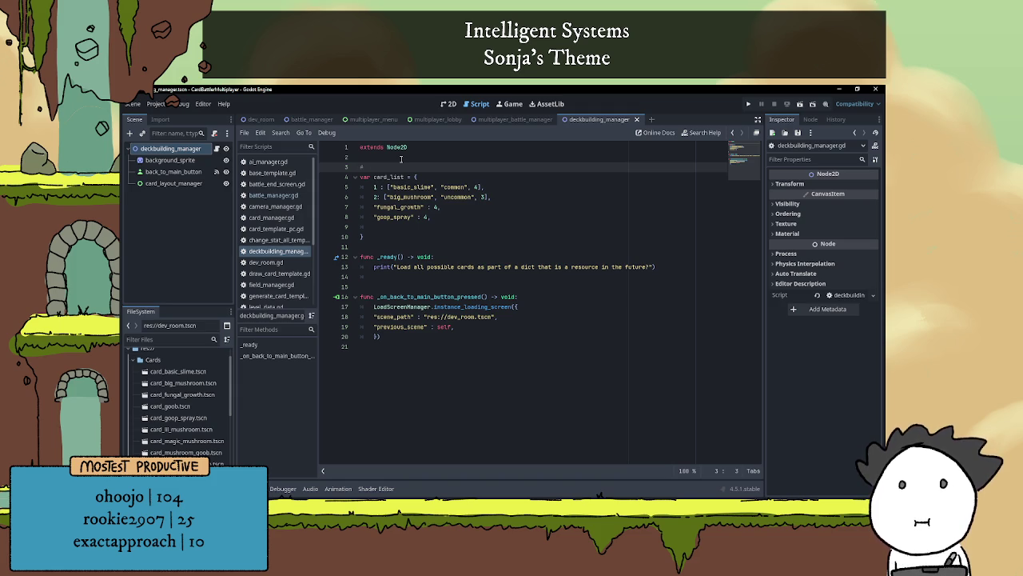
type("Not sure about")
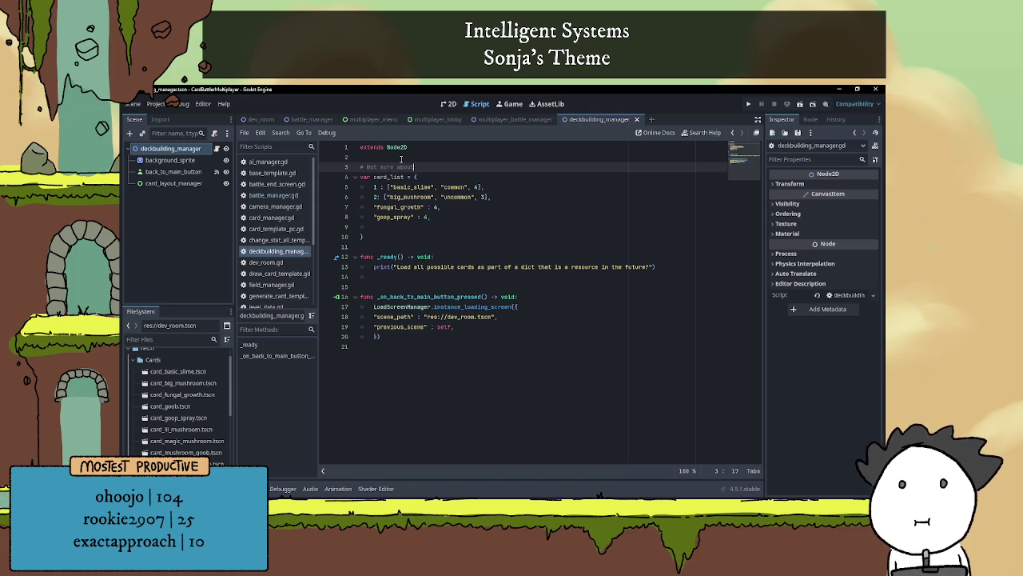
type(" a rarity ")
type("system se")
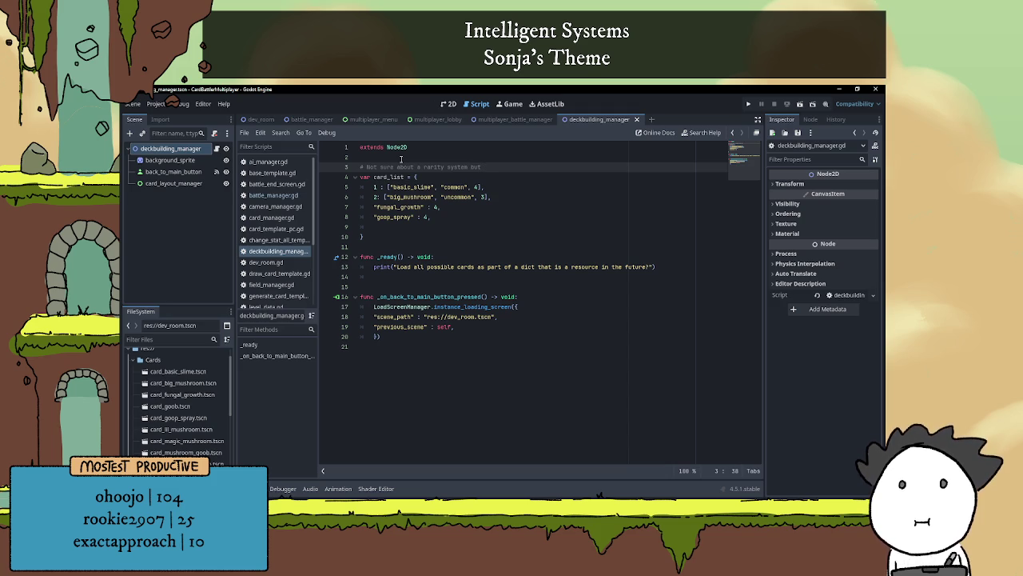
type("f")
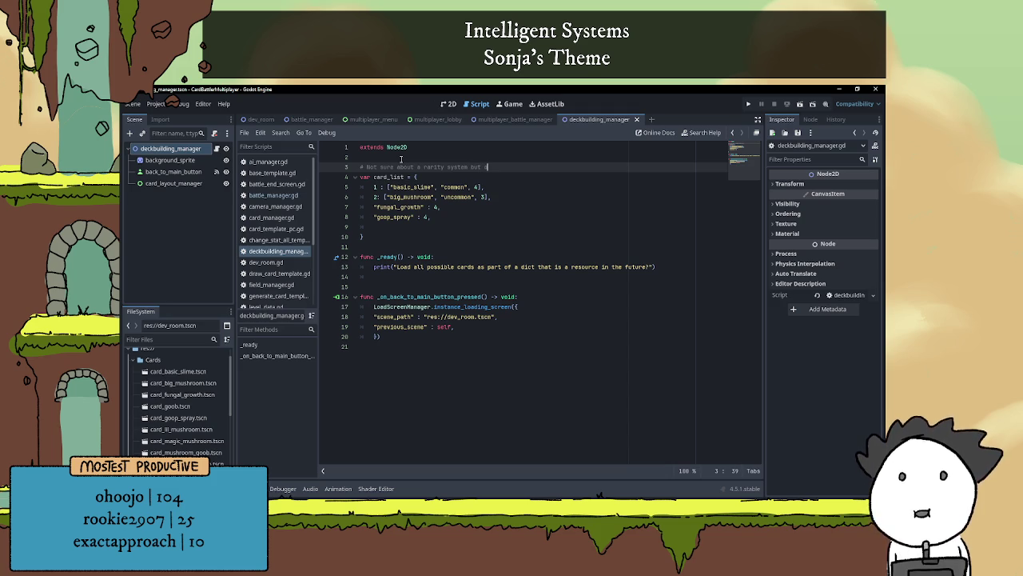
type("or now h")
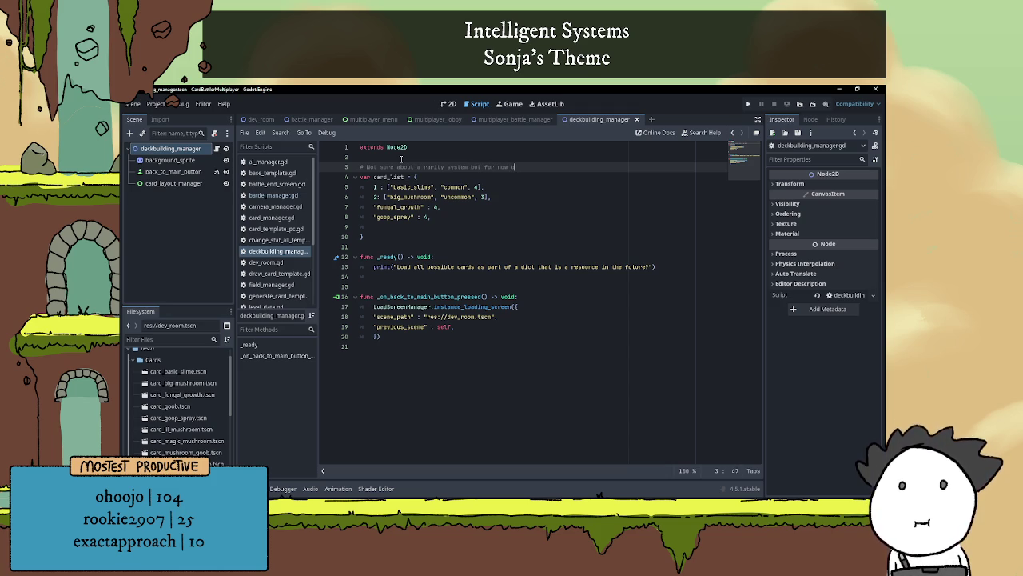
type("ave ait be a")
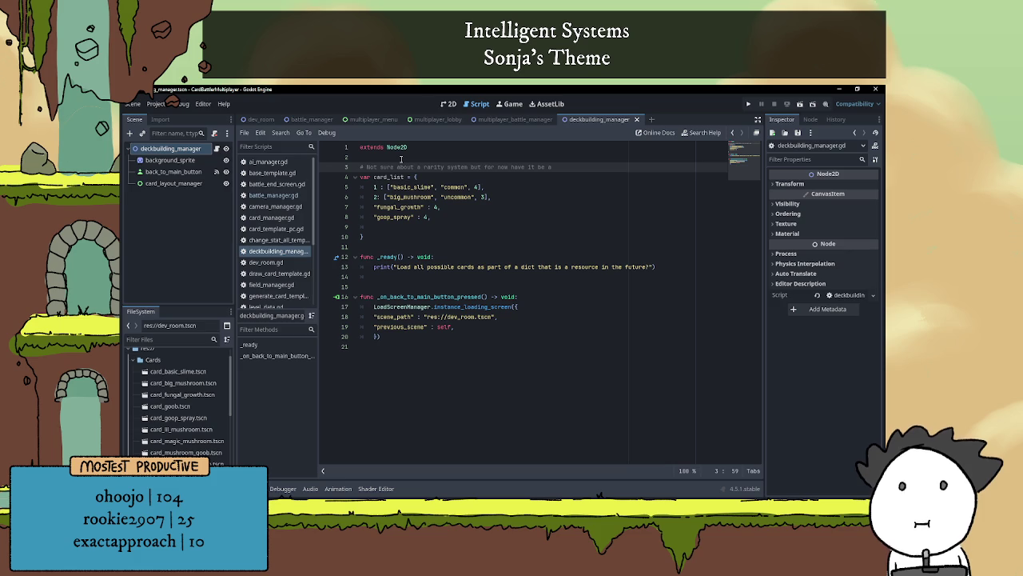
type("meta d")
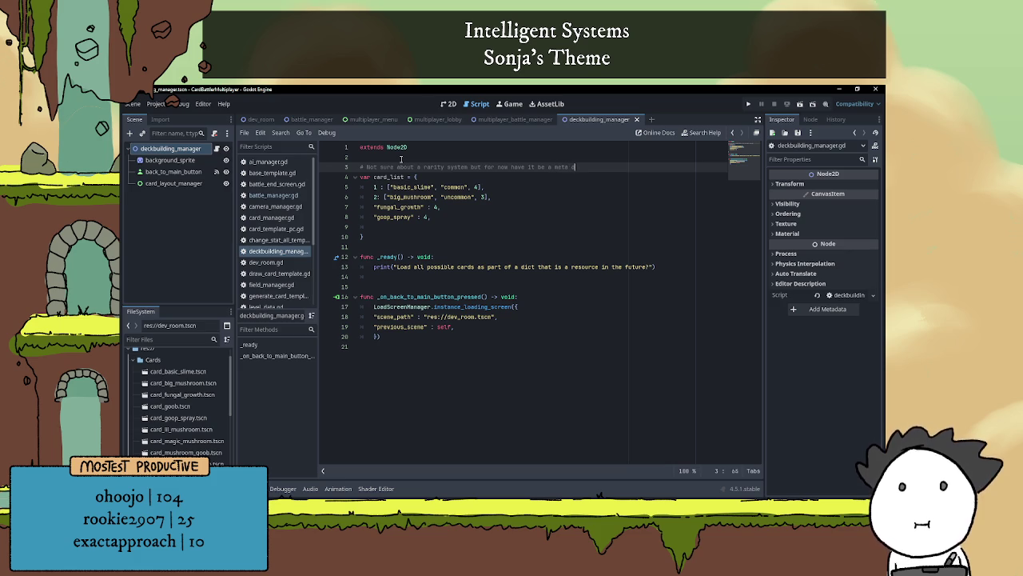
type("atasection")
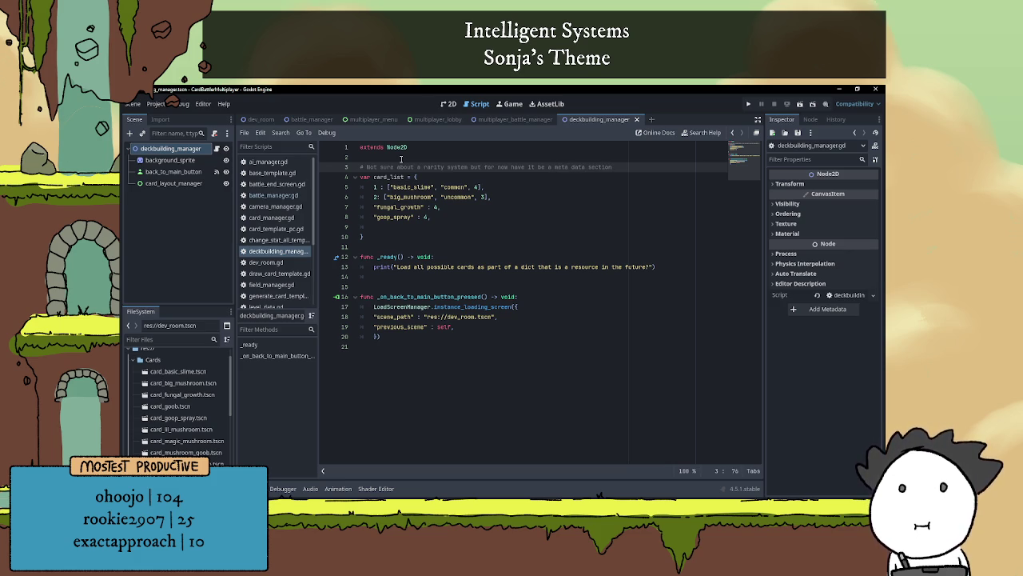
key("Return")
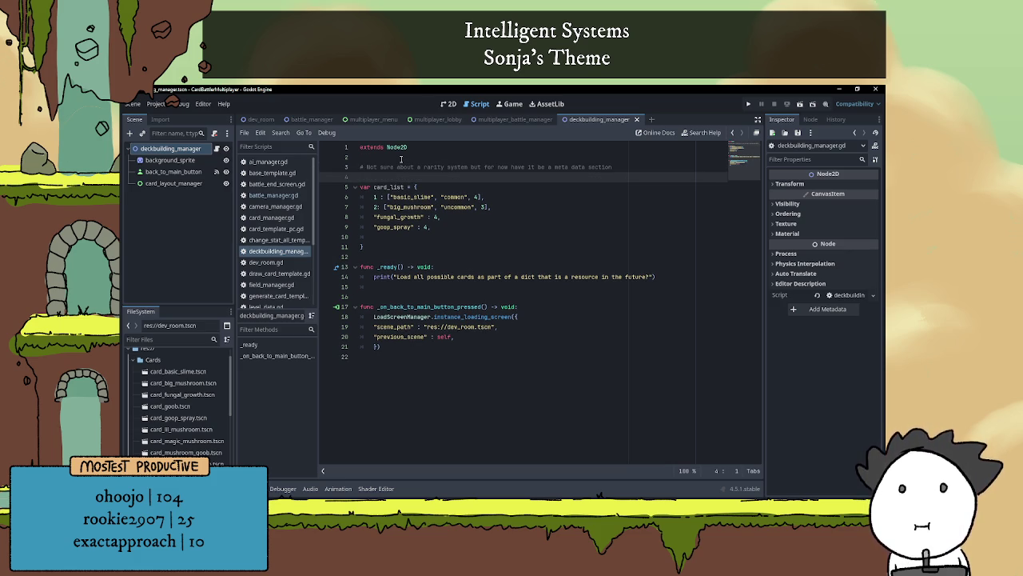
- Add a comment noting rarity could also limit the amount of a card that can be put in a deck
type("#technicall")
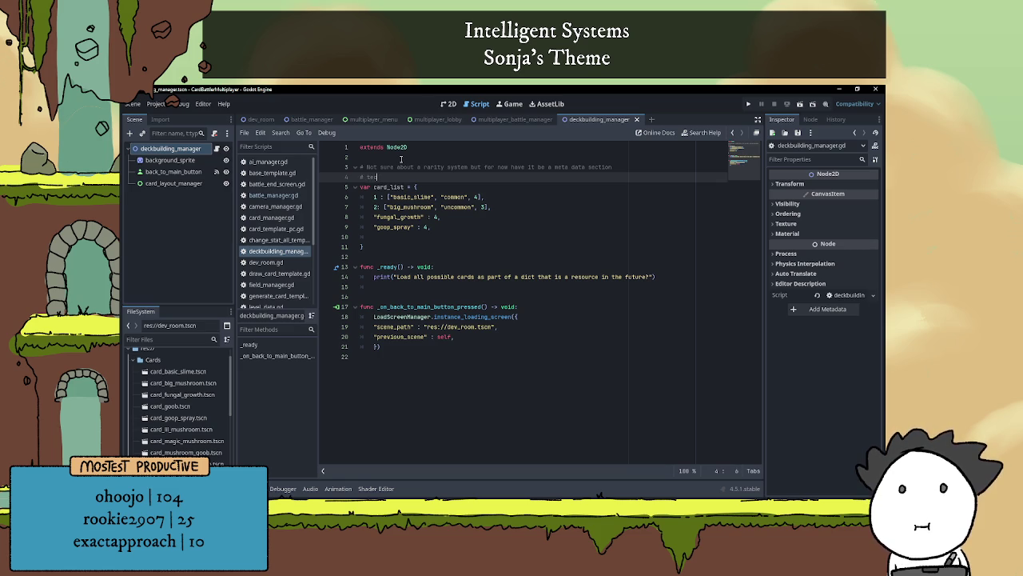
type("y that c")
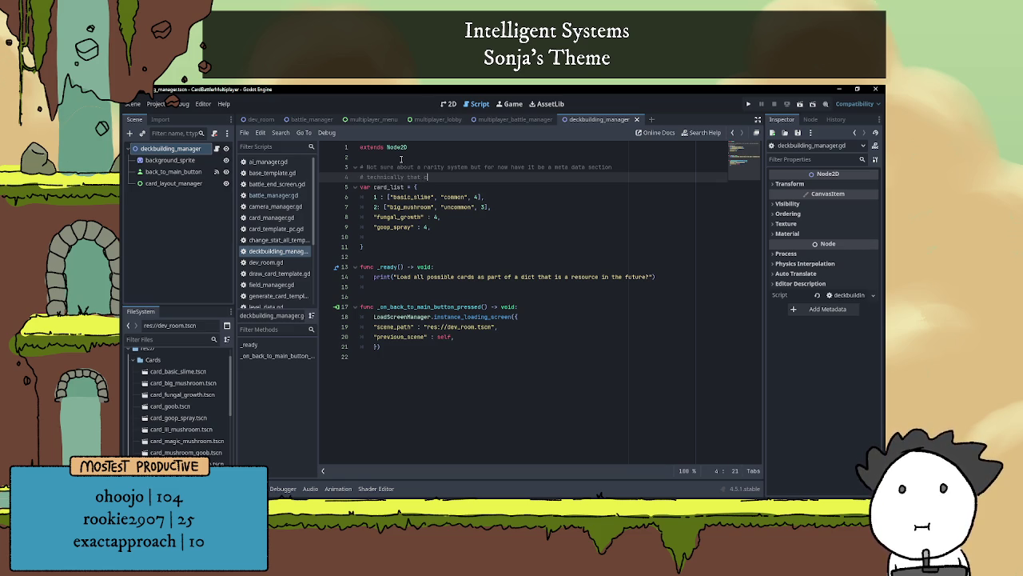
type("ould also limi")
type("t the amount of")
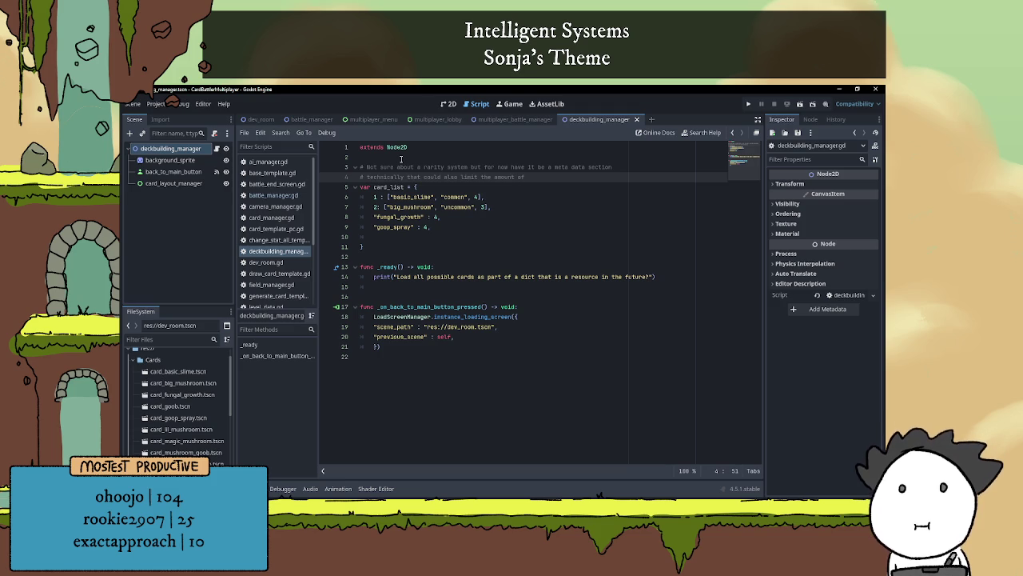
type(" that card")
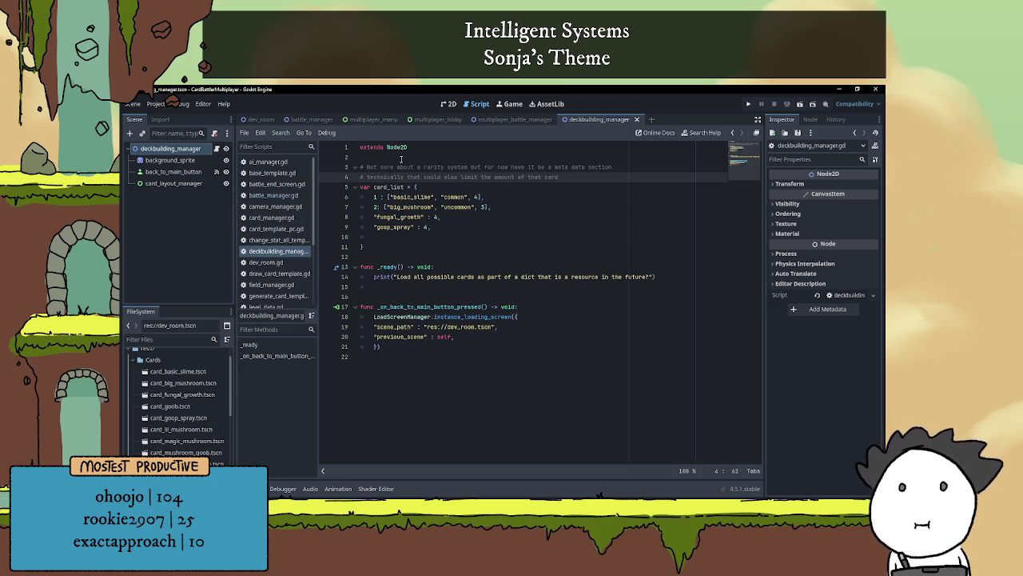
key("BackSpace")
key("BackSpace")
key("BackSpace")
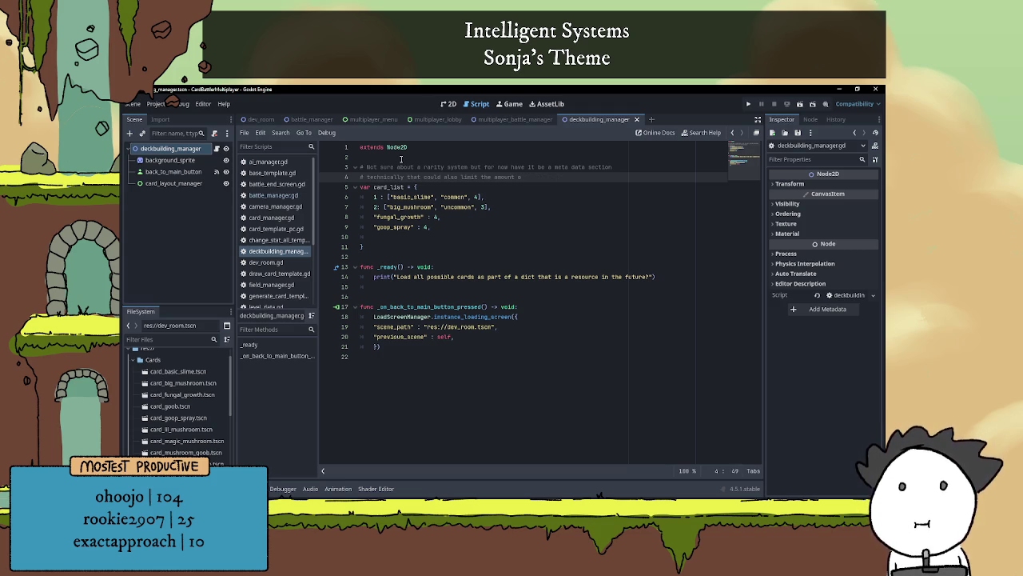
type("f a car")
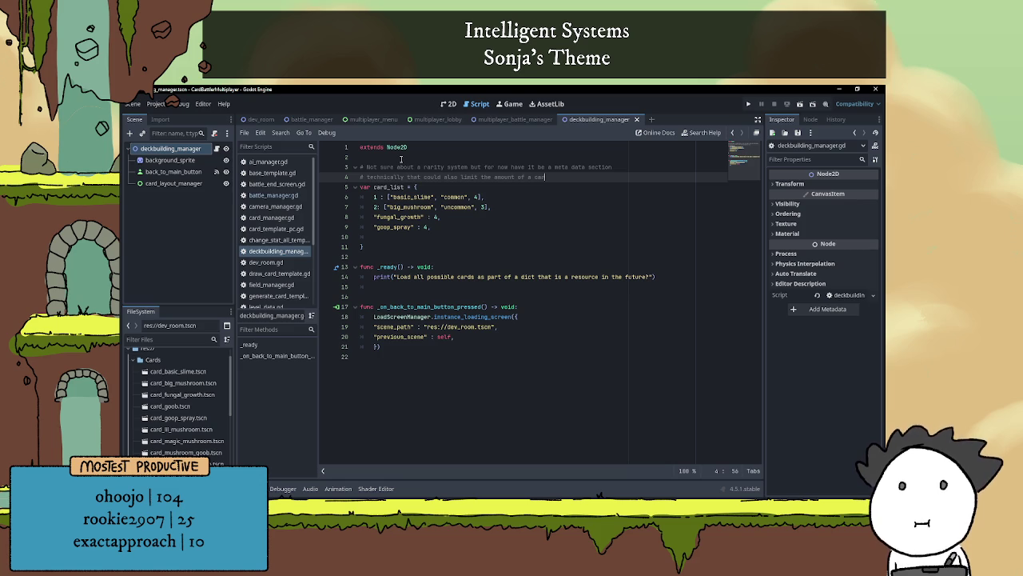
type("d ")
type("that can")
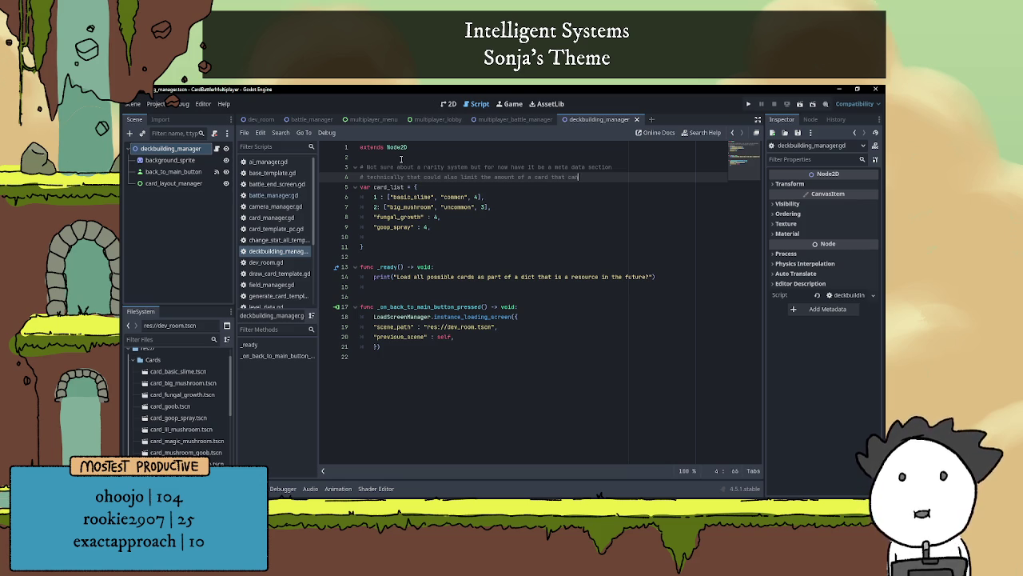
type(" be put in a deck")
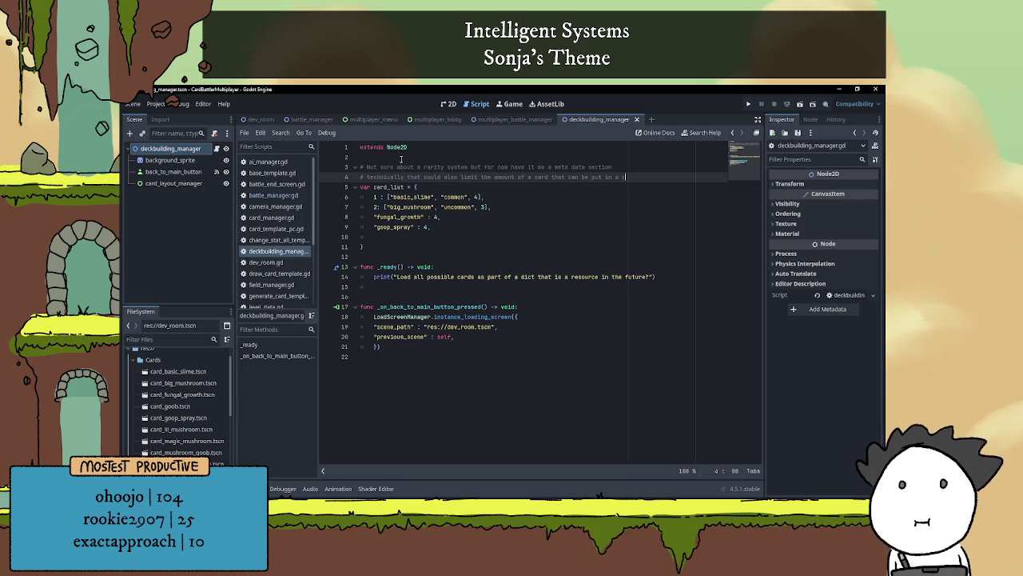
key("Down")
key("Down")
key("Down")
key("Down")
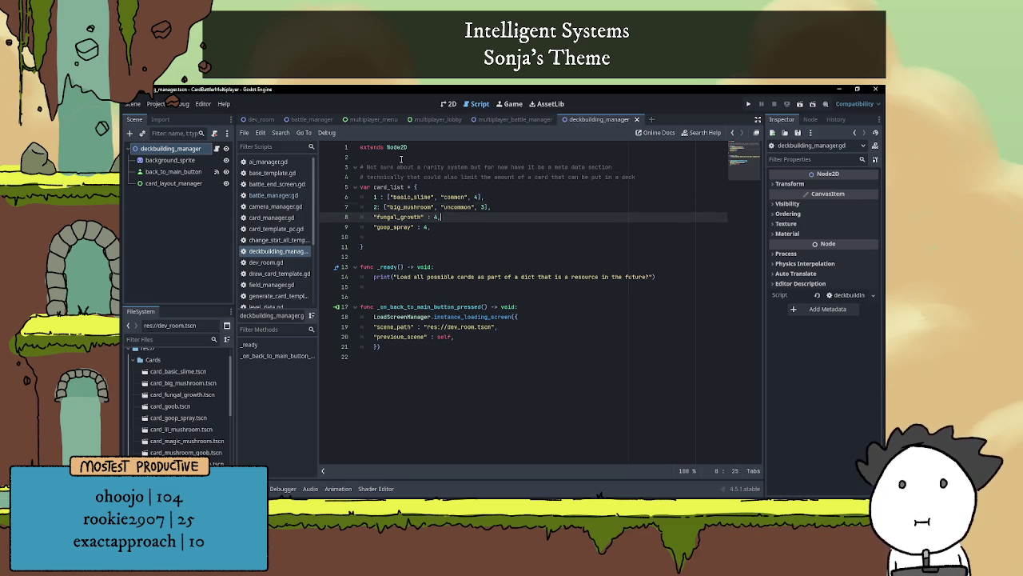
- Rewrite line 8 as entry 3 : ["fungal_growth", "common", 4]
key("Home")
type("3")
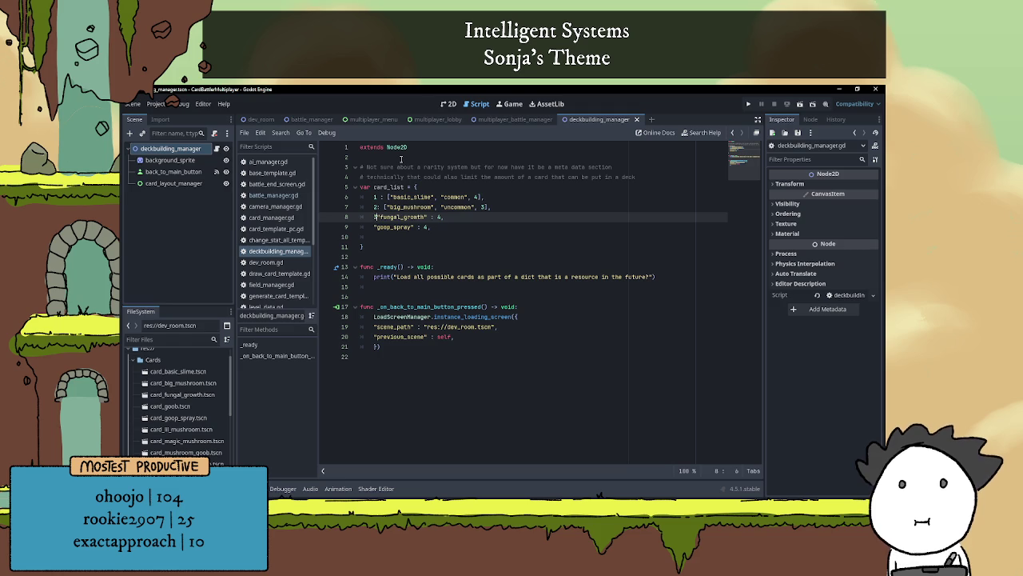
type(": [")
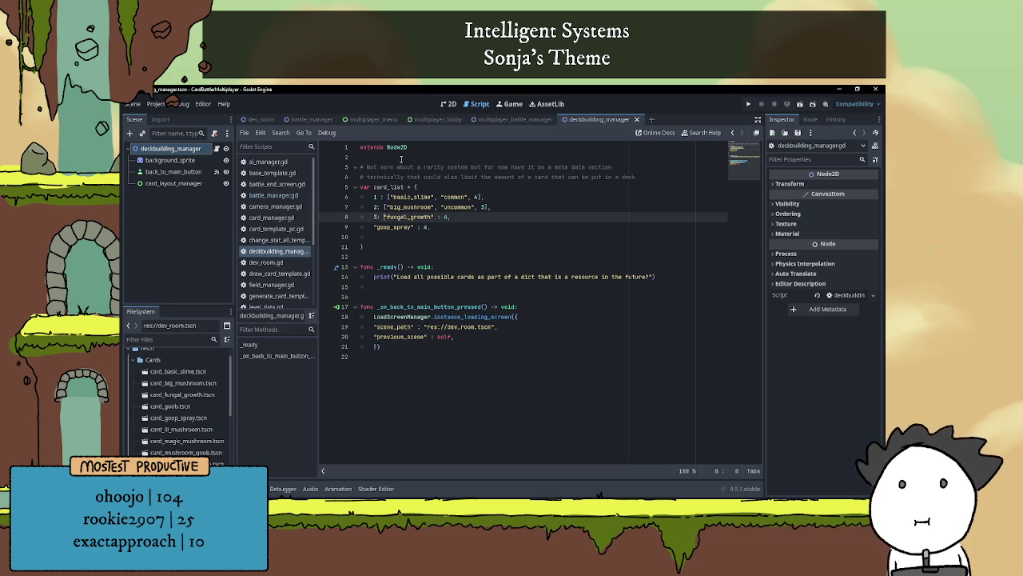
key("Delete")
key("Right")
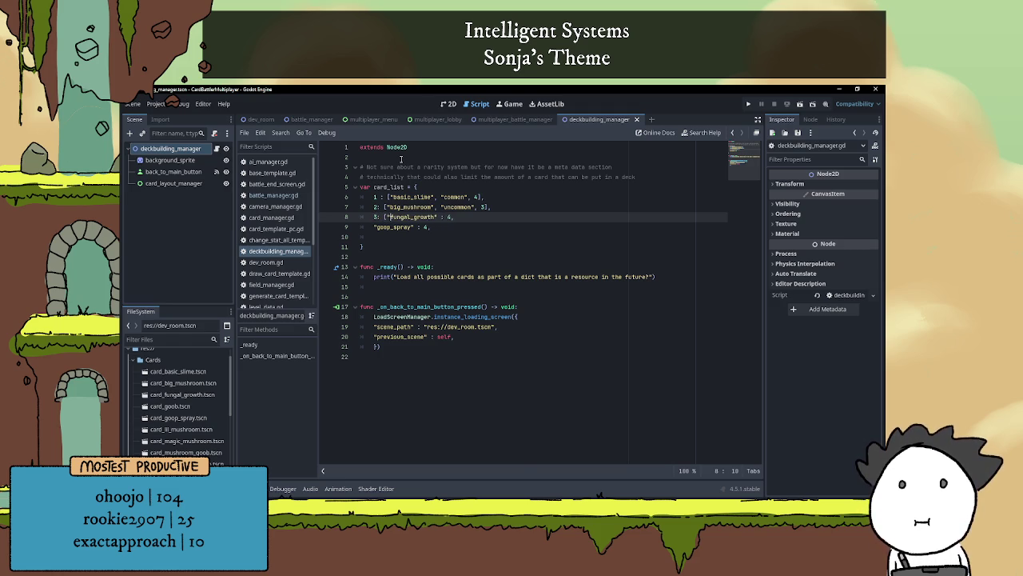
key("Right")
key("Delete")
key("Delete")
type(",")
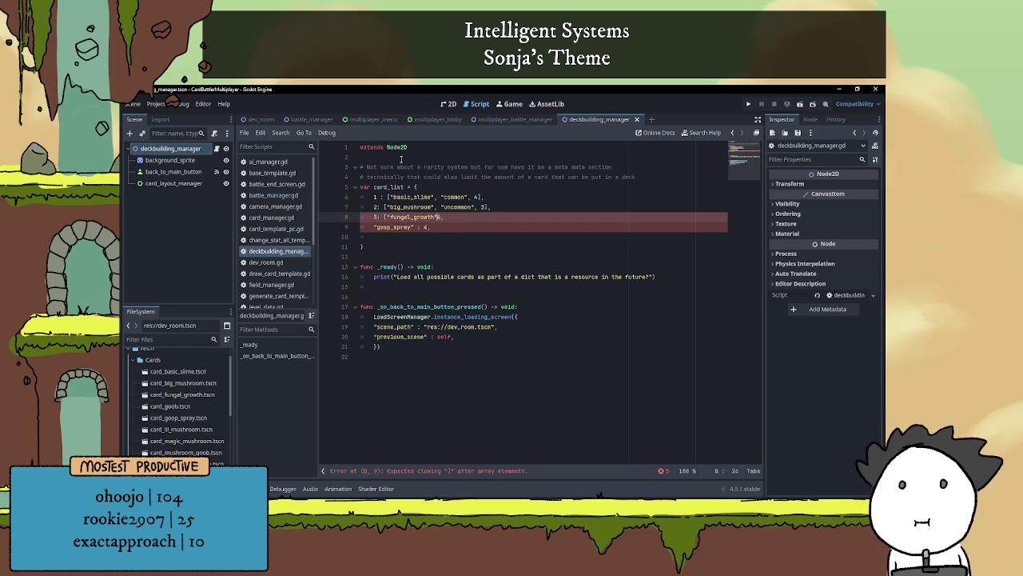
key("Right")
type("\"")
key("Escape")
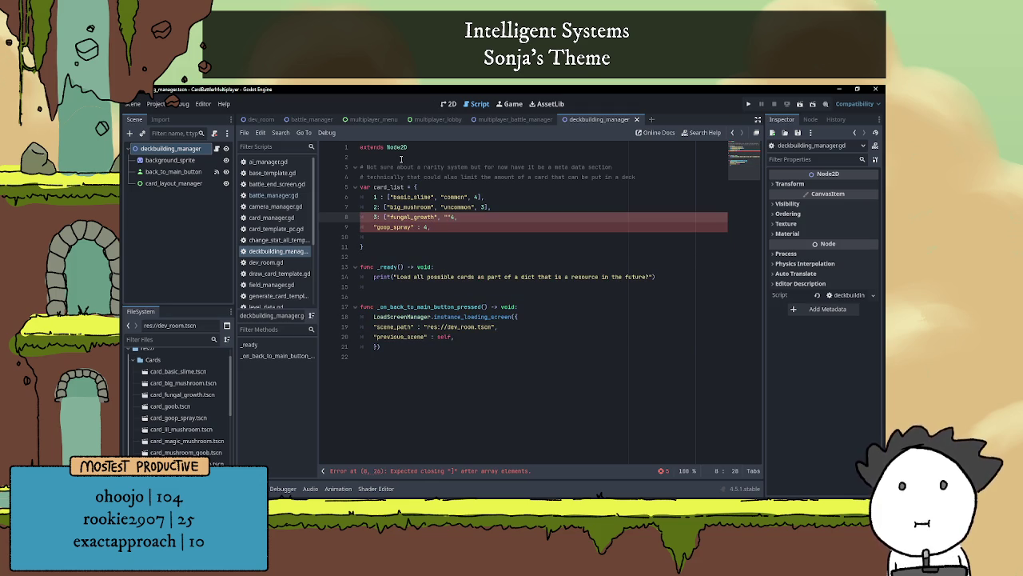
type("\",")
key("Right")
key("Right")
type("]")
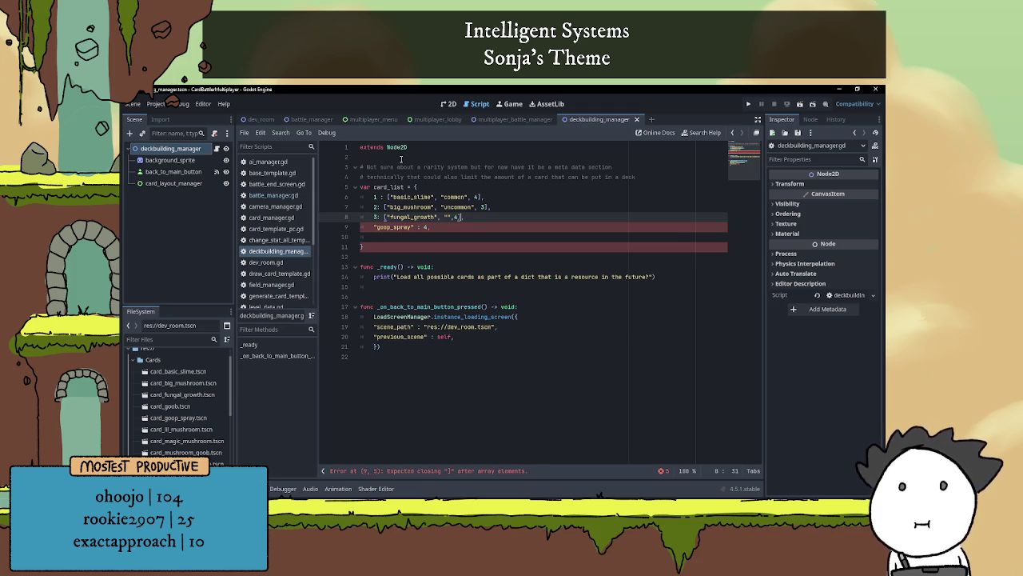
key("Left")
key("Left")
key("Left")
key("Left")
key("Left")
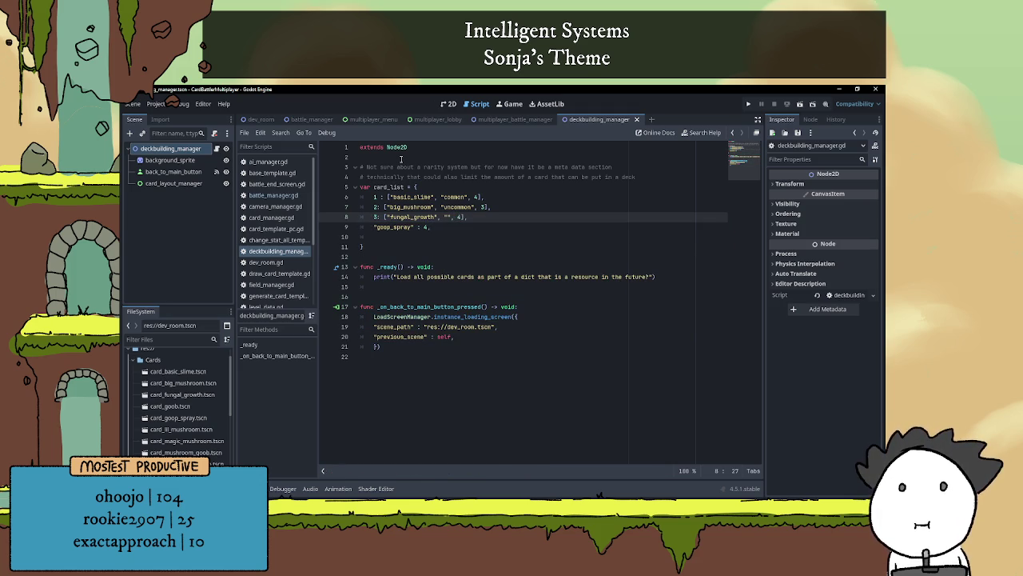
type("common")
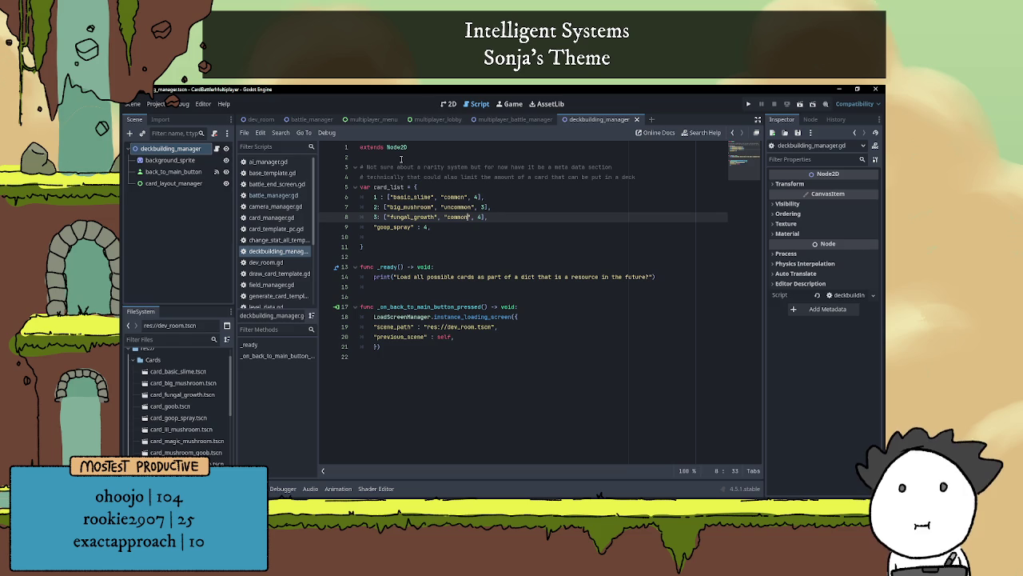
- Convert line 9 into entry 4 with "goop_spray", "common", 4, still missing its closing bracket
key("Down")
key("Home")
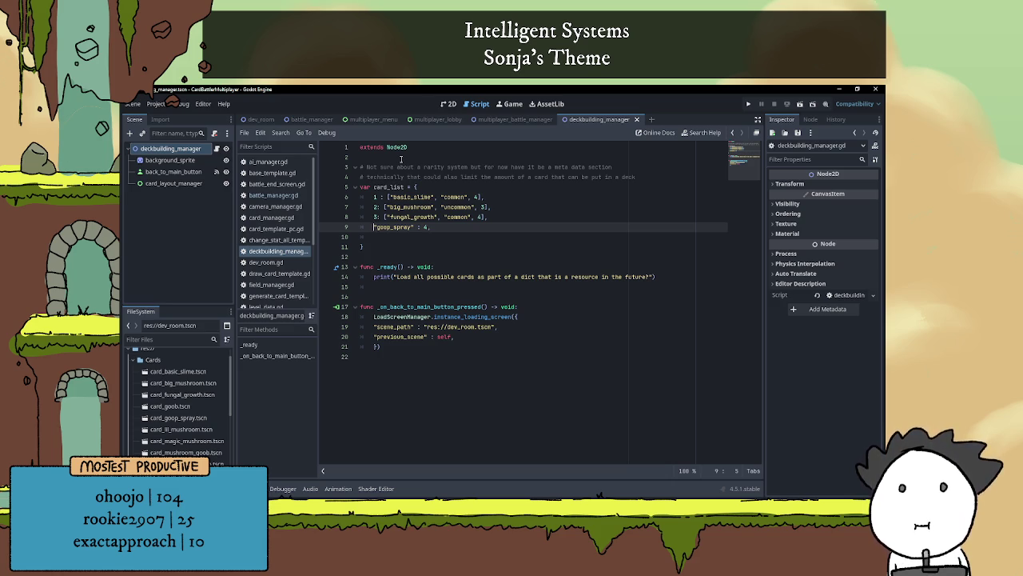
type("4: ")
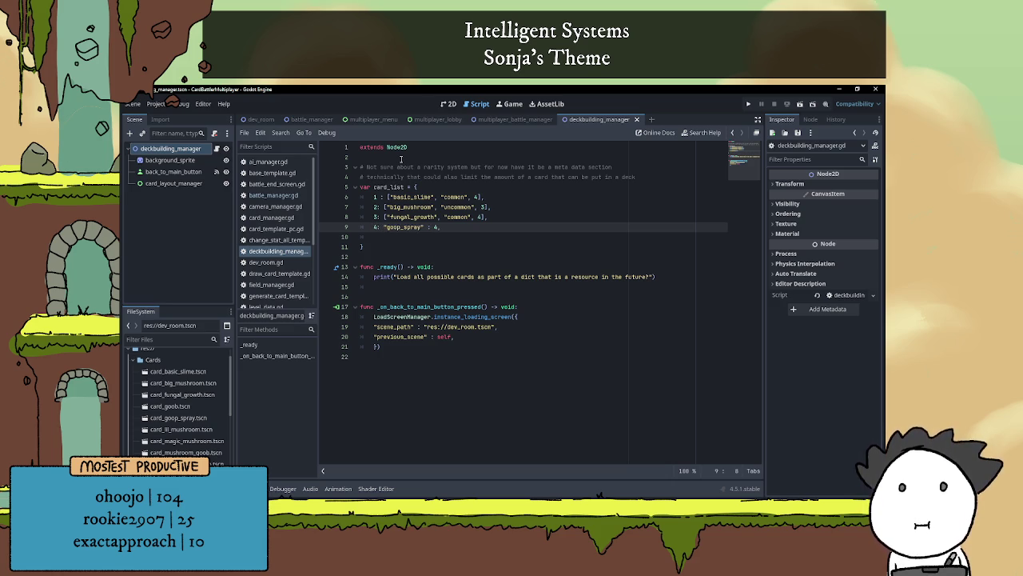
type("[")
key("Right")
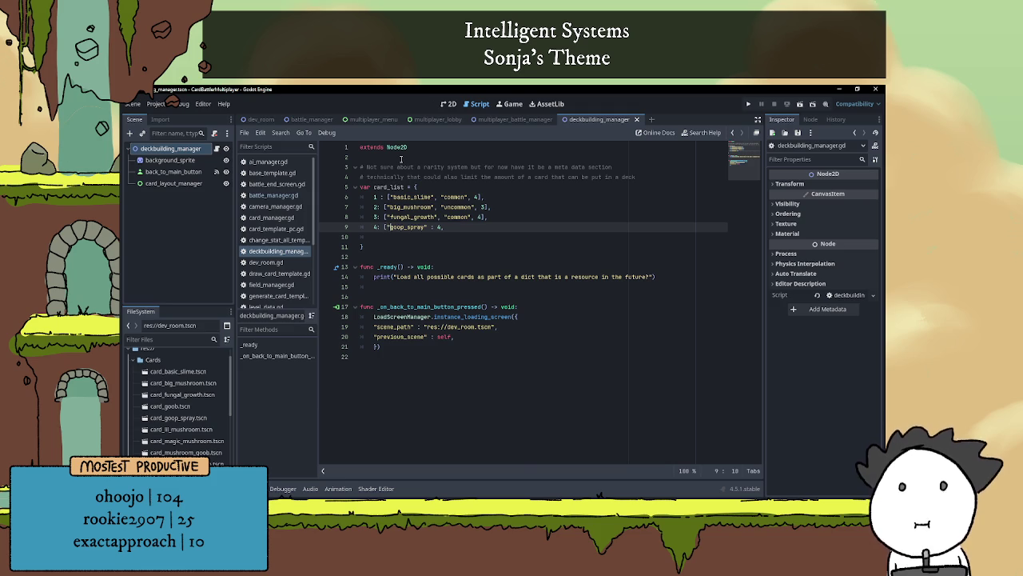
key("Right")
key("Right")
key("Right")
key("BackSpace")
key("BackSpace")
key("BackSpace")
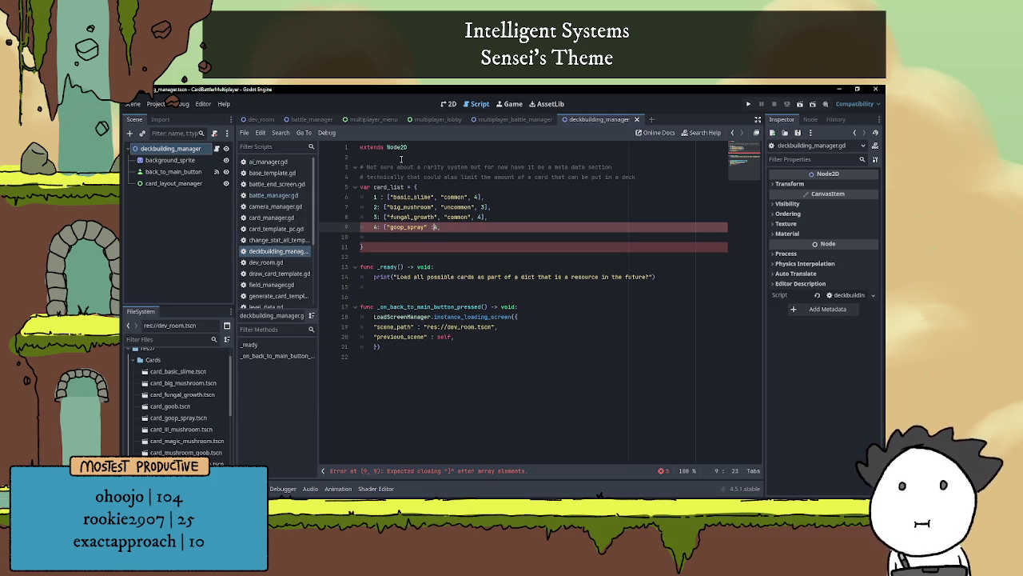
type(", \"\",")
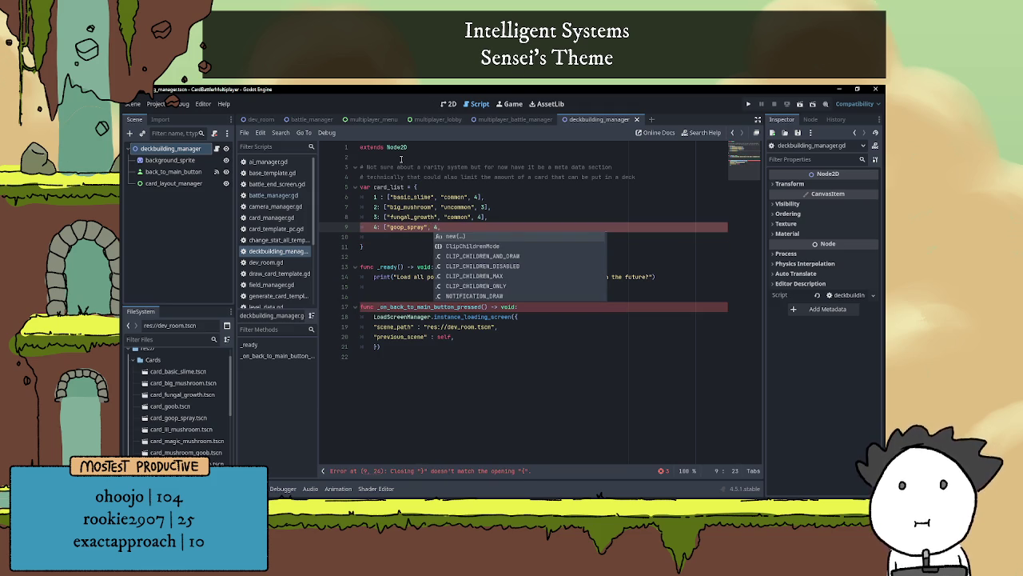
key("Left")
key("Left")
key("Left")
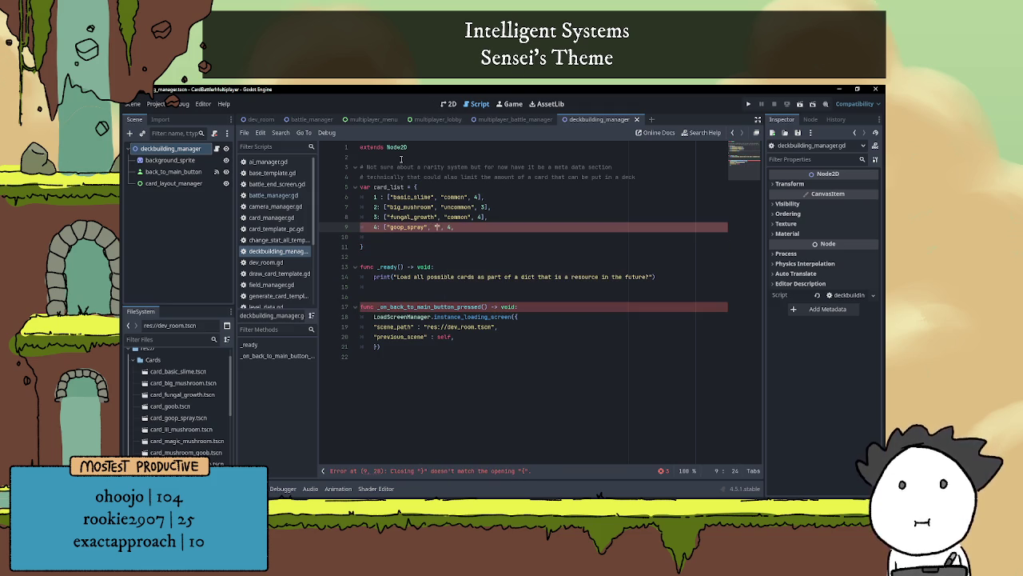
type("common\"")
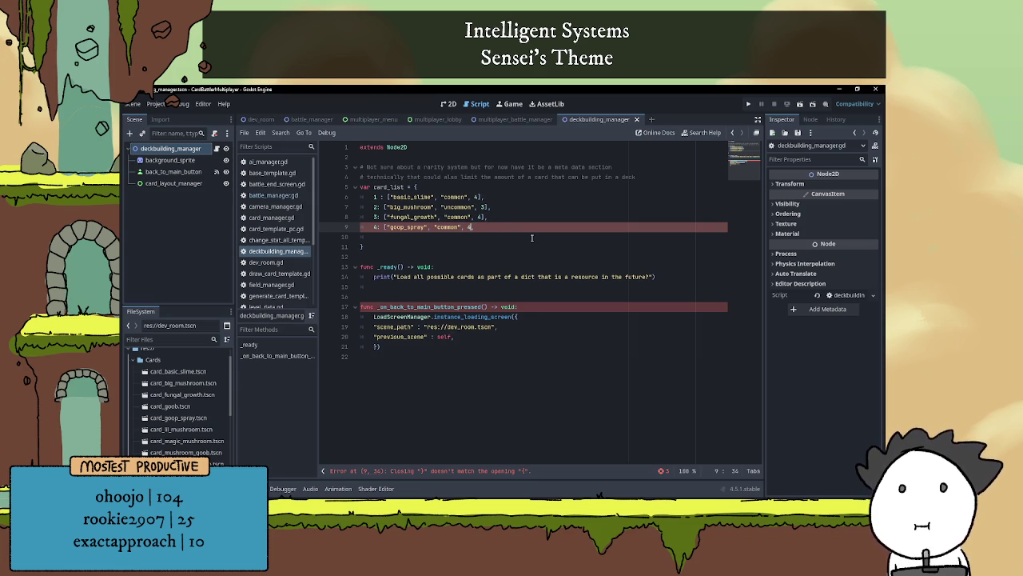
- Close the goop_spray entry with ] and space out the colons after keys 2, 3 and 4
type("],")
left_click(531, 237)
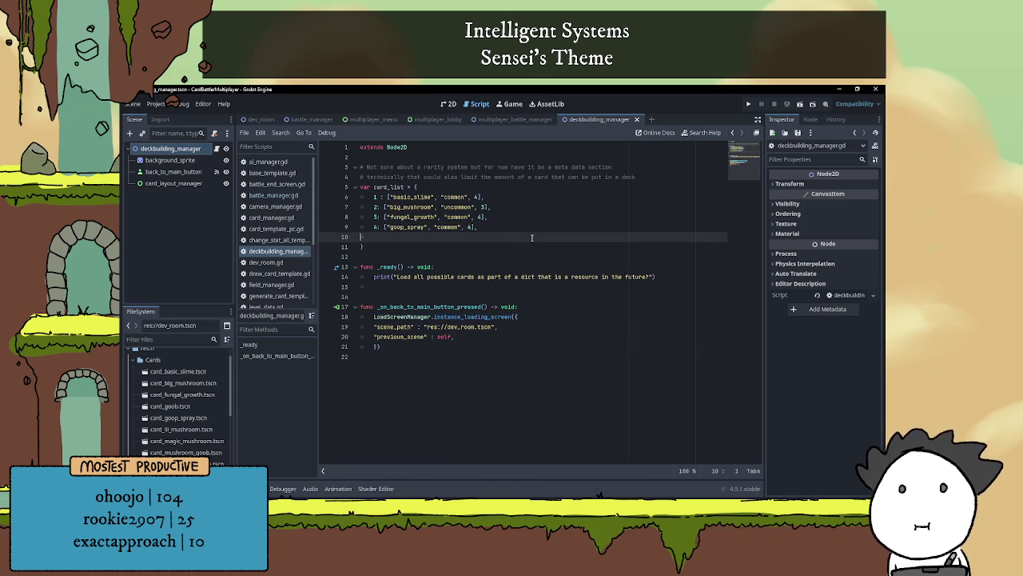
type("}")
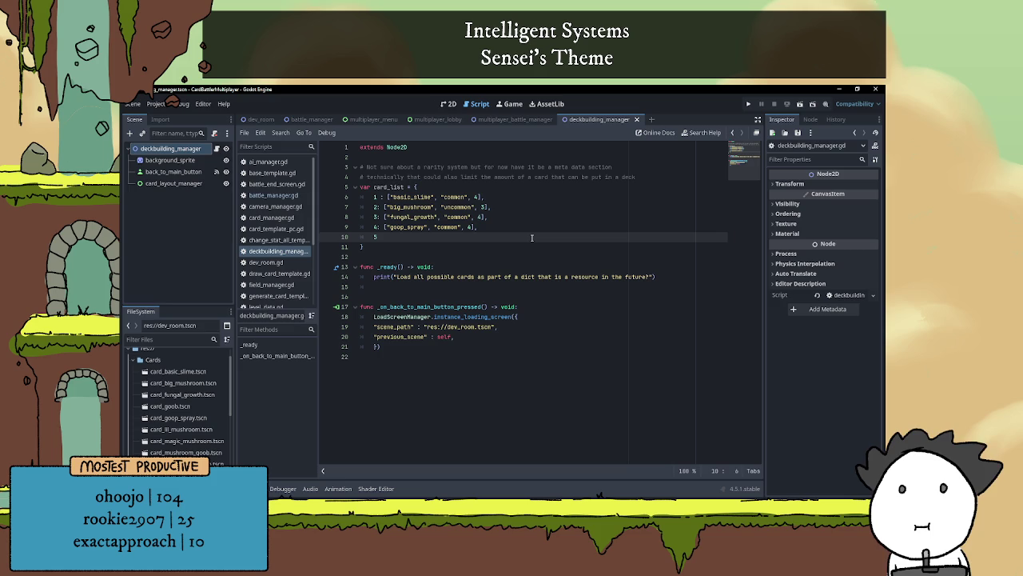
type(" :")
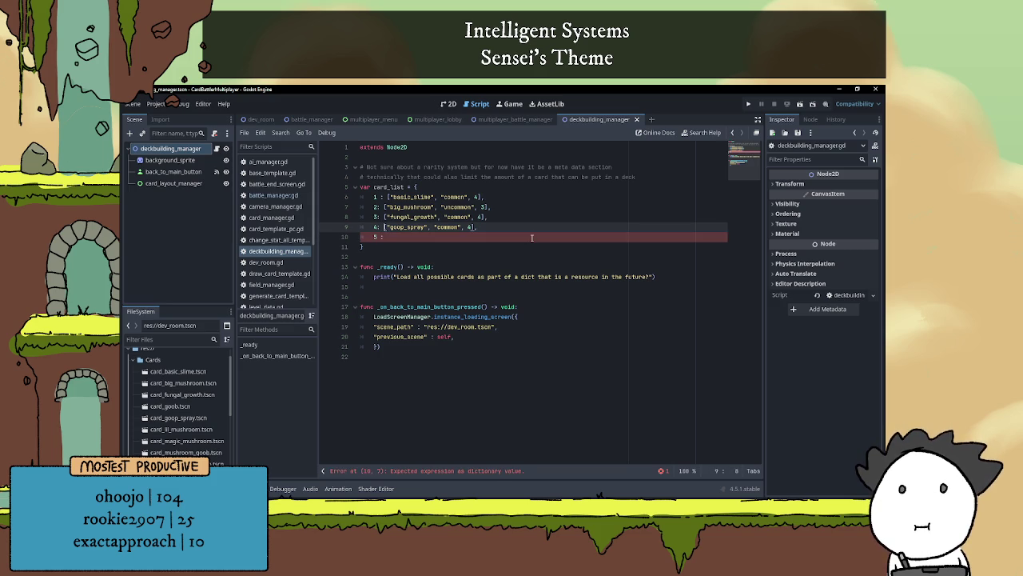
key("Up")
key("Left")
key("Left")
key("Left")
key("Up")
key("Left")
key("Up")
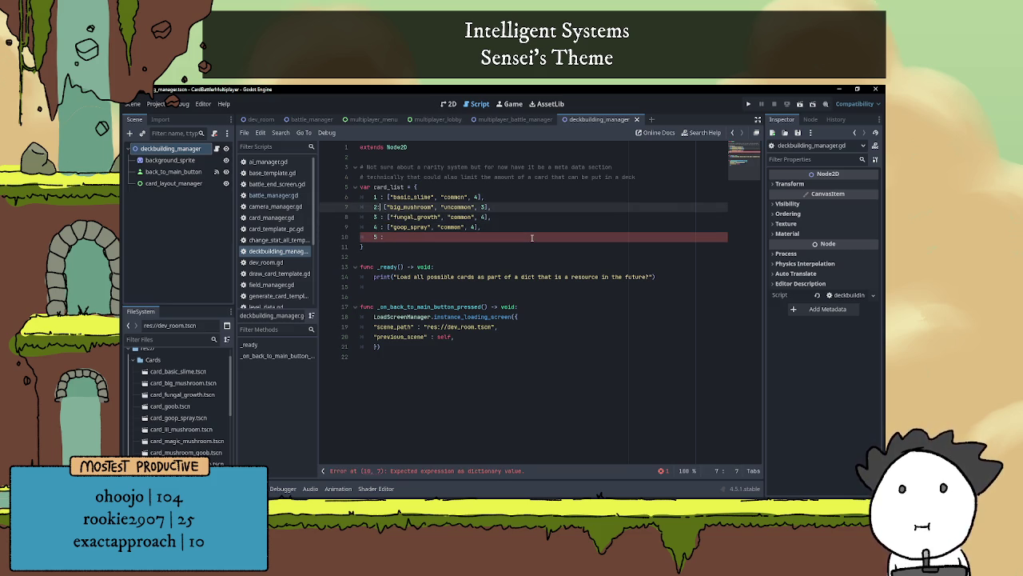
key("Left")
key("Down")
key("Down")
key("Down")
- Add entry 5 : ["lil_mushroom", "common", 4] on line 10
left_click(532, 237)
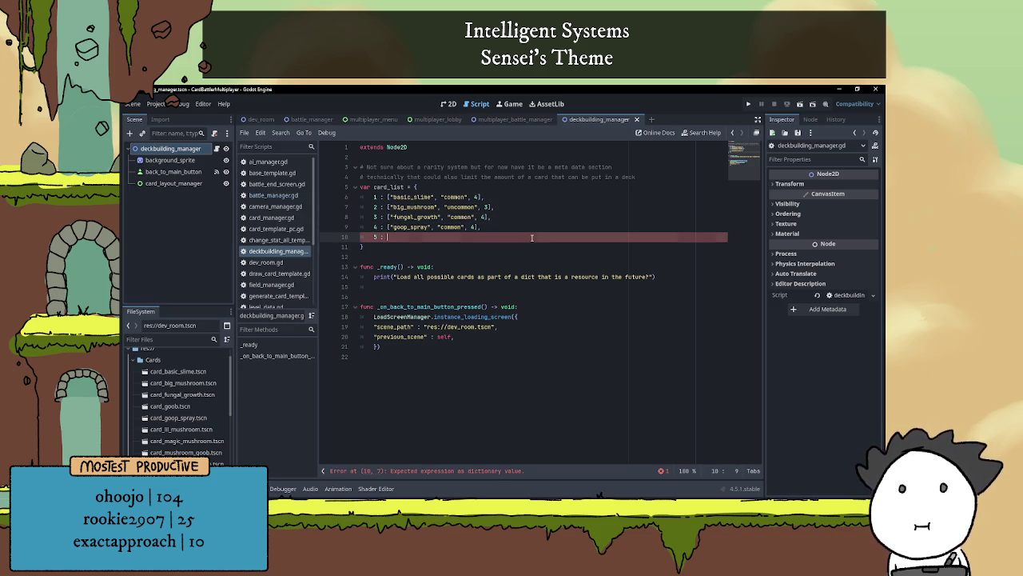
type("[")
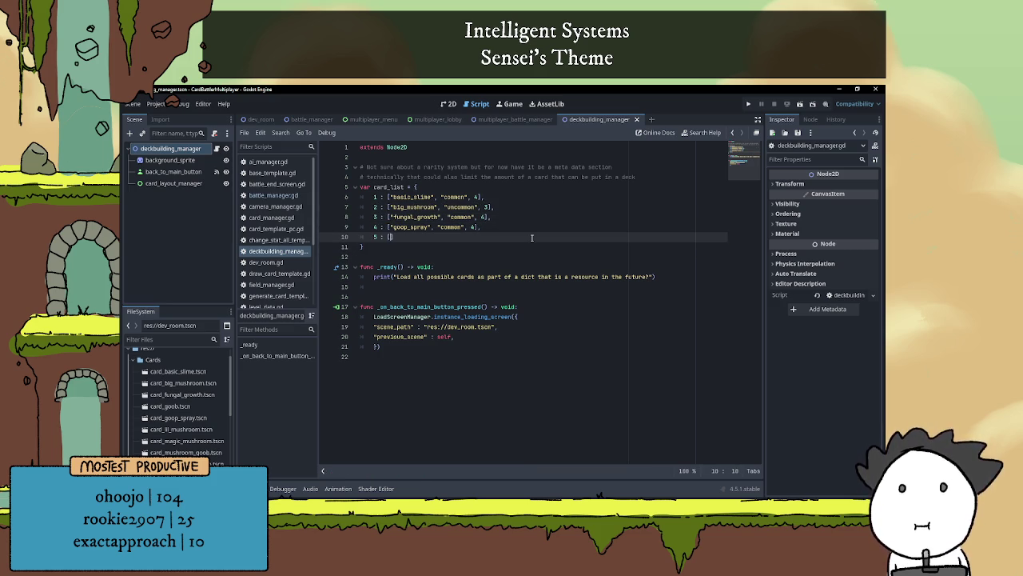
type("\"")
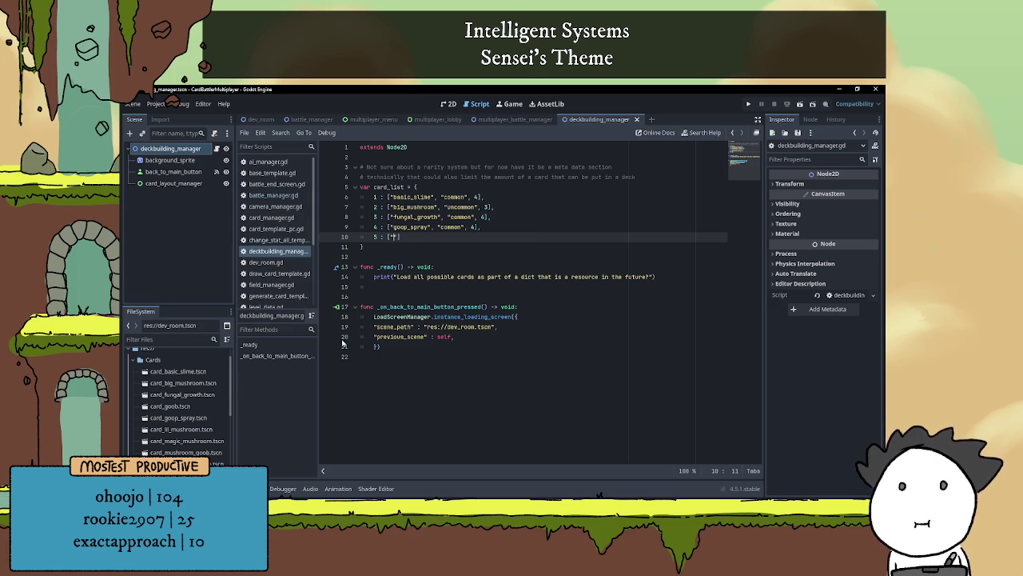
scroll(187, 387, "down", 1)
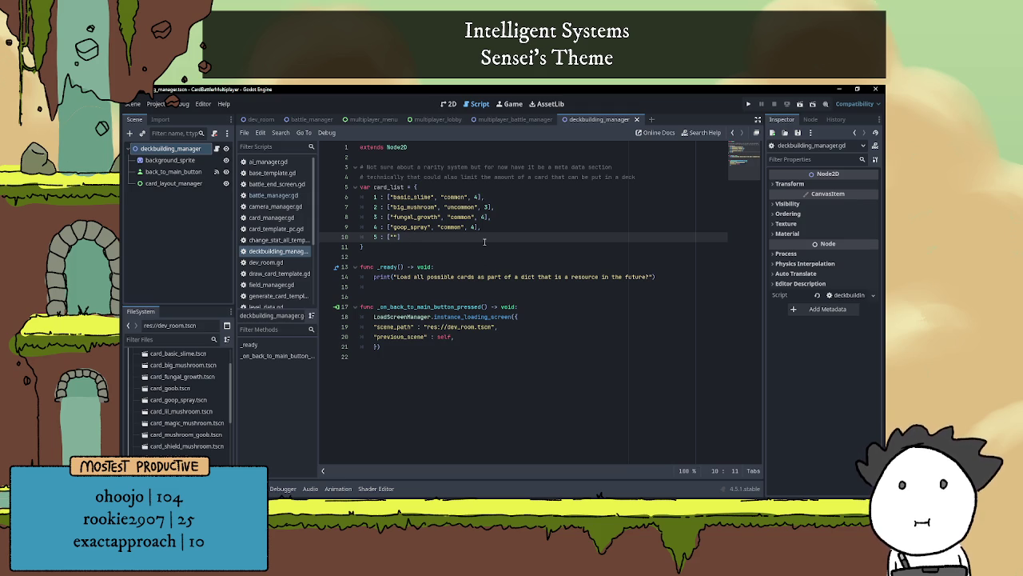
type("lil_mush")
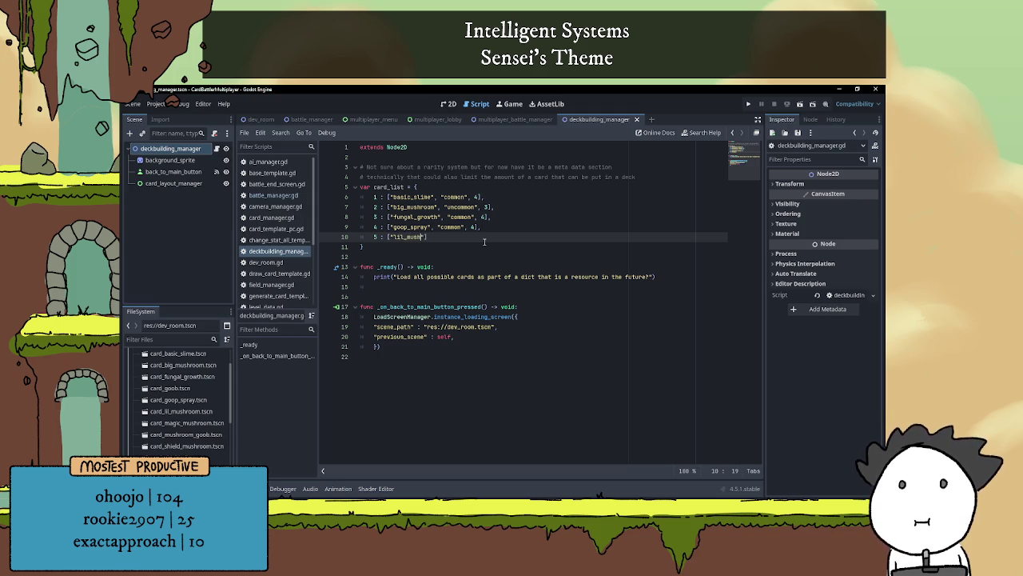
type("room\"")
type(", \"")
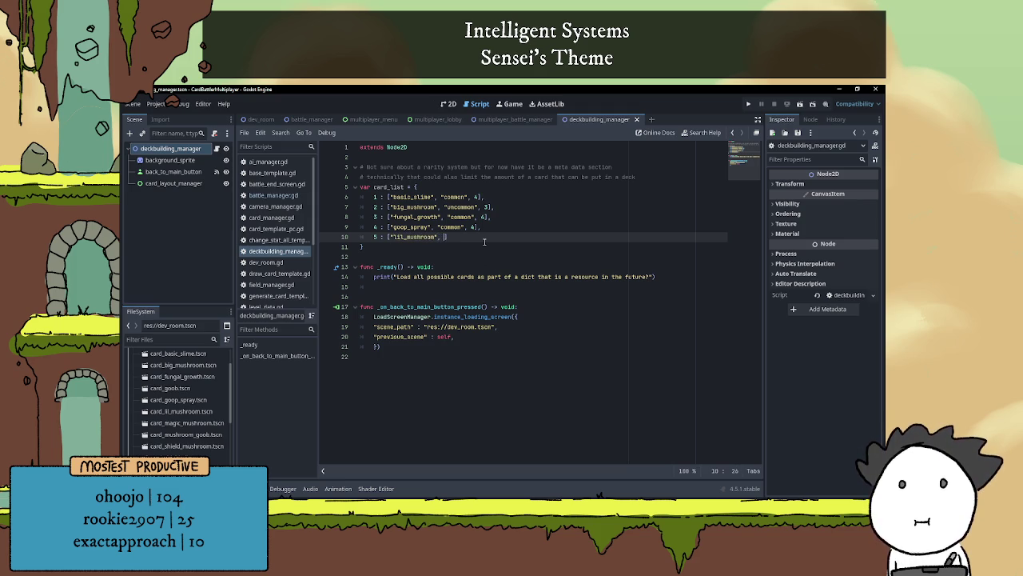
type("common\"")
type(", 4],")
key("Return")
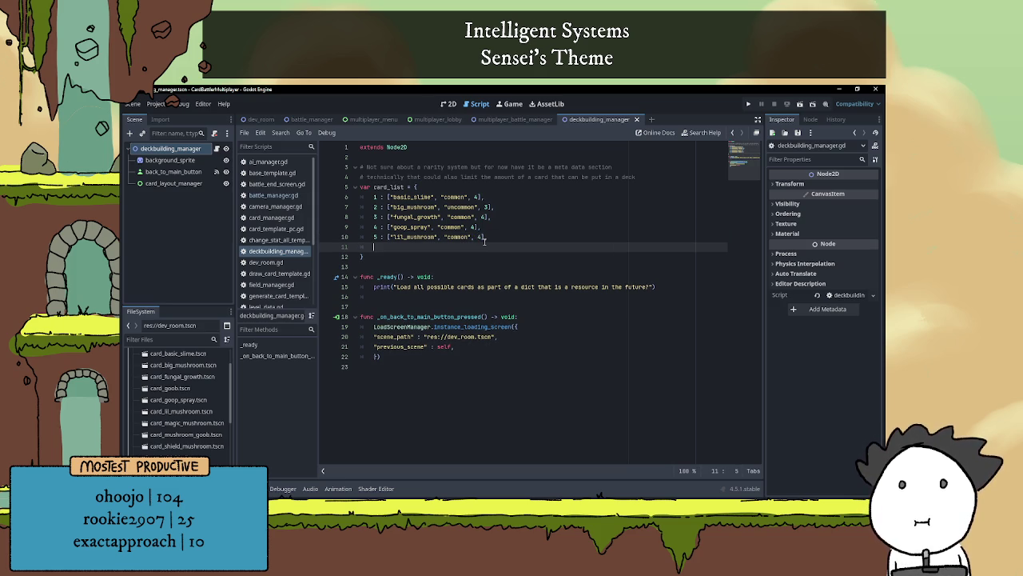
- Add entry 6 : ["magic_mushroom", "rare", 2], correcting the rarity from uncommon to rare
type("6 : ")
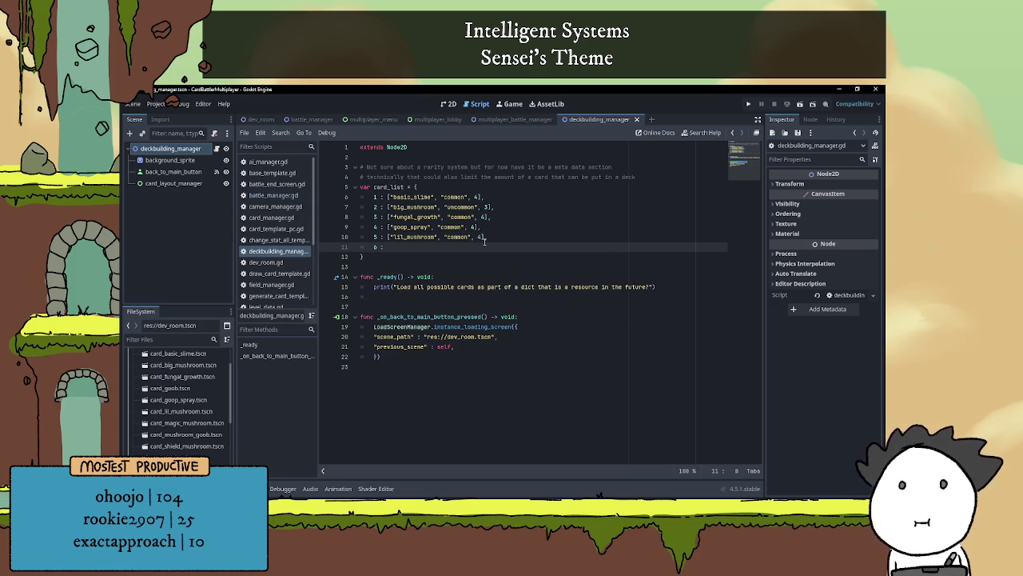
type("[")
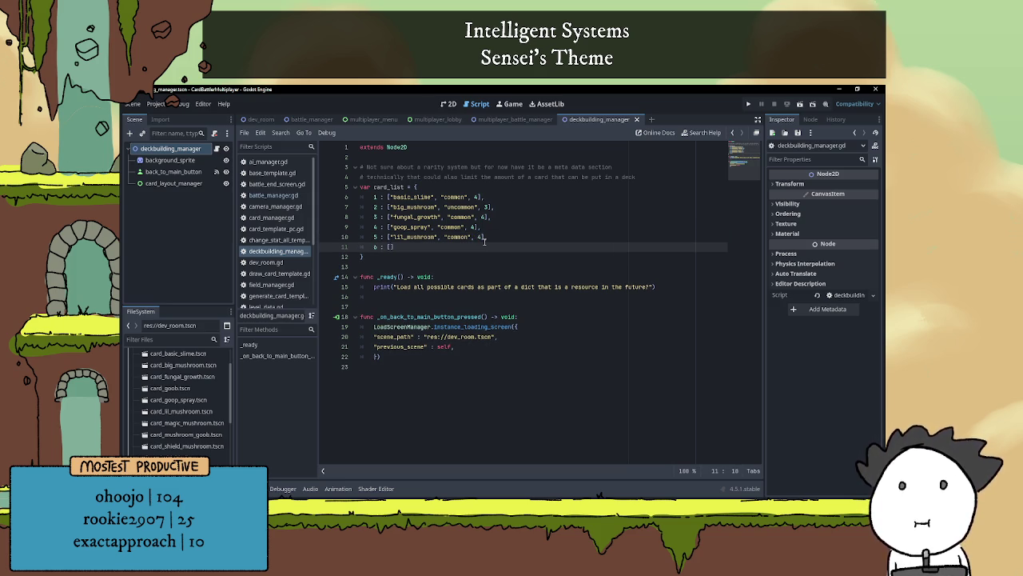
type("\"magic_m")
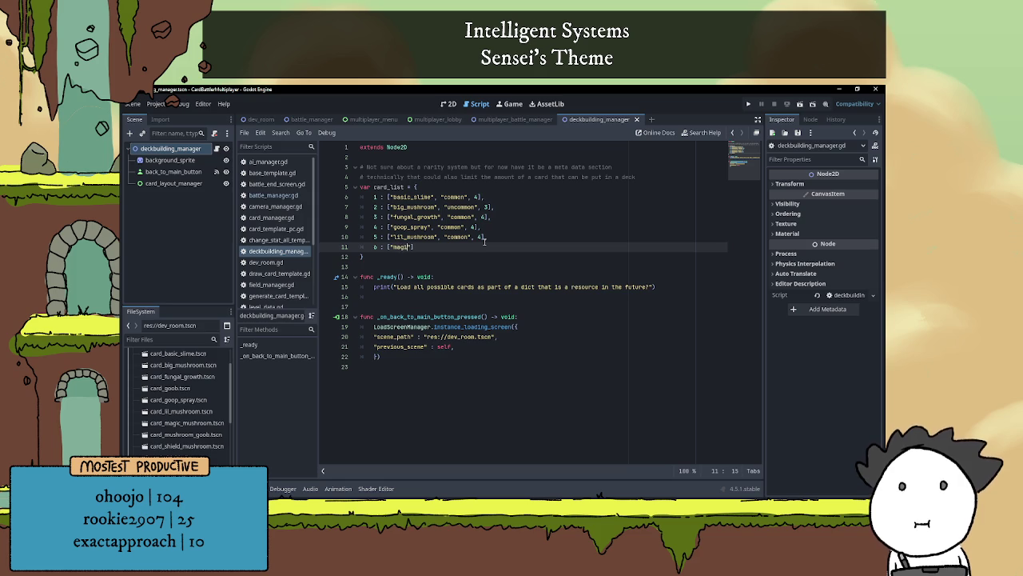
type("ushroom\"")
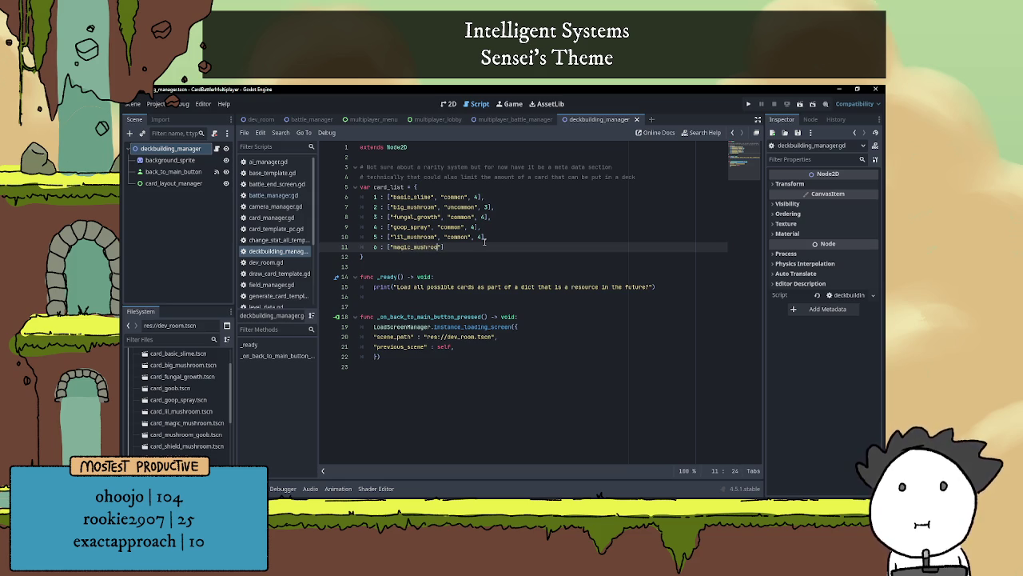
type(",")
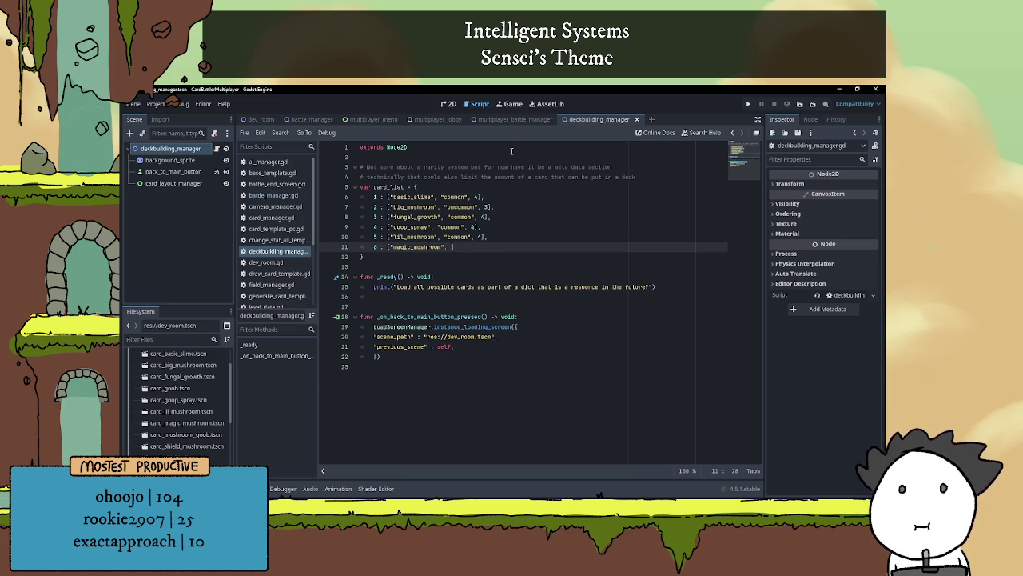
type("\"")
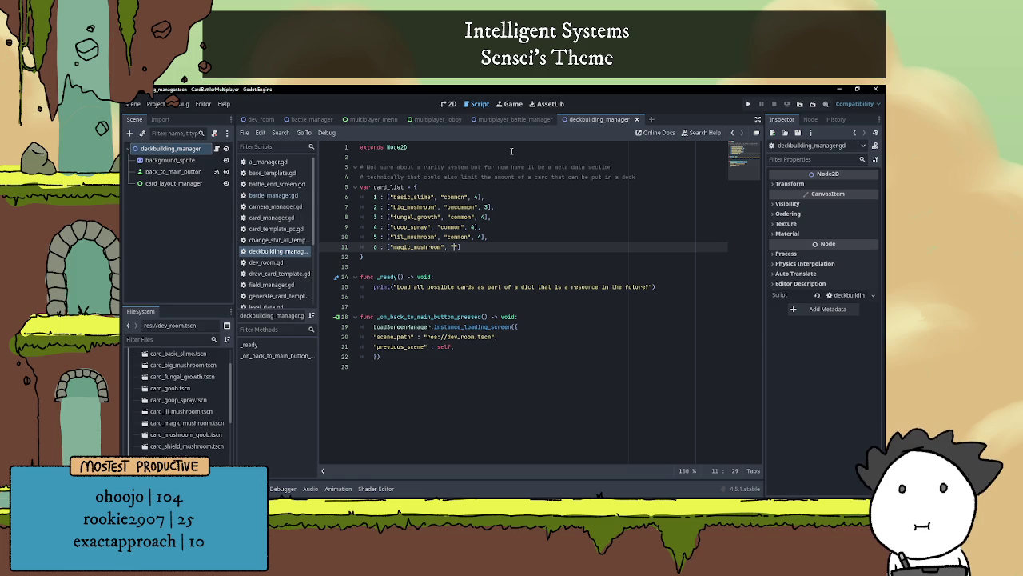
type("uncommon\"")
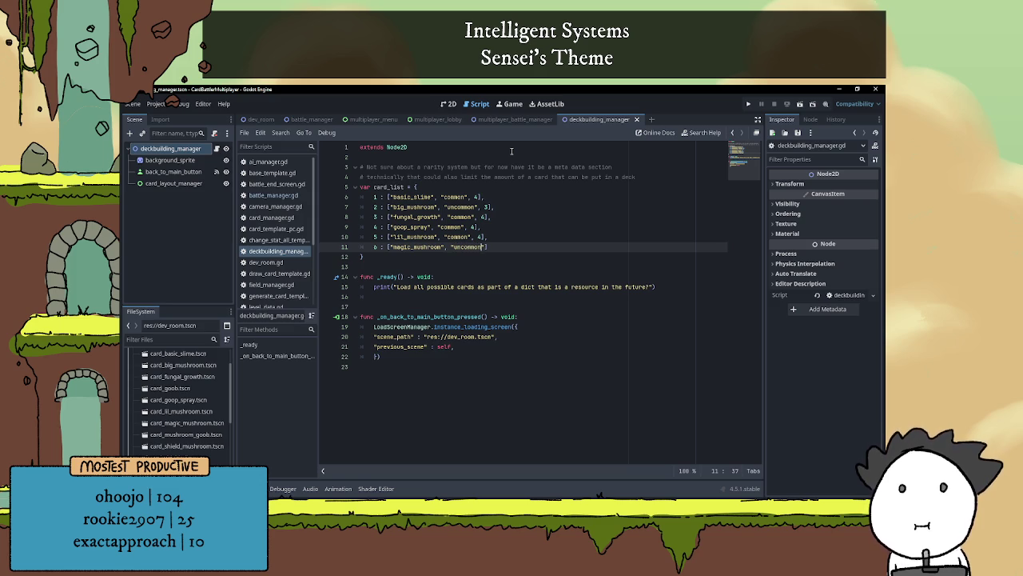
type(",")
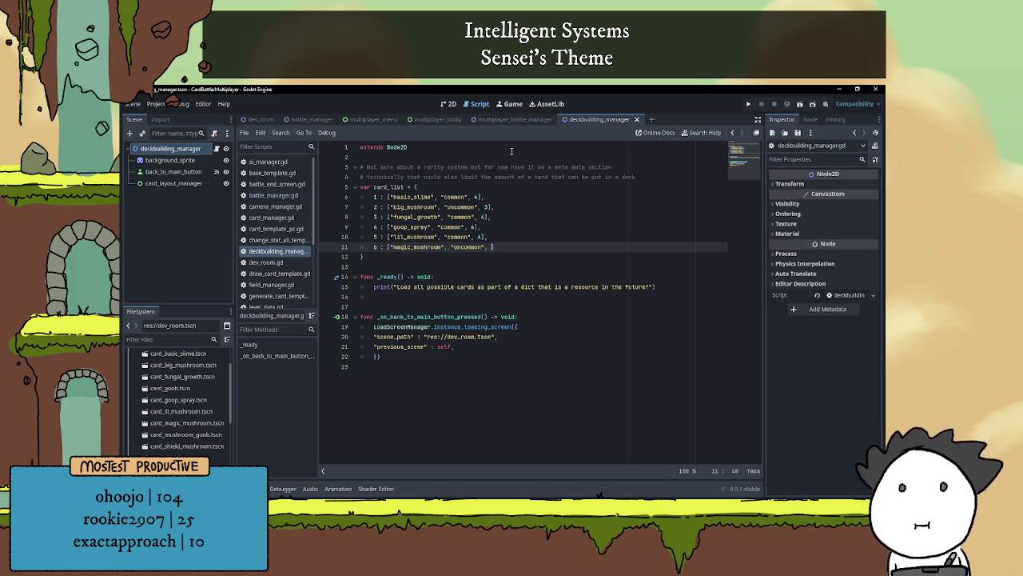
key("Left")
key("Left")
key("Left")
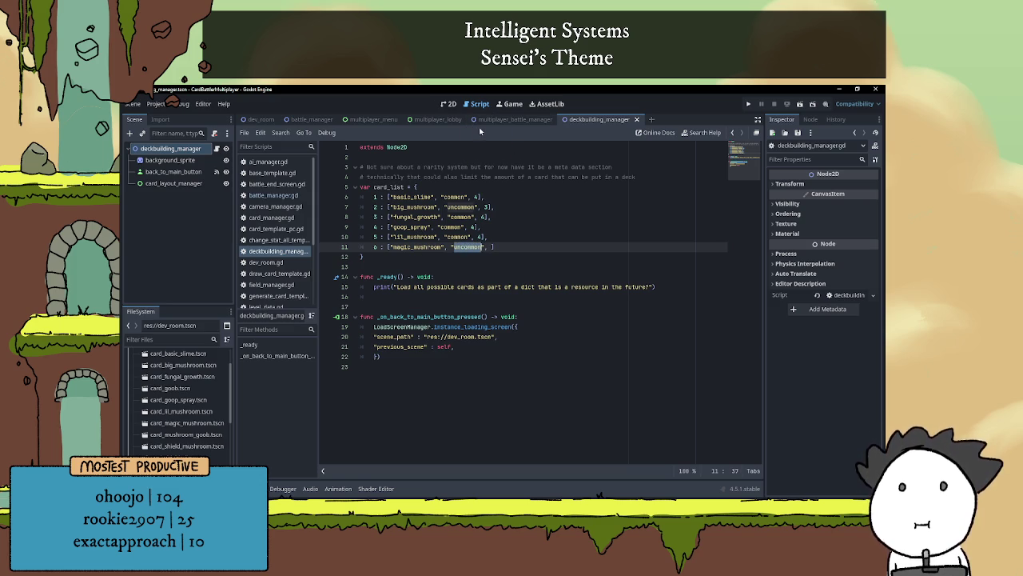
key("ctrl+BackSpace")
type("rare")
key("Right")
key("Right")
key("Right")
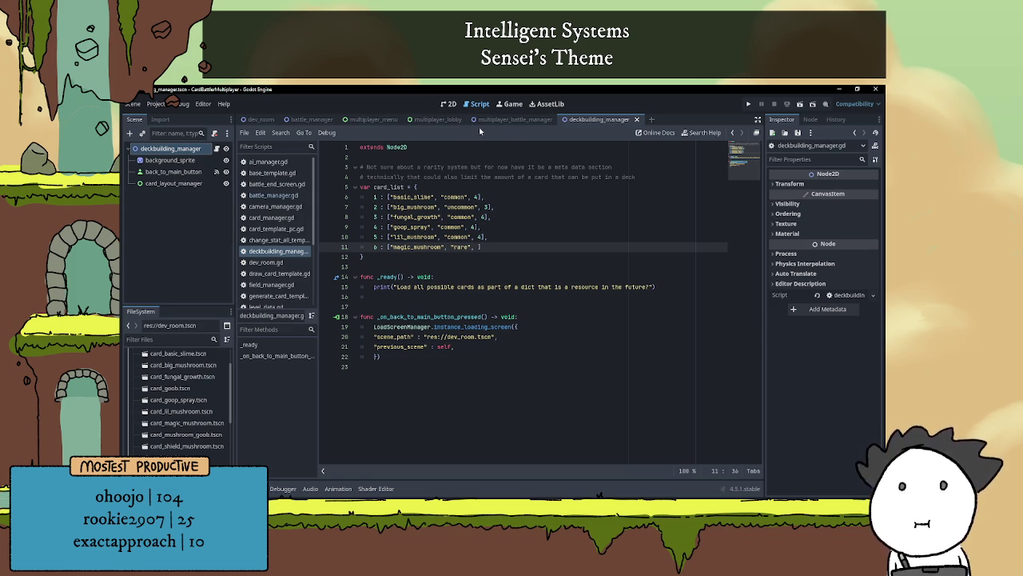
type("2")
key("Right")
type(",")
key("Return")
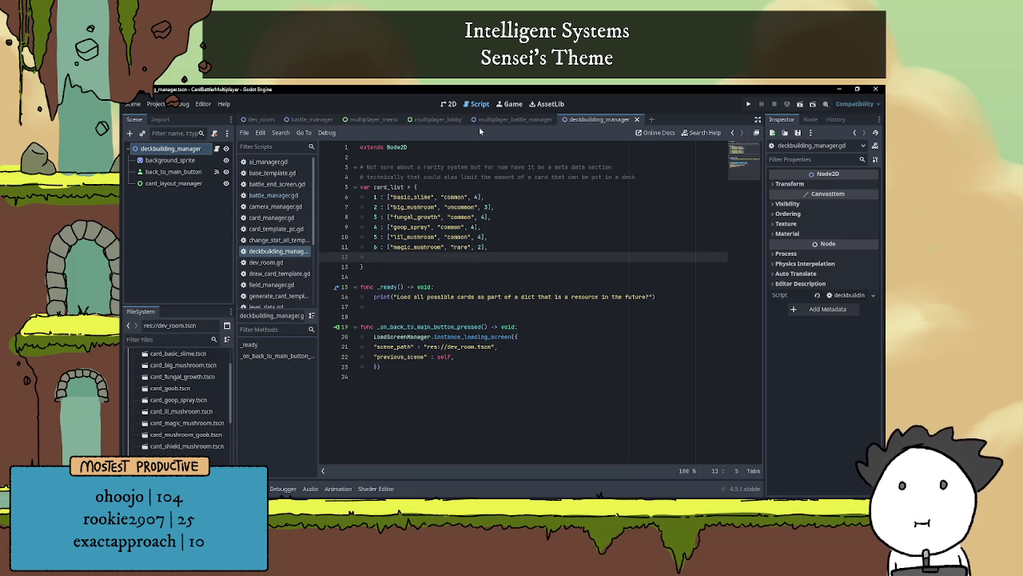
- Add entries 7 mushroom_goob (common, 4) and 8 shield_mushroom (uncommon, 3) to card_list
type("7 : ")
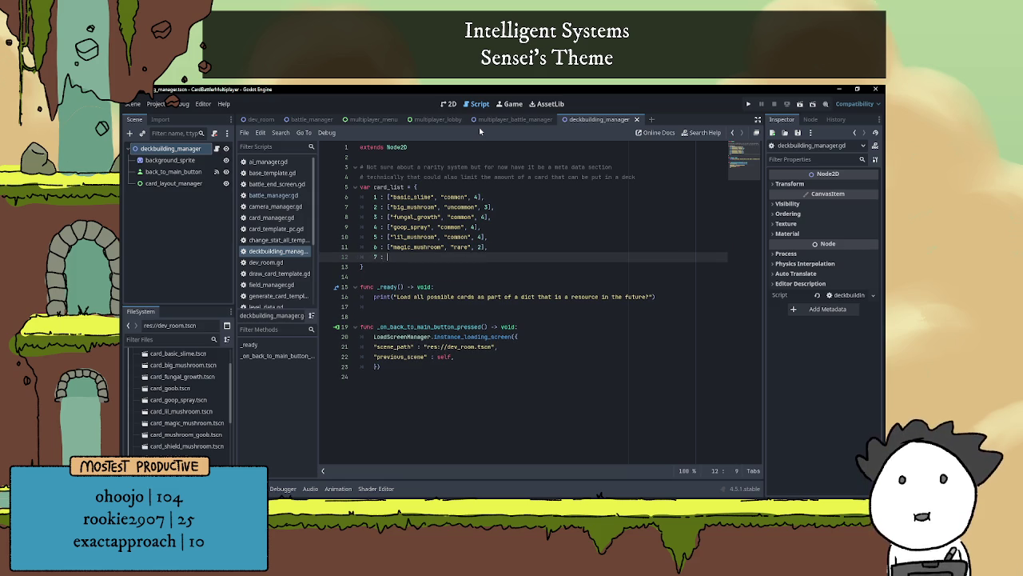
type("[")
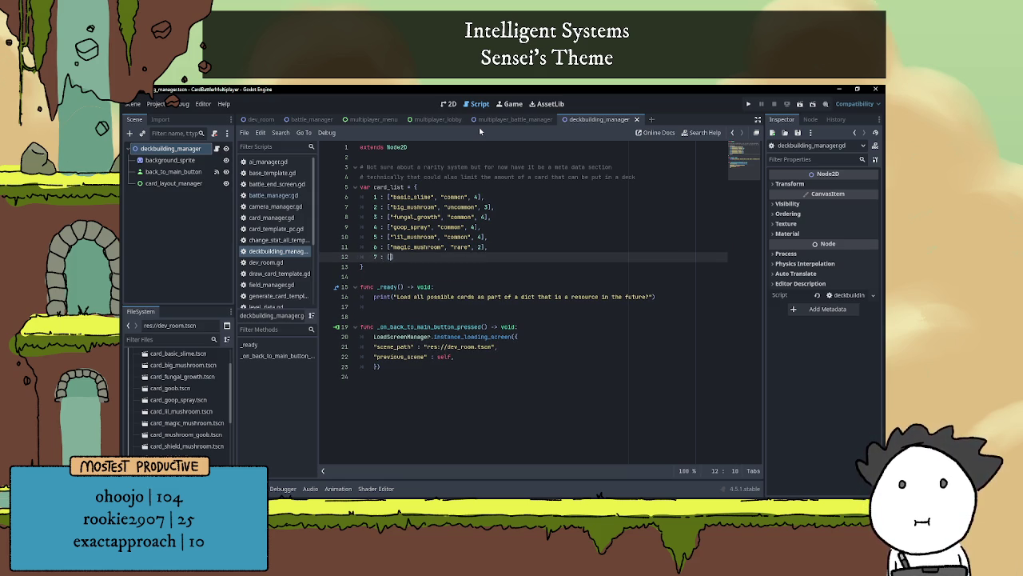
type("\"mushroom")
type("_goob\"")
type(", \"common\"")
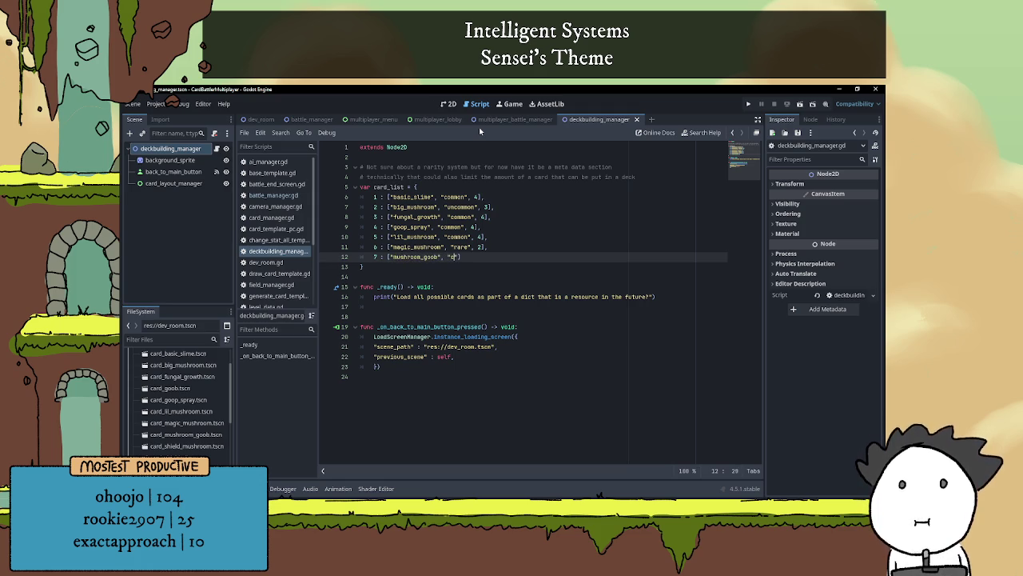
type(", 4],")
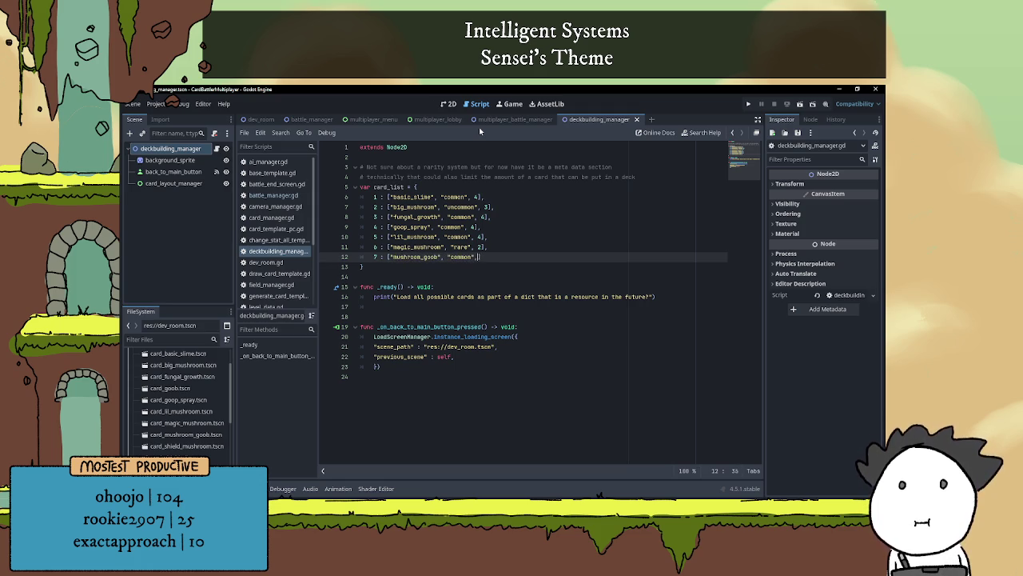
key("Return")
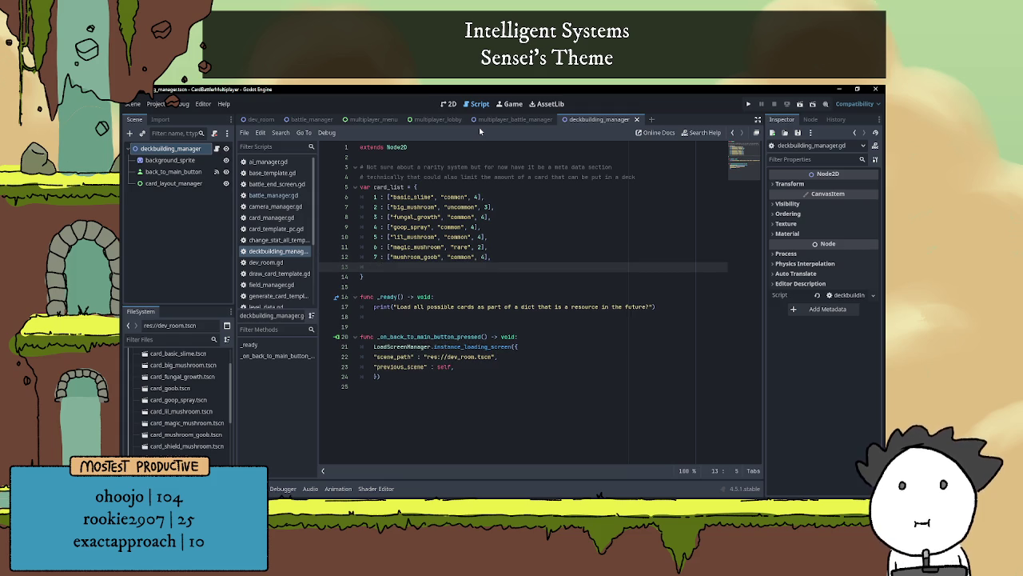
type("8 : []")
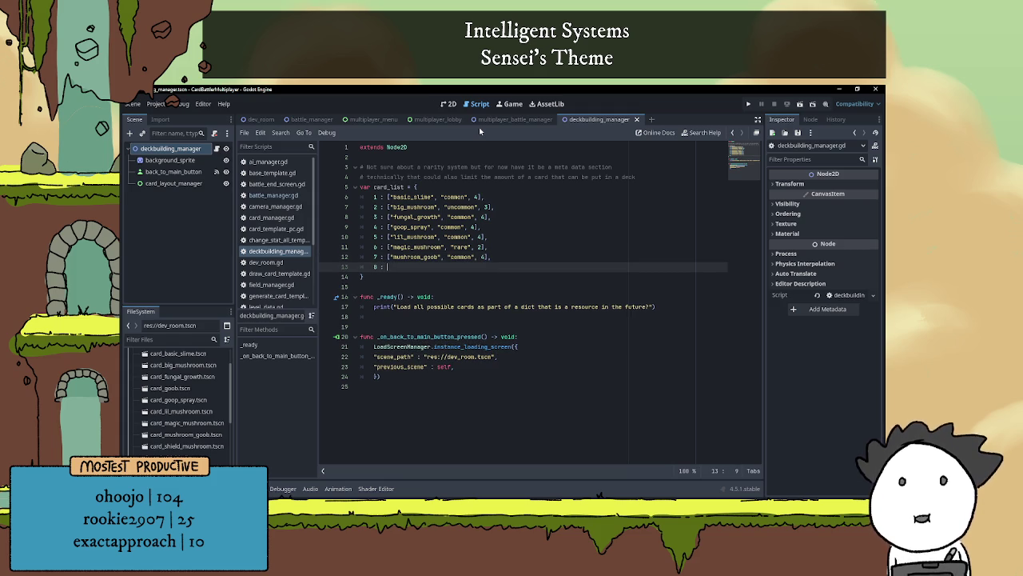
key("Left")
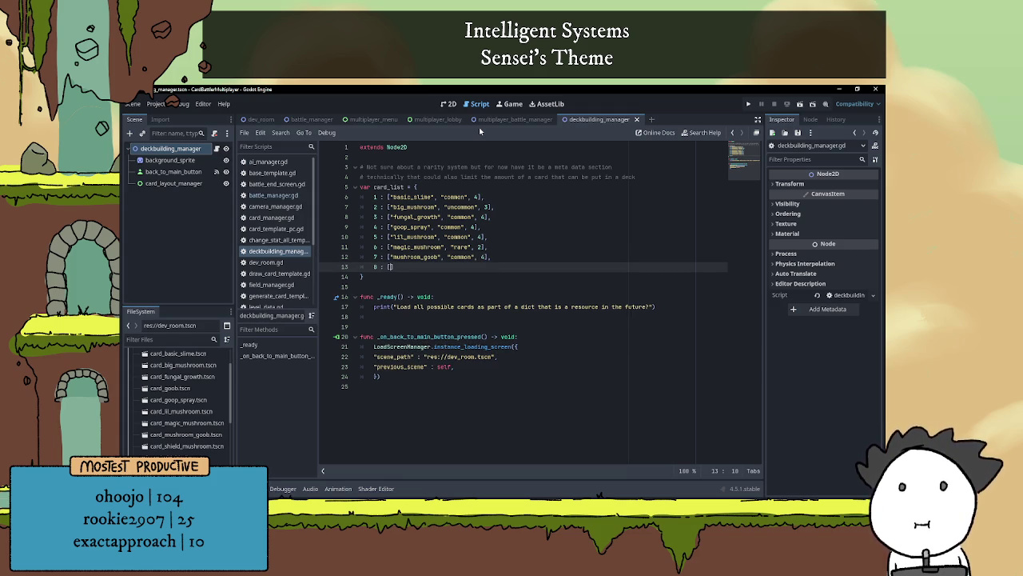
scroll(144, 405, "down", 1)
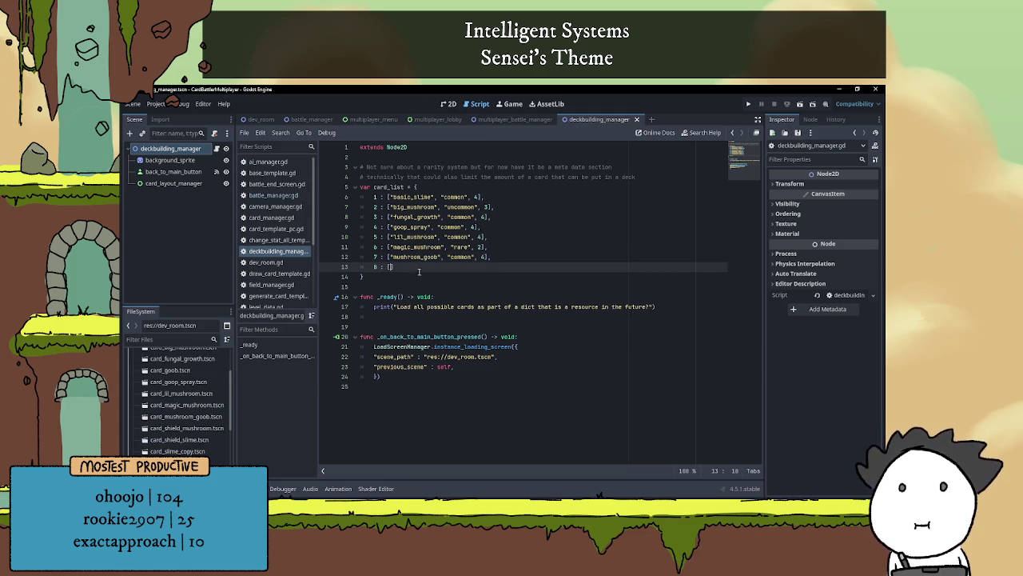
type("\"sl")
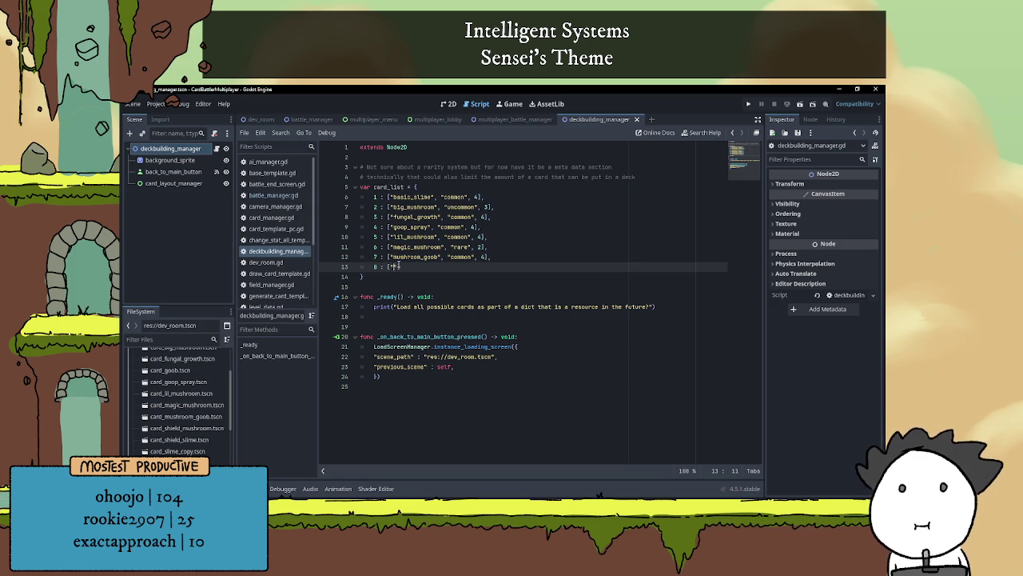
type("ield")
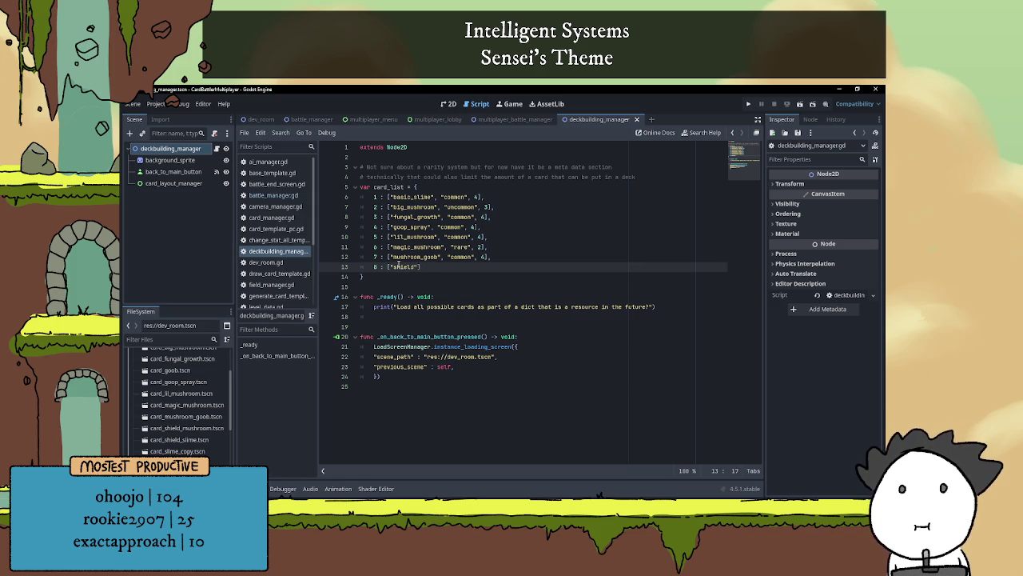
type("_mushroom\"")
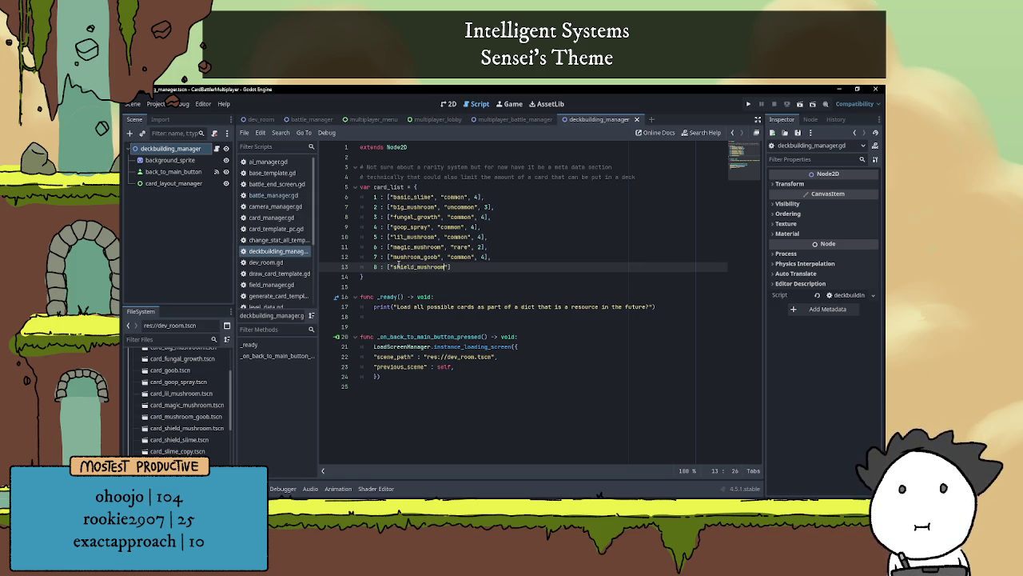
type(", \"c")
type("omm")
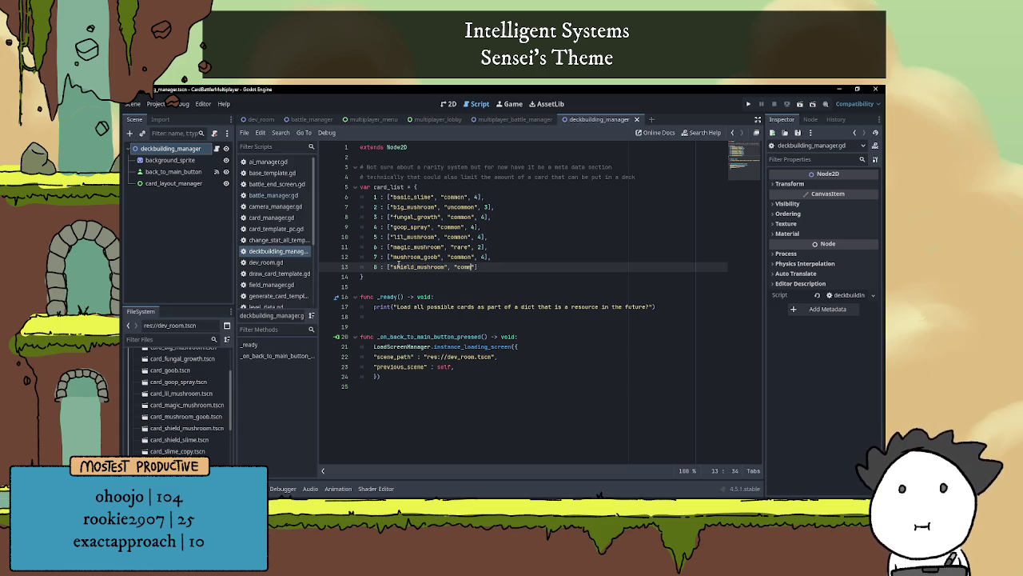
type("on")
key("BackSpace")
key("BackSpace")
key("BackSpace")
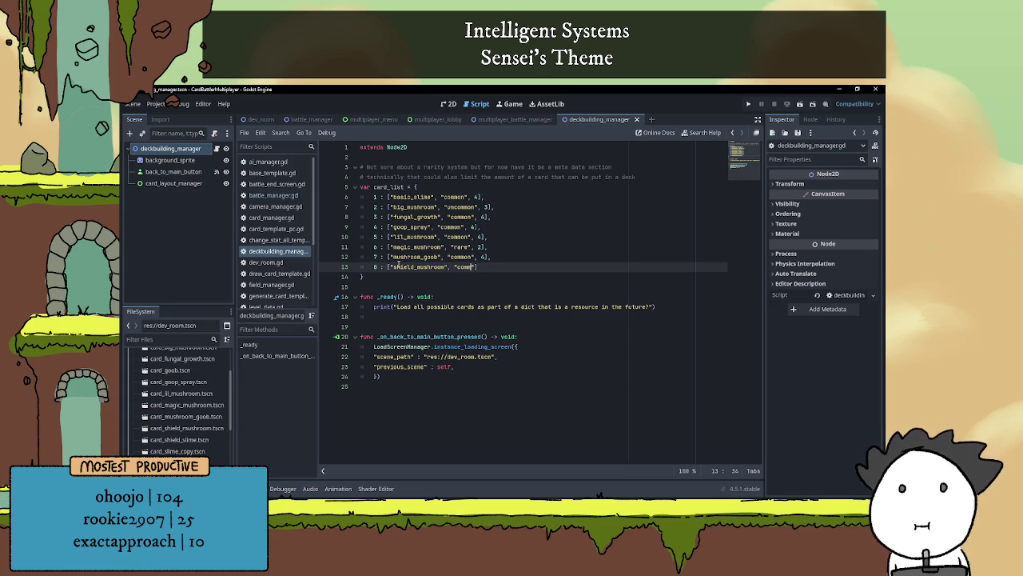
type("uncommon")
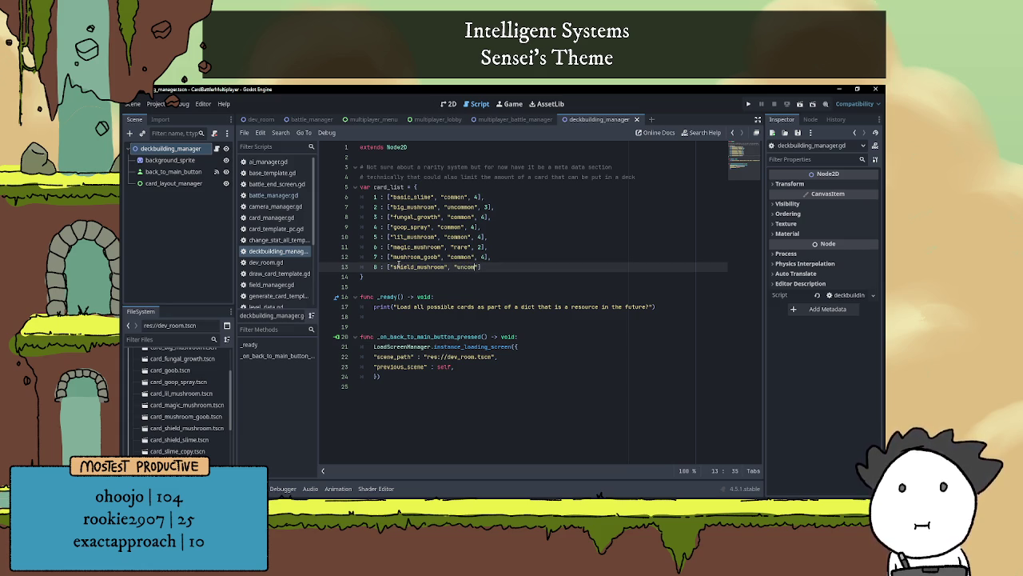
key("Right")
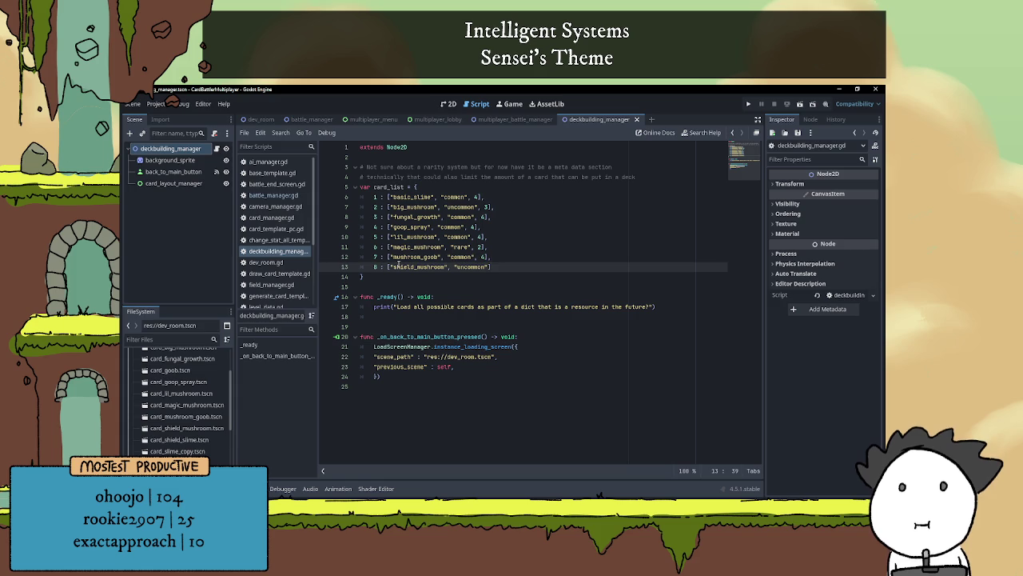
type(", 3]")
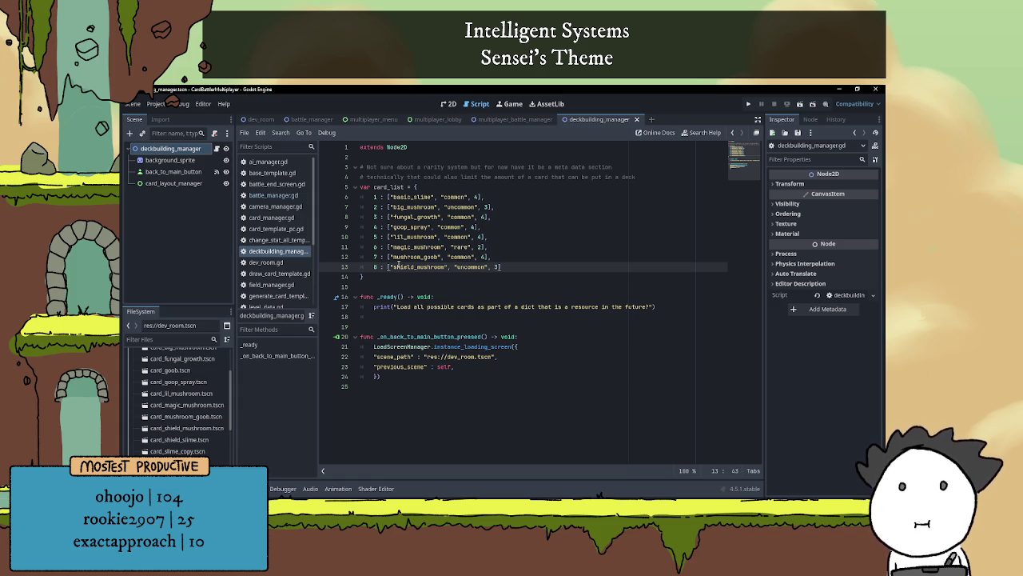
type(",")
key("Return")
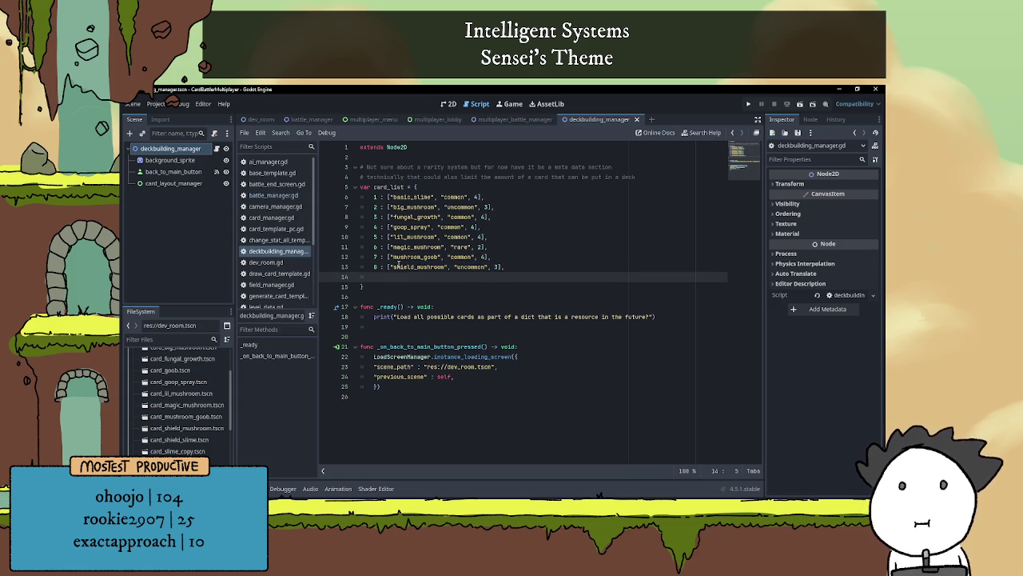
- Add entry 9 : ["shield_slime", "common", 4] followed by an empty line
type("9")
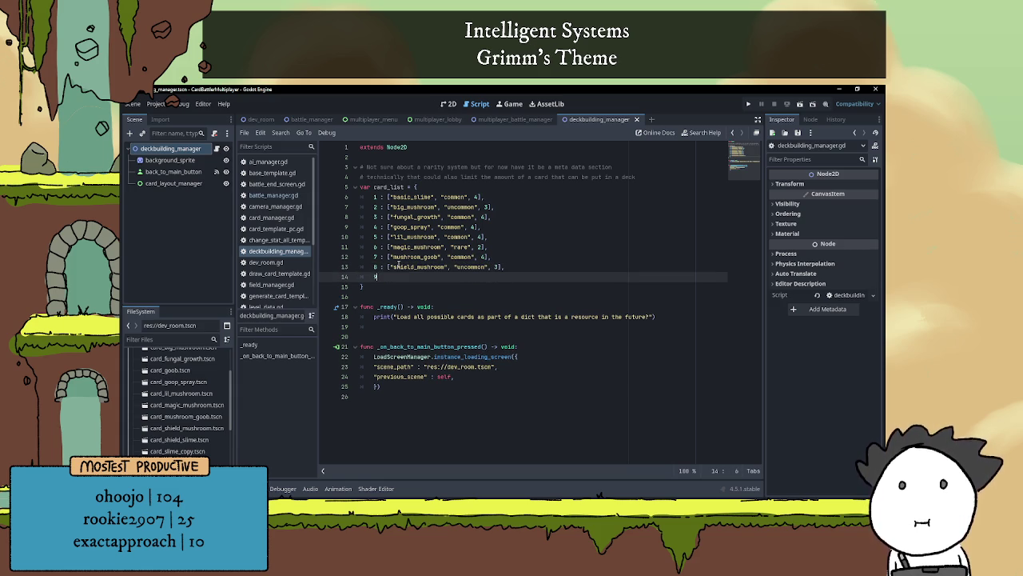
type(" : [\"")
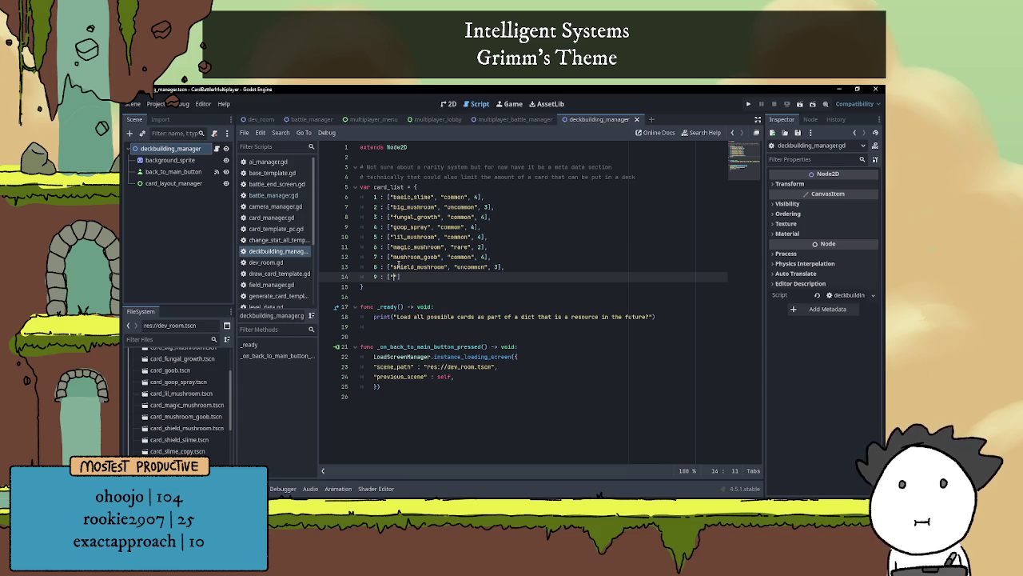
type("shield")
type("_slime\"")
type(", ")
type("\"common")
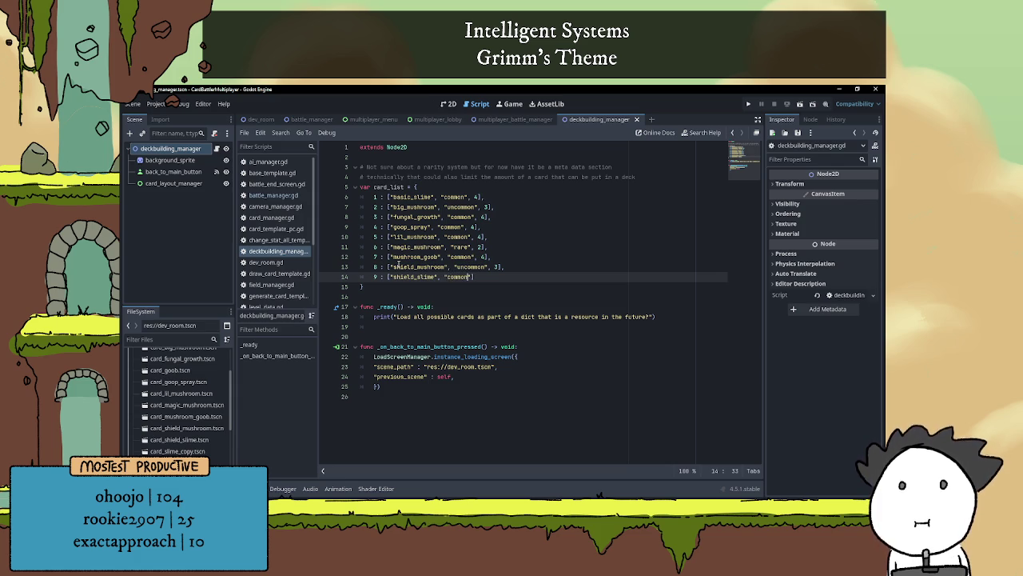
key("BackSpace")
key("BackSpace")
key("BackSpace")
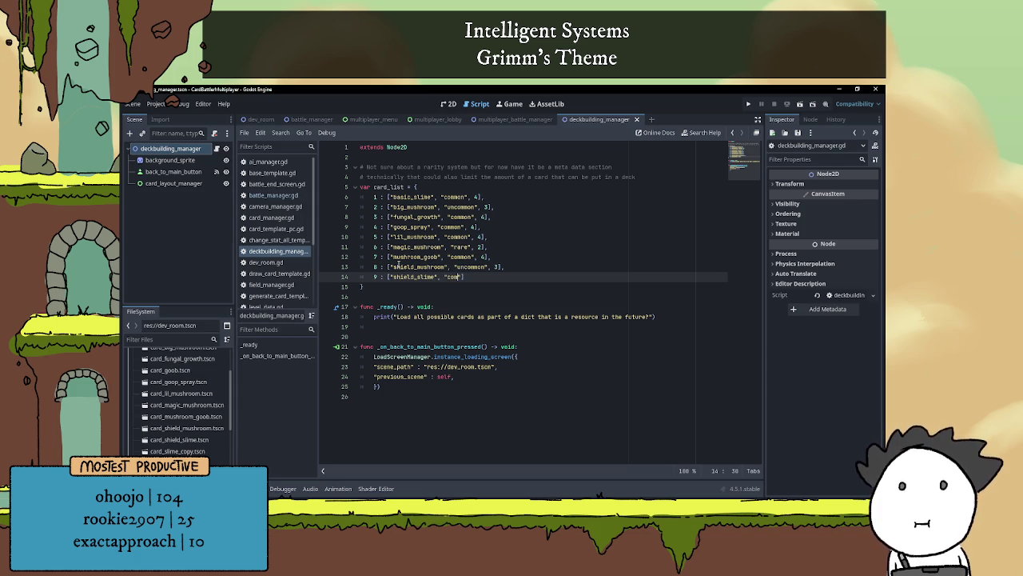
type("common\"")
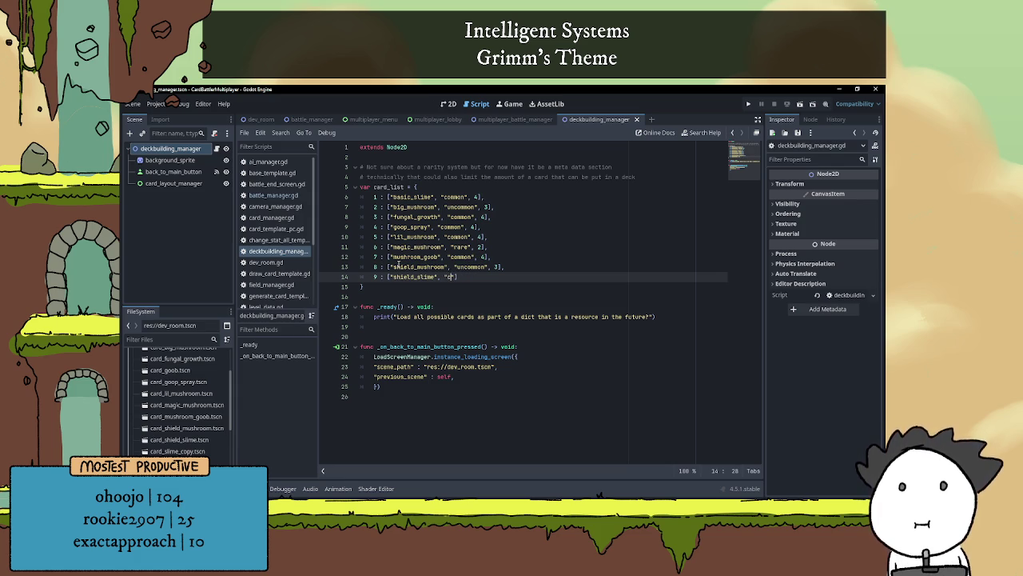
type(", ")
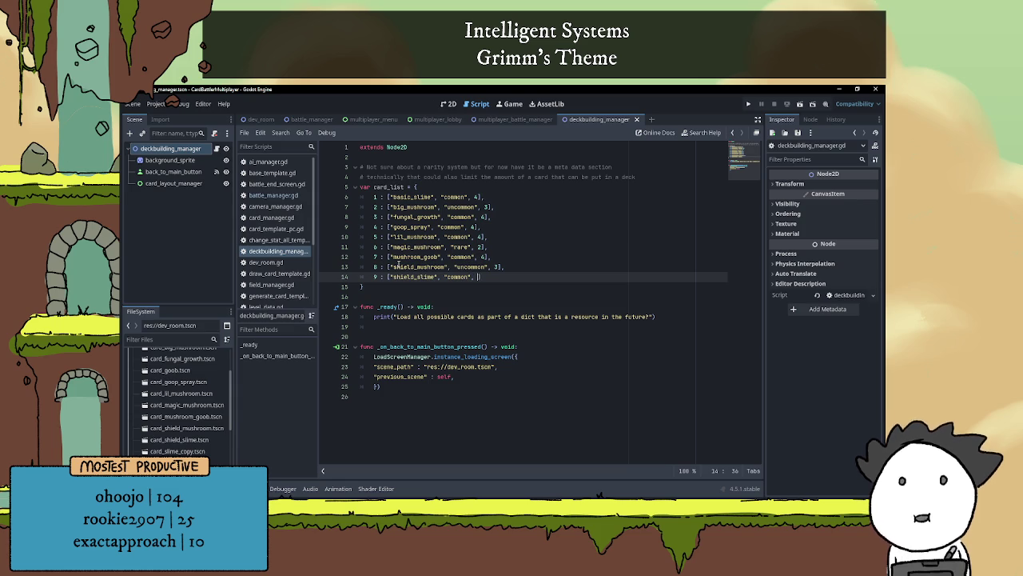
type("4],")
key("Return")
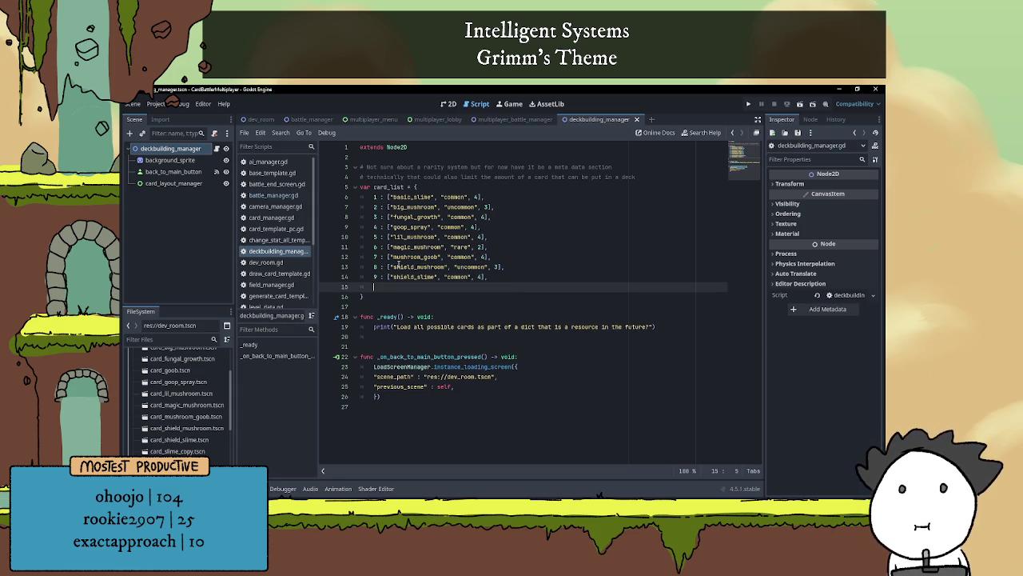
- Add entry 10 : ["slime_copy", "rare", 2] and begin key 11 on the next line
type("10")
type(" : [")
type("\"slime")
type("_copy\"")
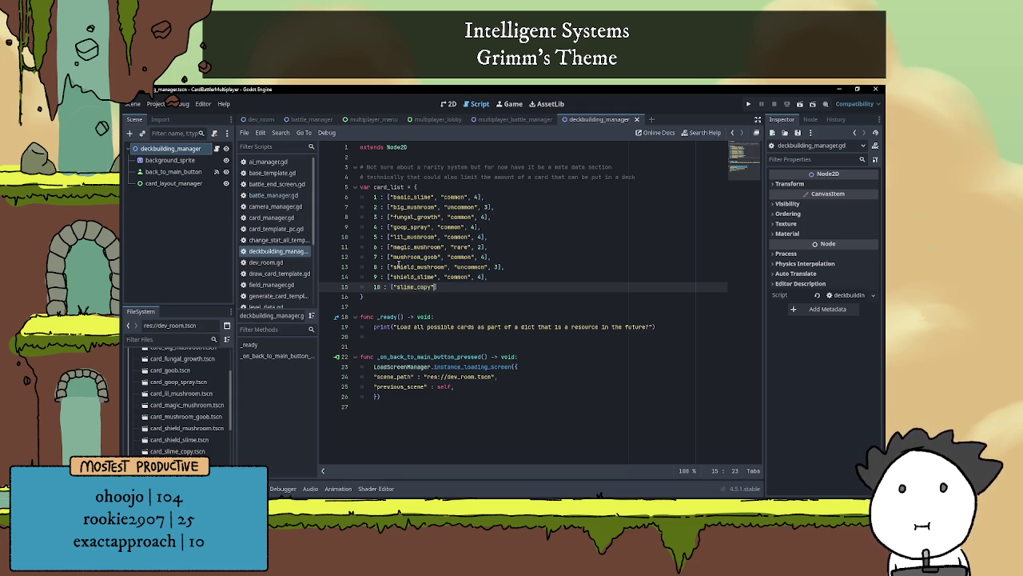
type(", \"")
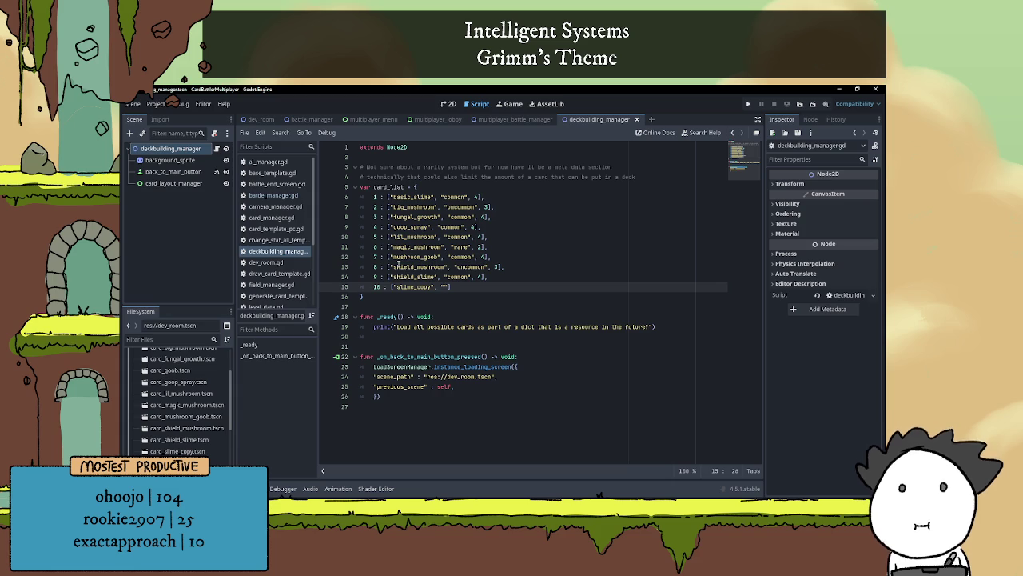
type("rare\", ")
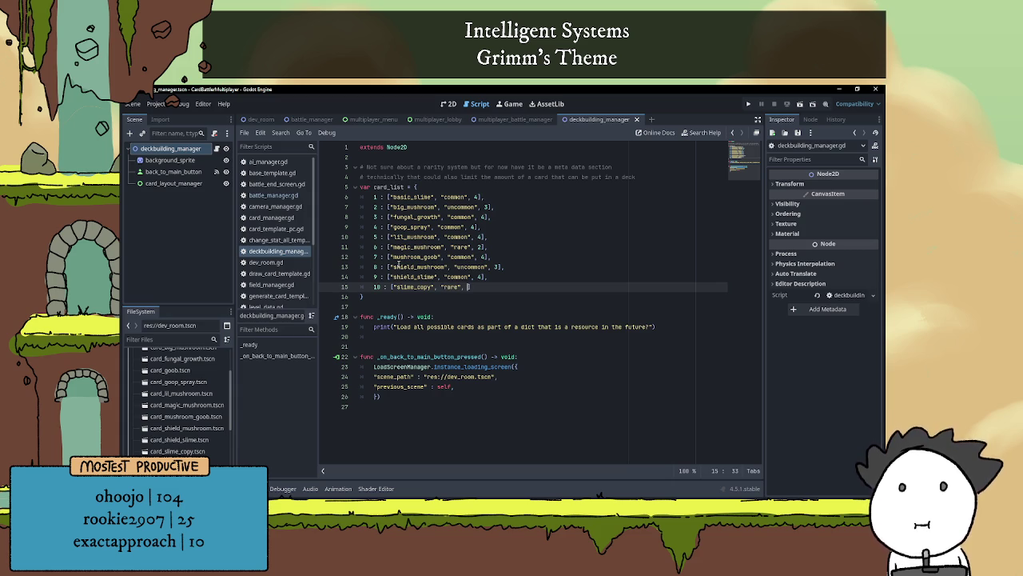
type("2],")
key("Return")
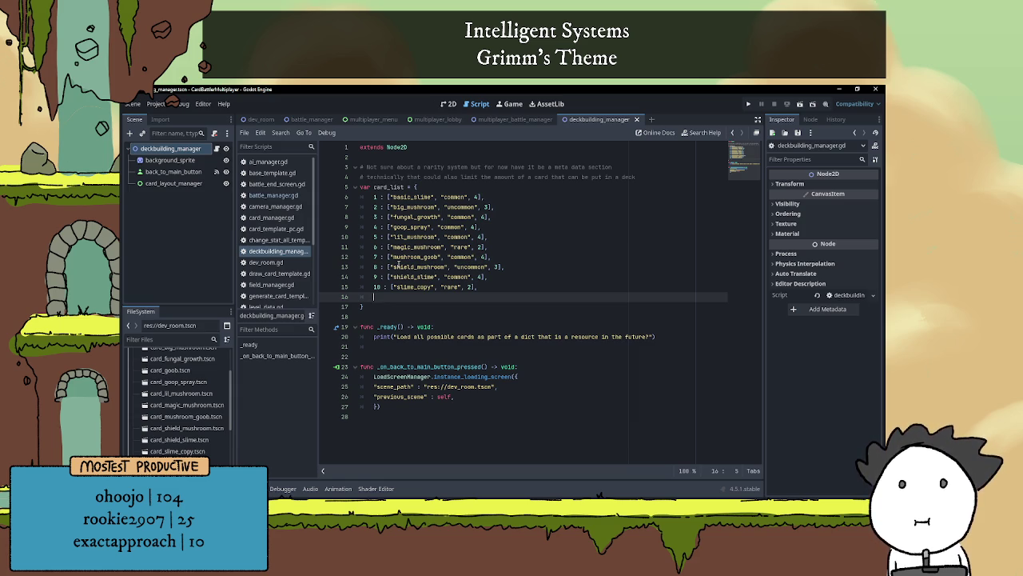
type("11 :")
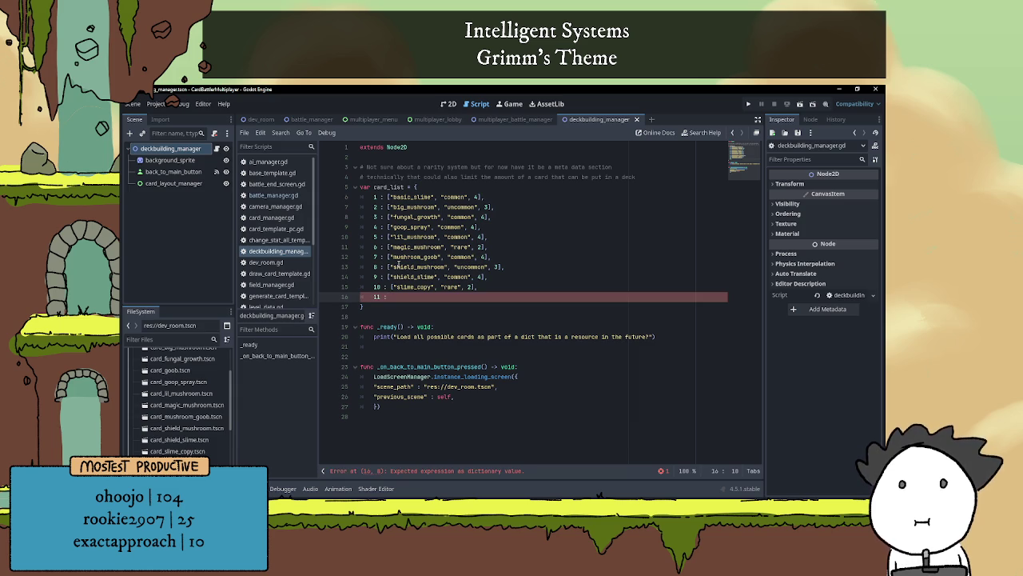
- Add a comment noting the count limit acts as inherent rarity: 2 == rare, 4 == common
left_click(637, 176)
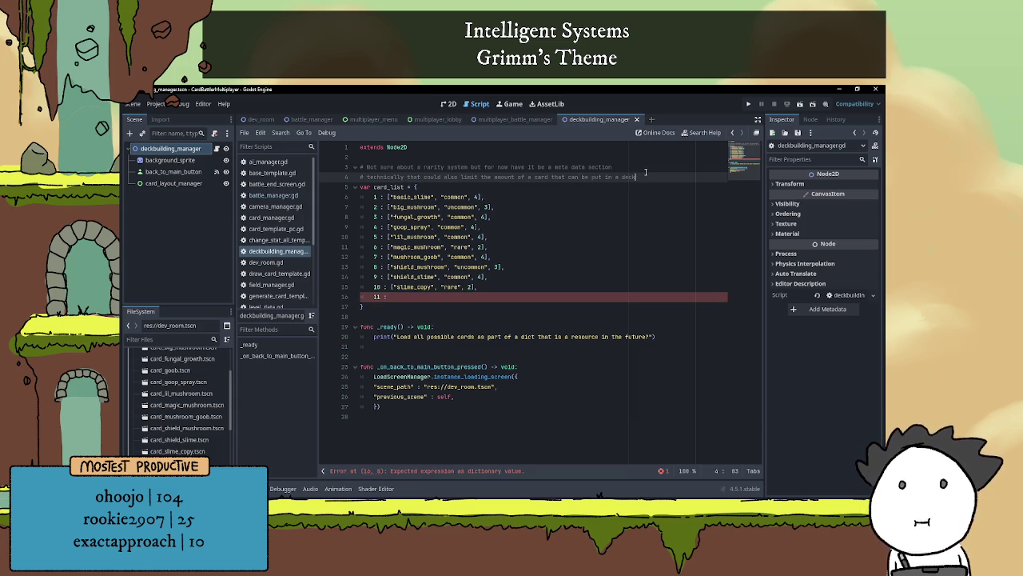
key("Return")
type("# T")
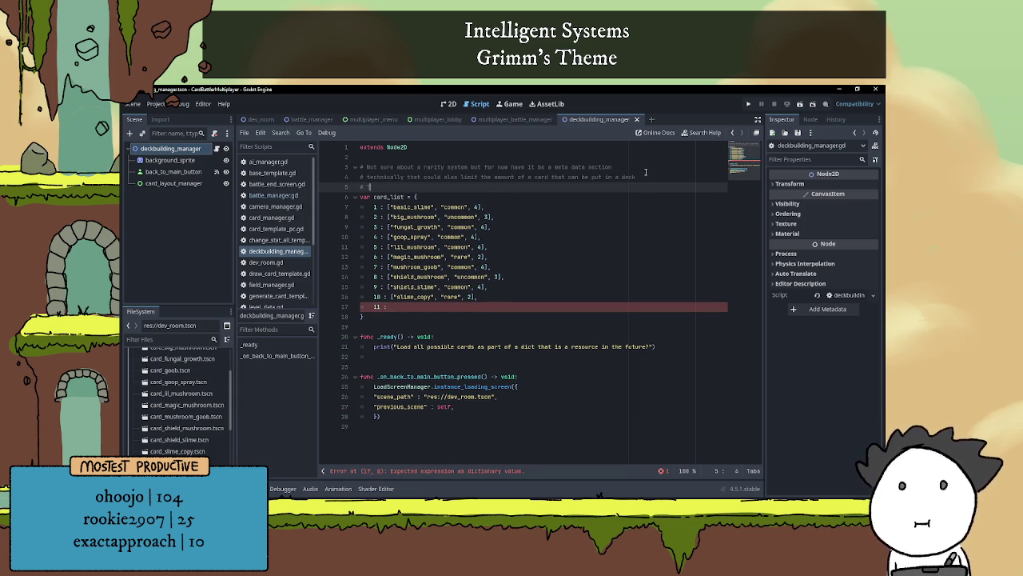
type("o be fair on")
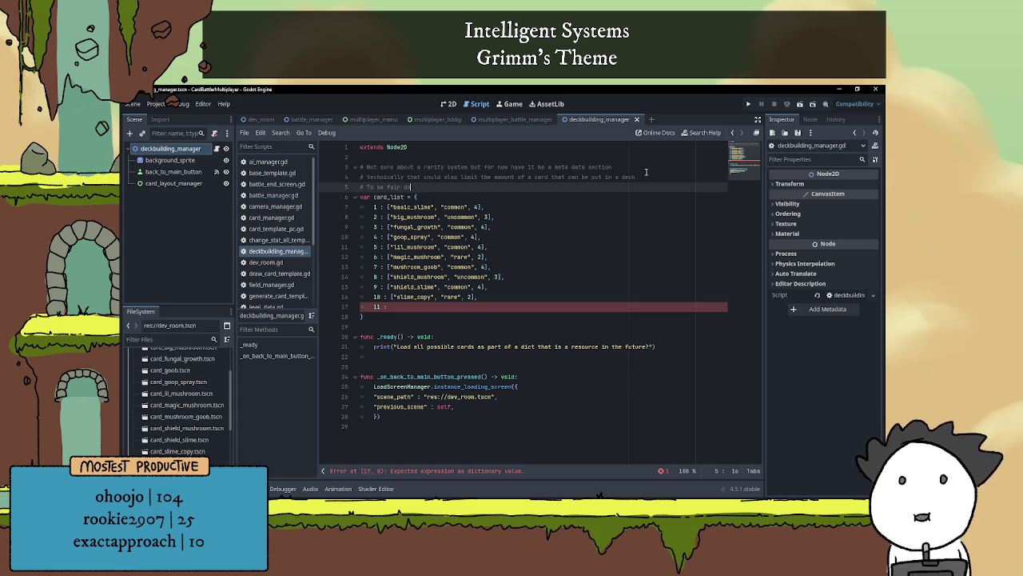
type("n't really ne")
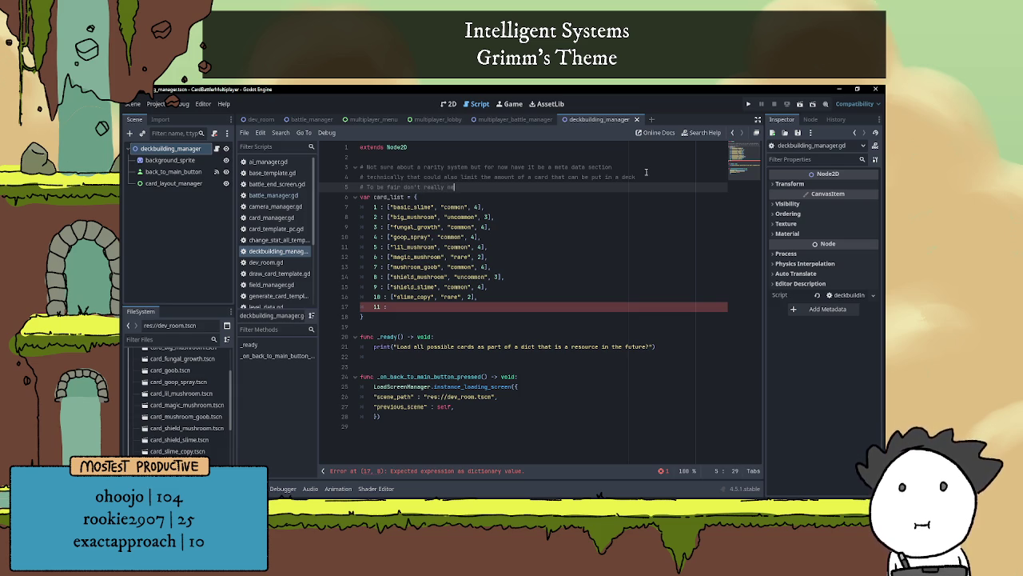
type("ed it as a ")
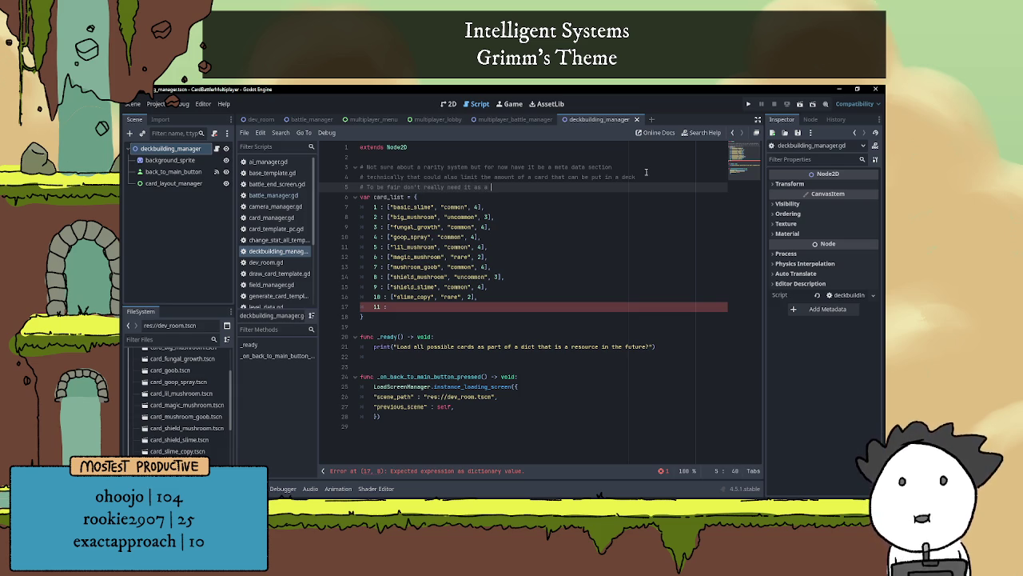
type("stri")
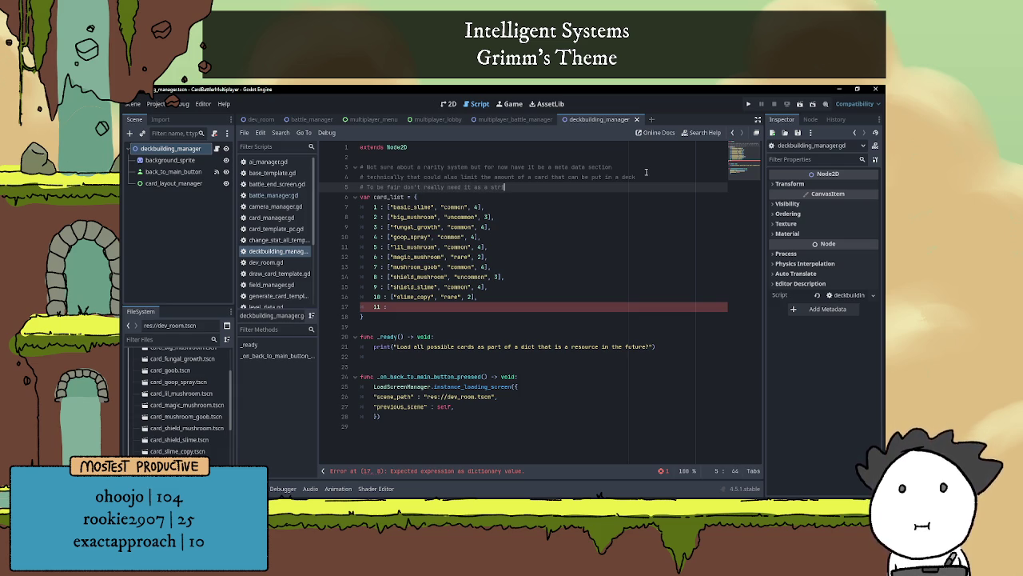
type("ng lmao can")
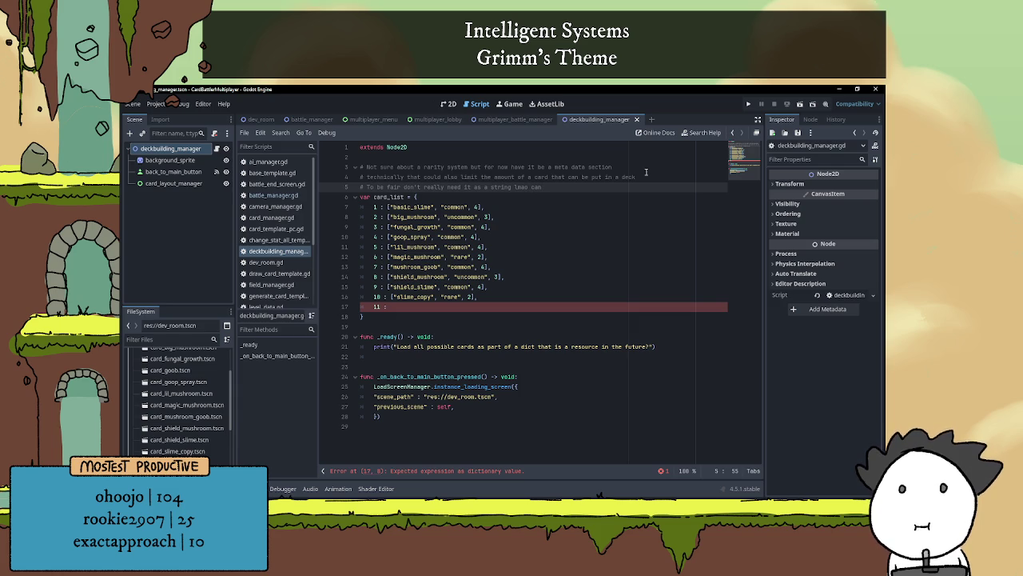
key("BackSpace")
key("BackSpace")
key("BackSpace")
type("since ")
type("the i")
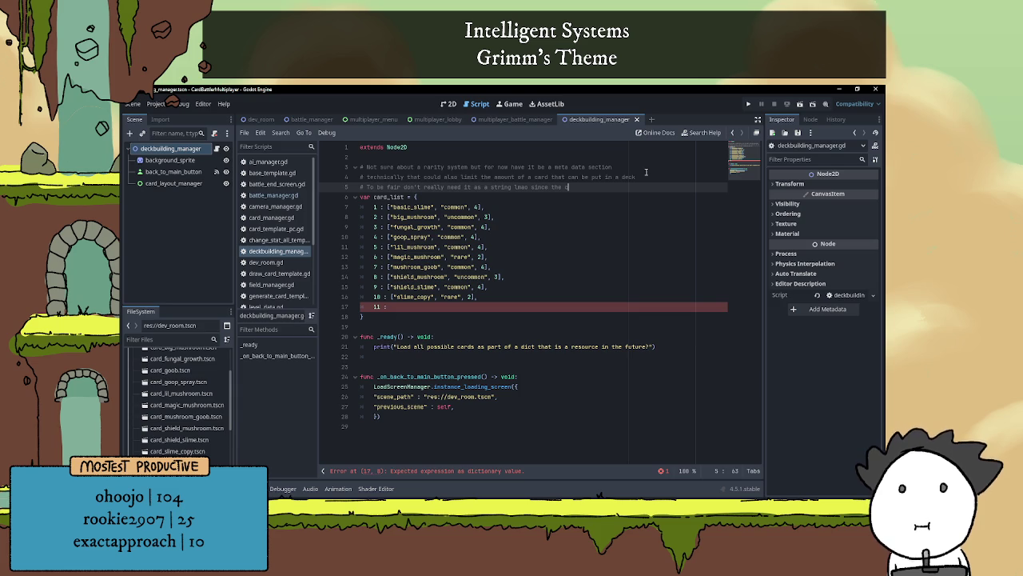
key("BackSpace")
type("limit actua")
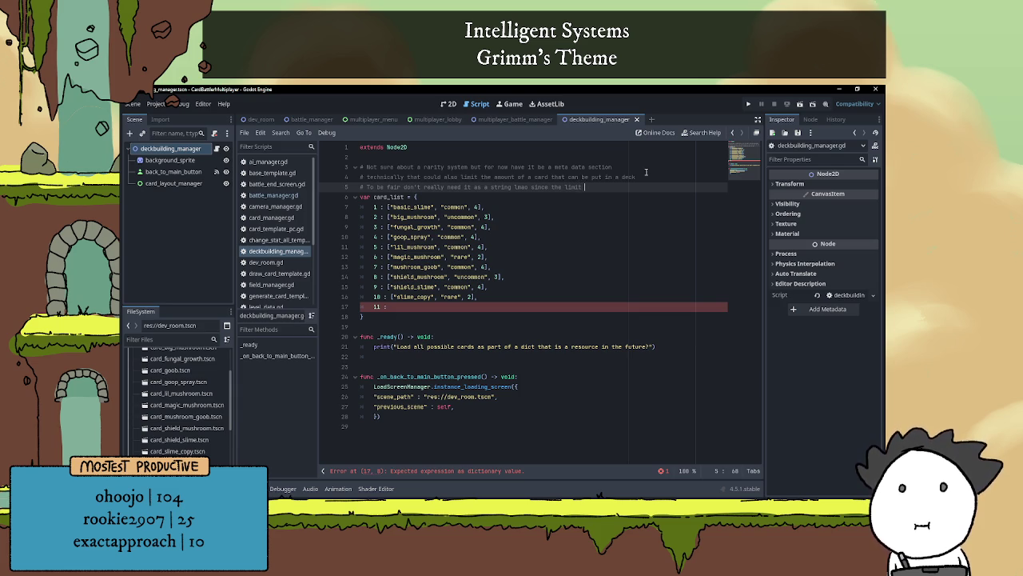
key("BackSpace")
key("BackSpace")
type("s as ")
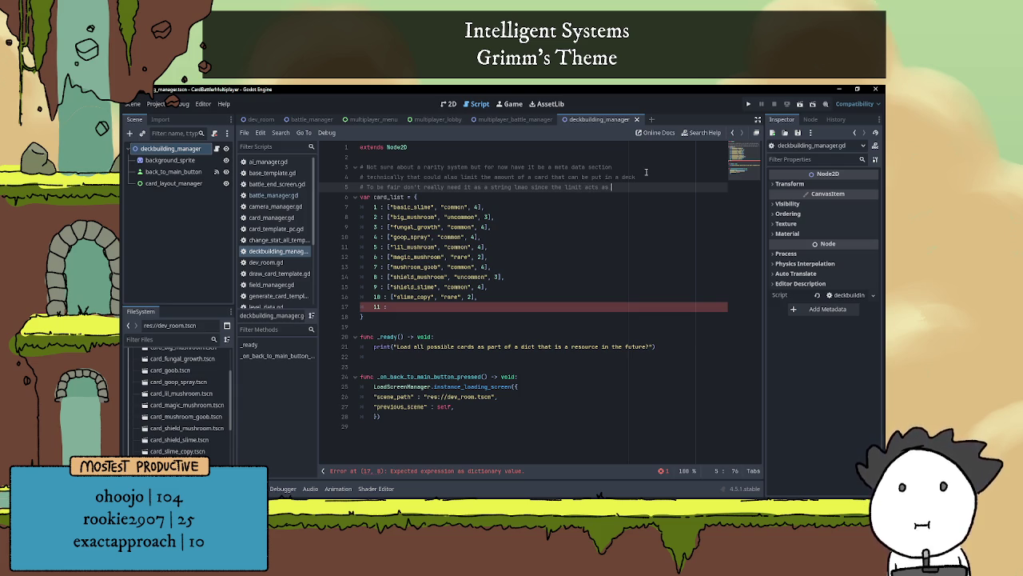
type("an")
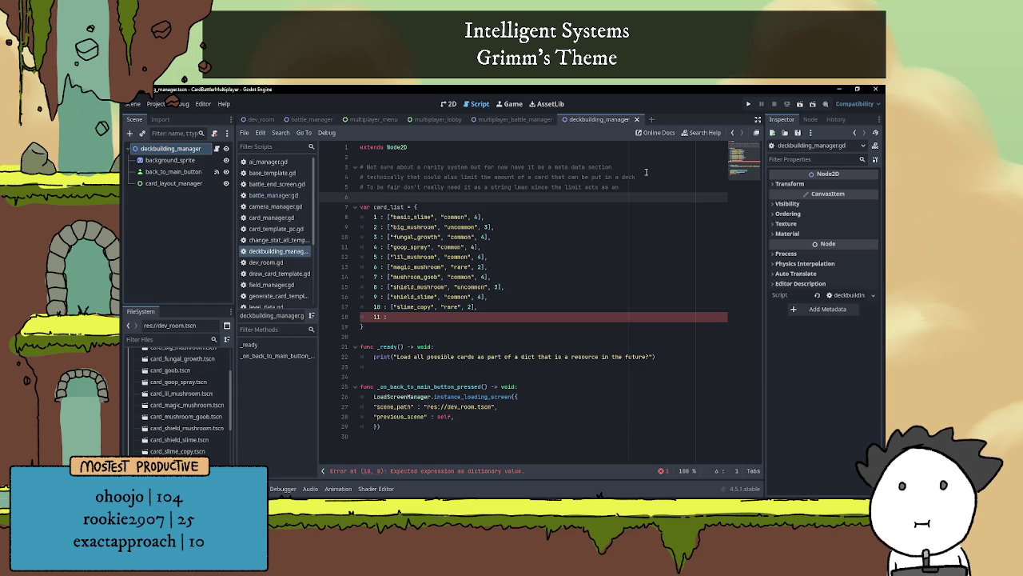
type("nherent ")
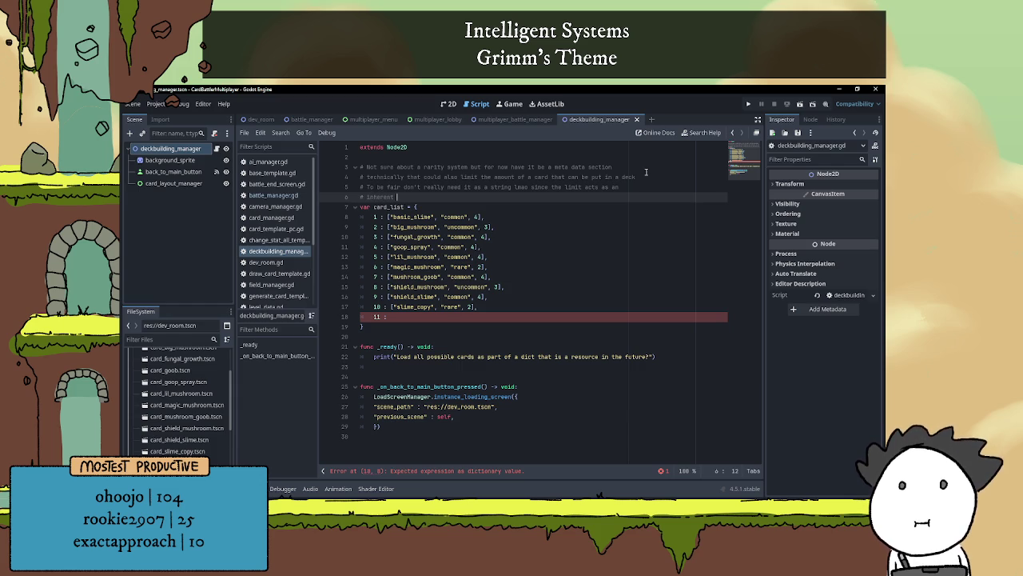
type("rarity")
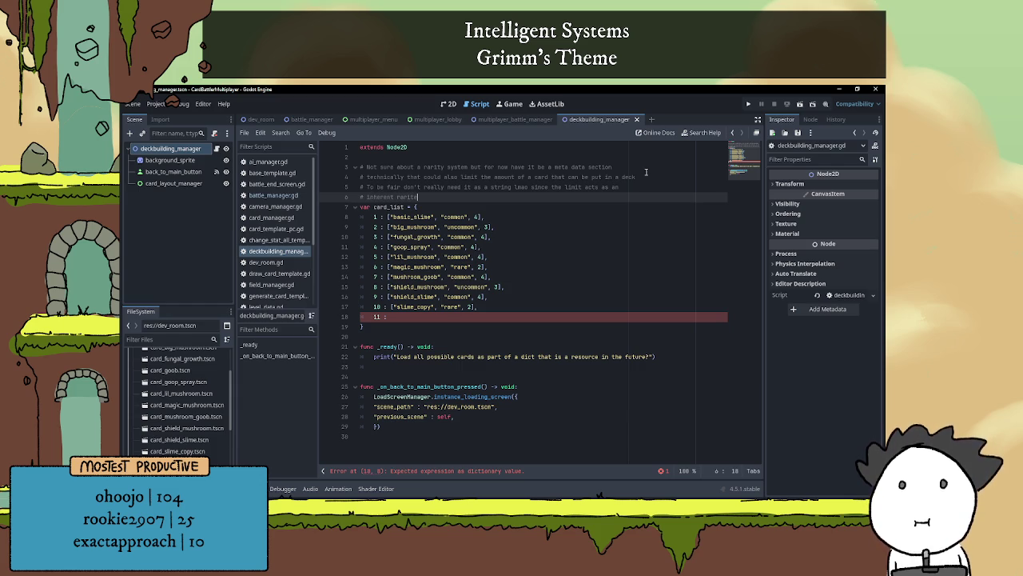
type(". I.e. ")
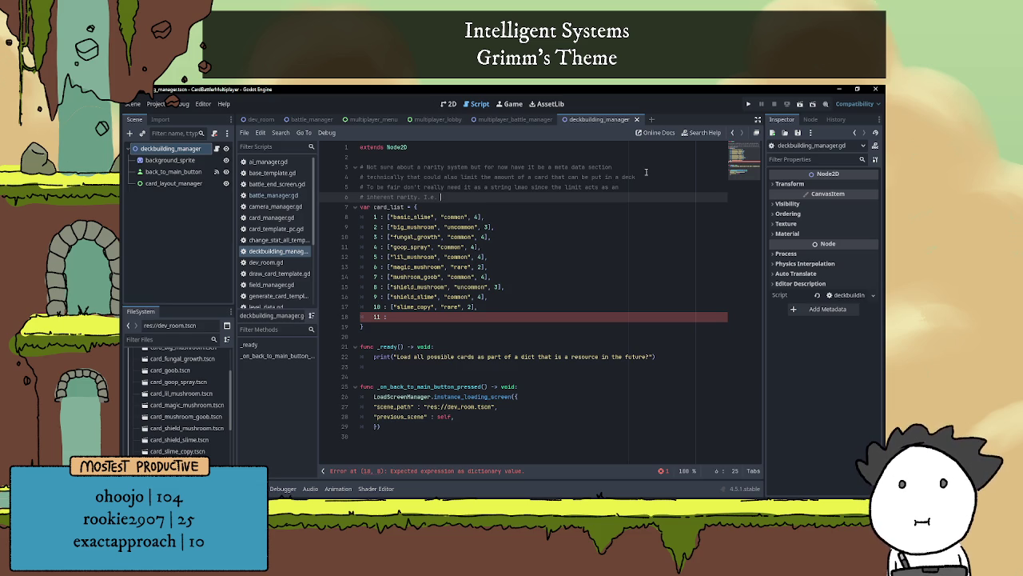
type("2 == ra")
type("re, 4 ==")
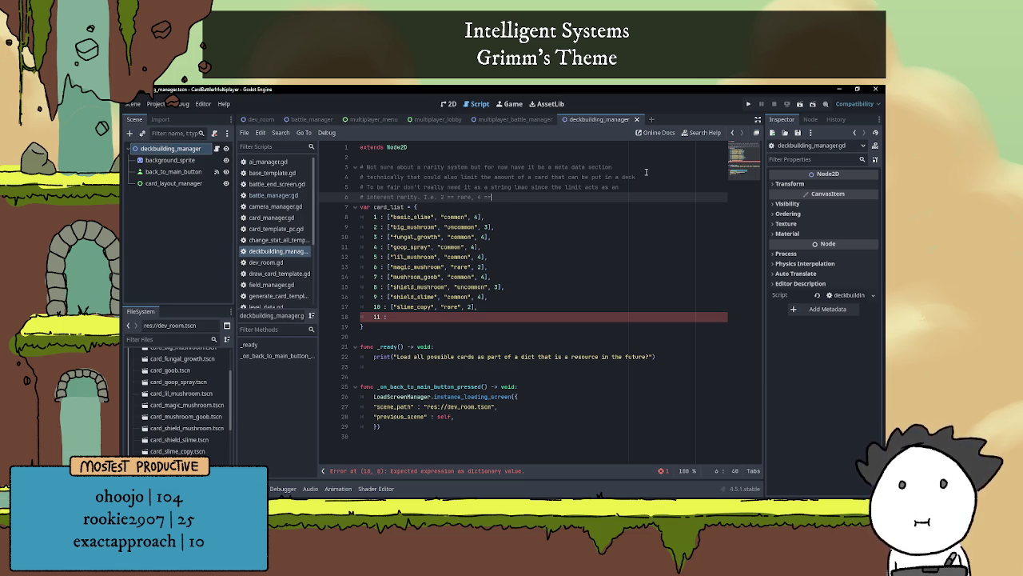
type(" common")
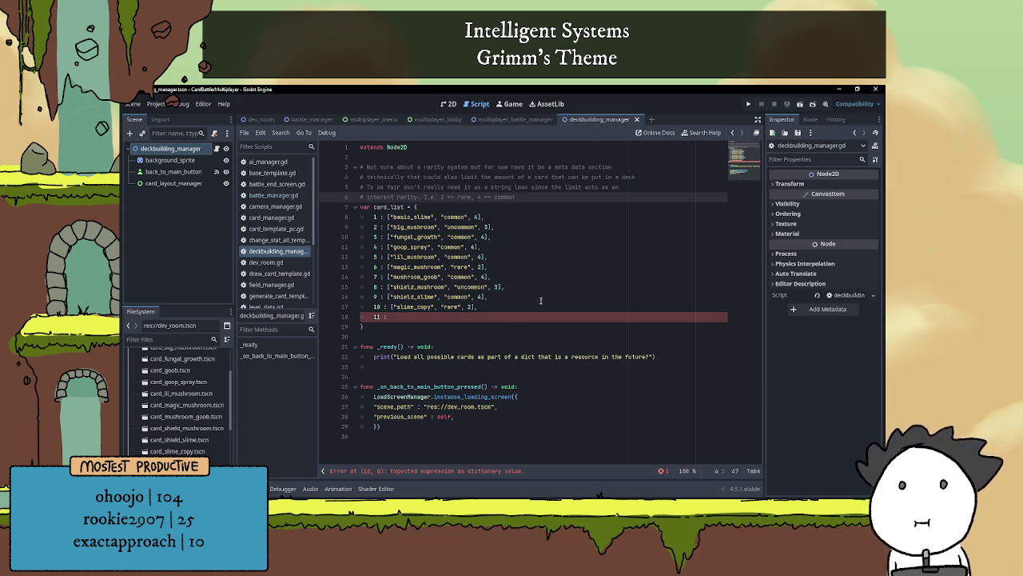
- Complete entry 11 as ["slime_draw", "uncommon", 3], with a comma and a new line
left_click(512, 316)
type("[")
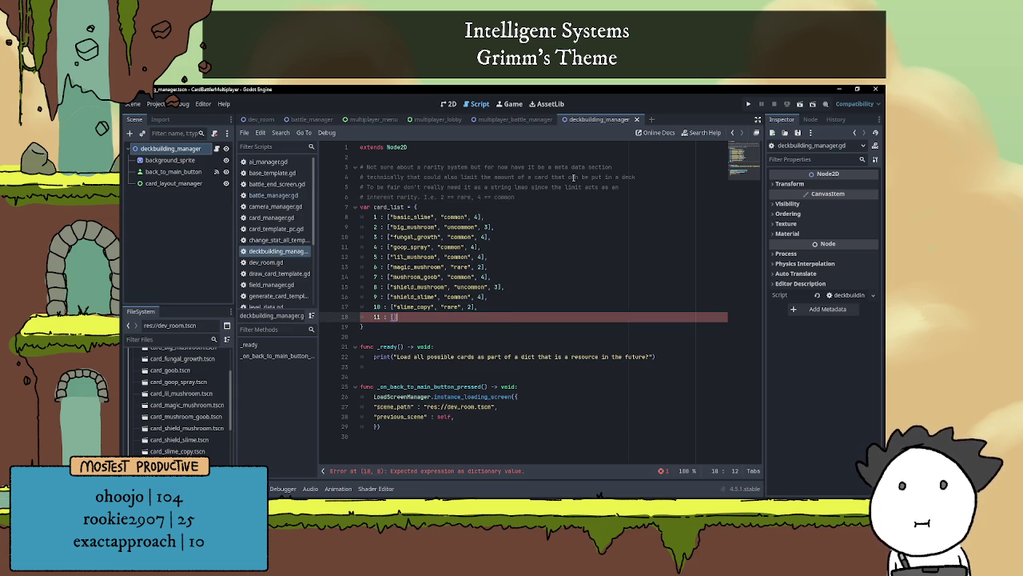
type("\"")
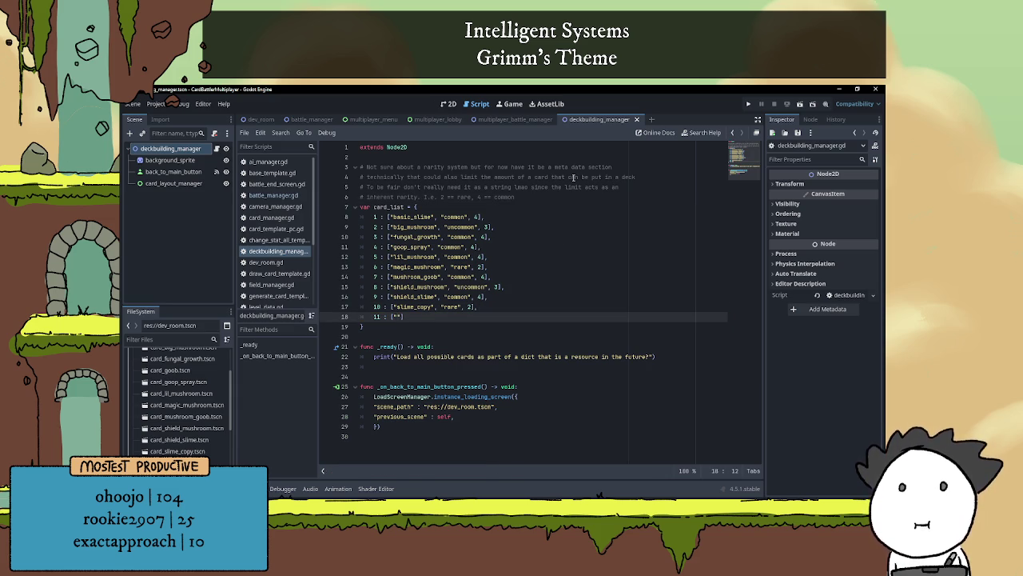
type("slime_dr")
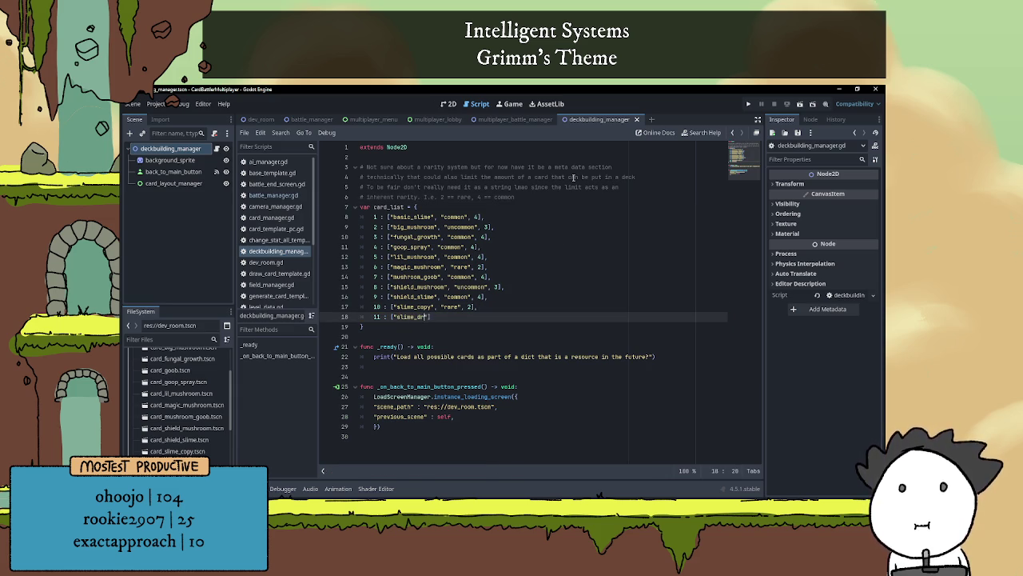
type("aw\", ")
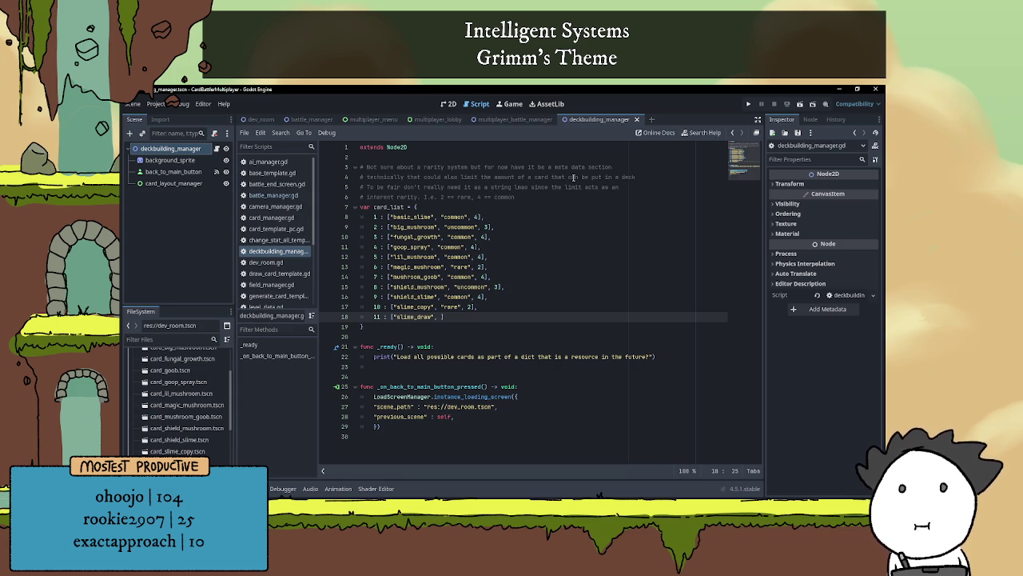
type("\"uncommon\"")
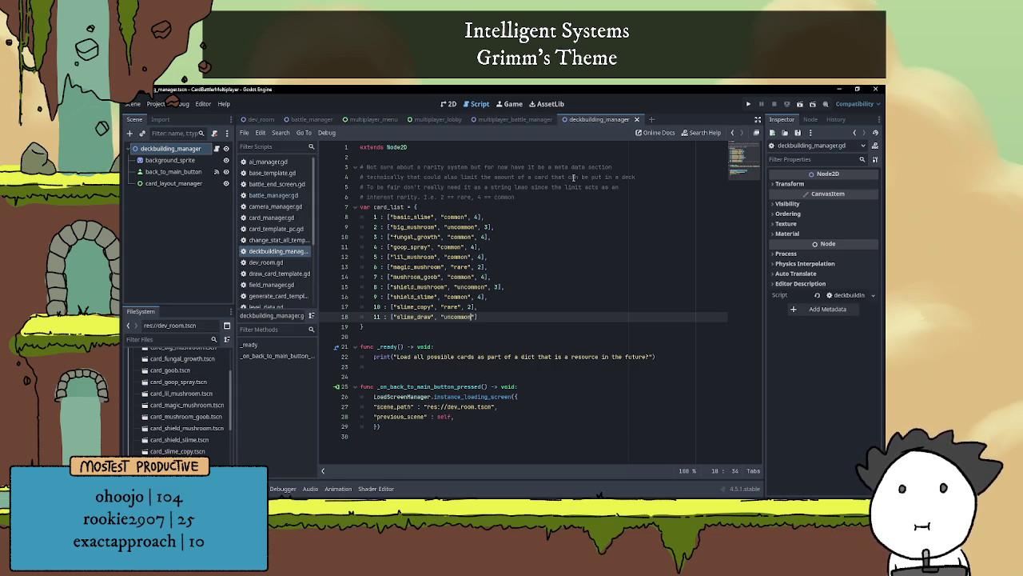
type(", ")
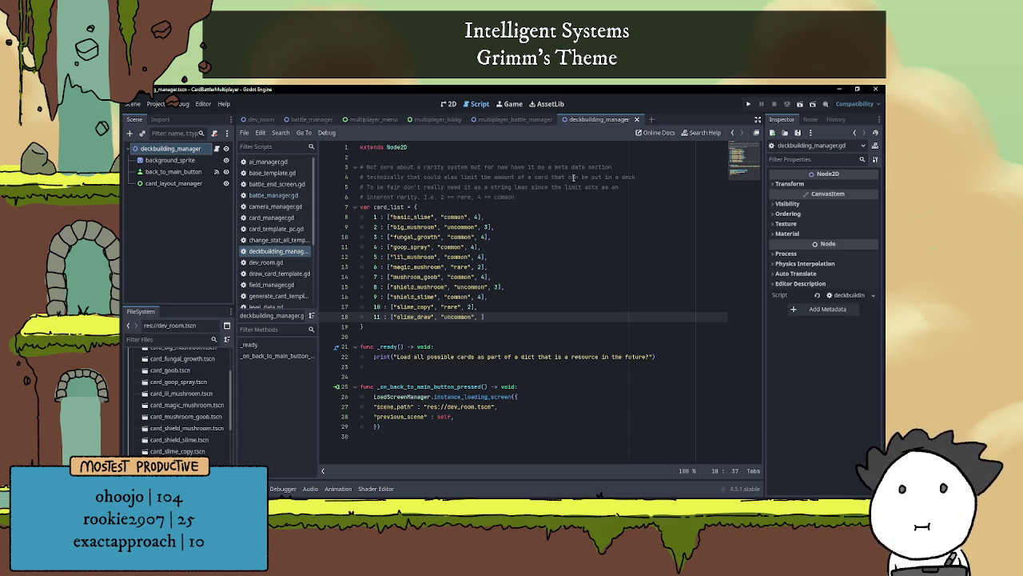
type("3]")
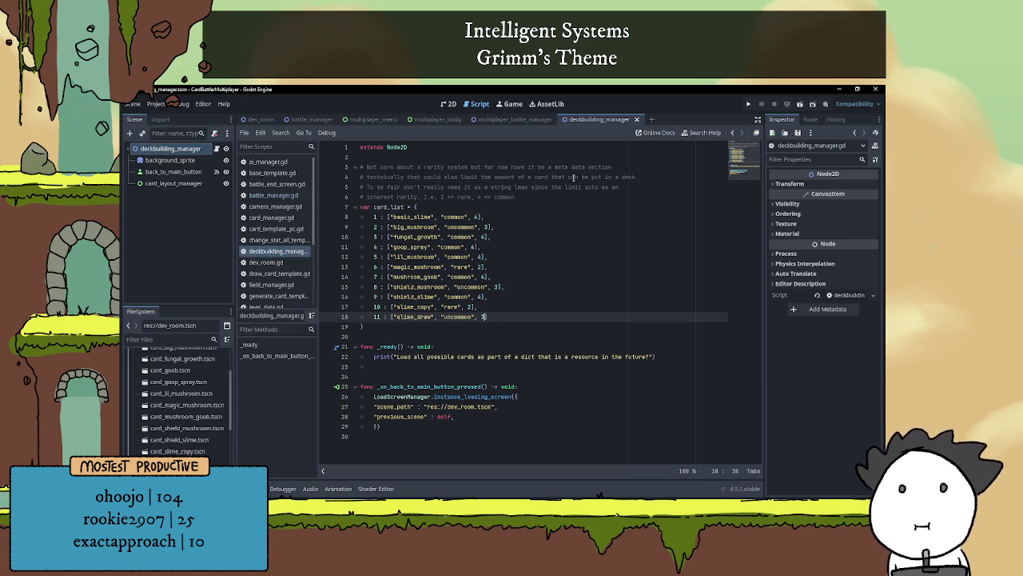
key("Up")
key("Left")
key("Left")
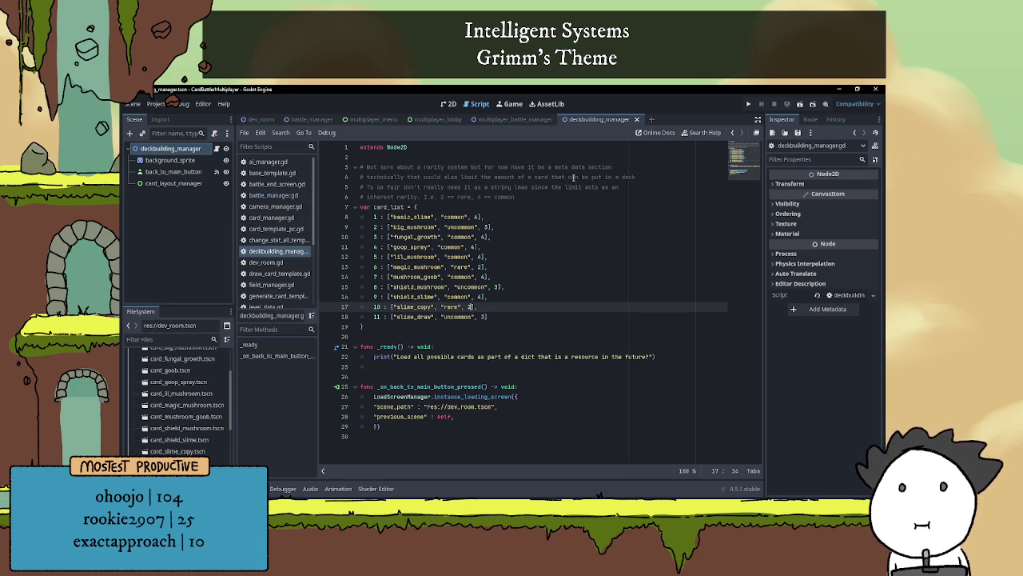
left_click(528, 316)
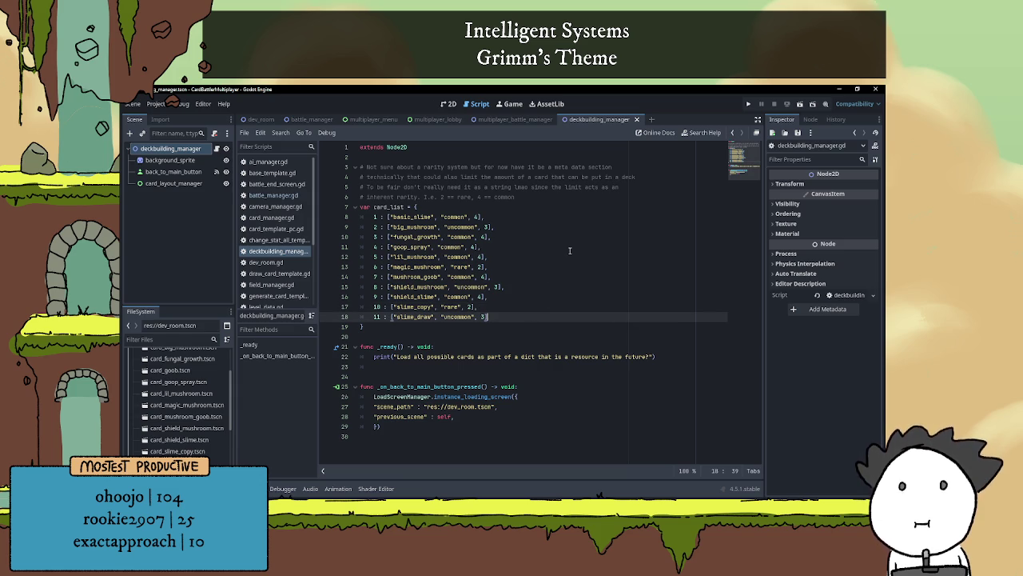
type(",")
key("Return")
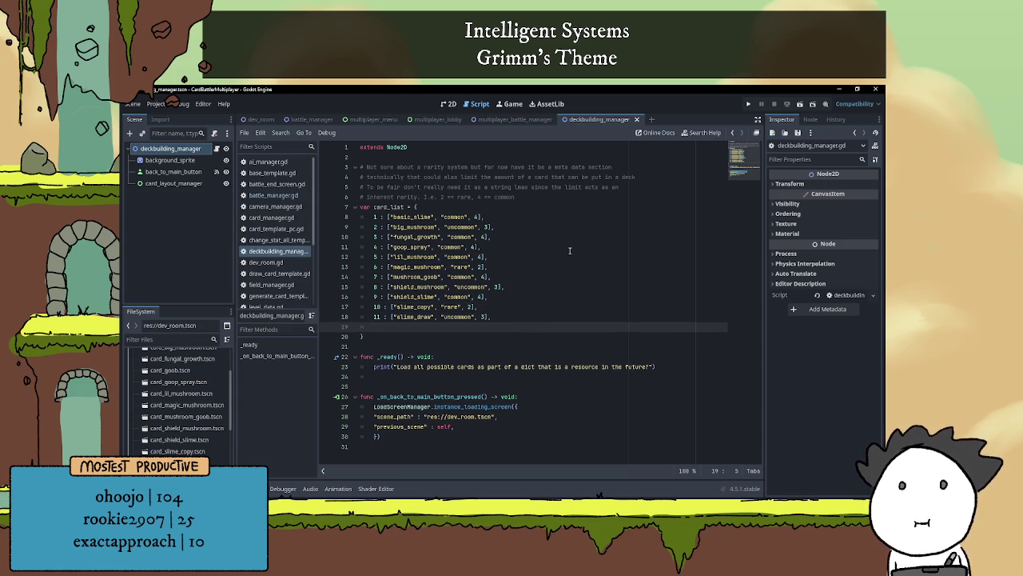
- Add entry 12 : ["spore_tower", "legendary", 1] with an empty line below
type("12 : ")
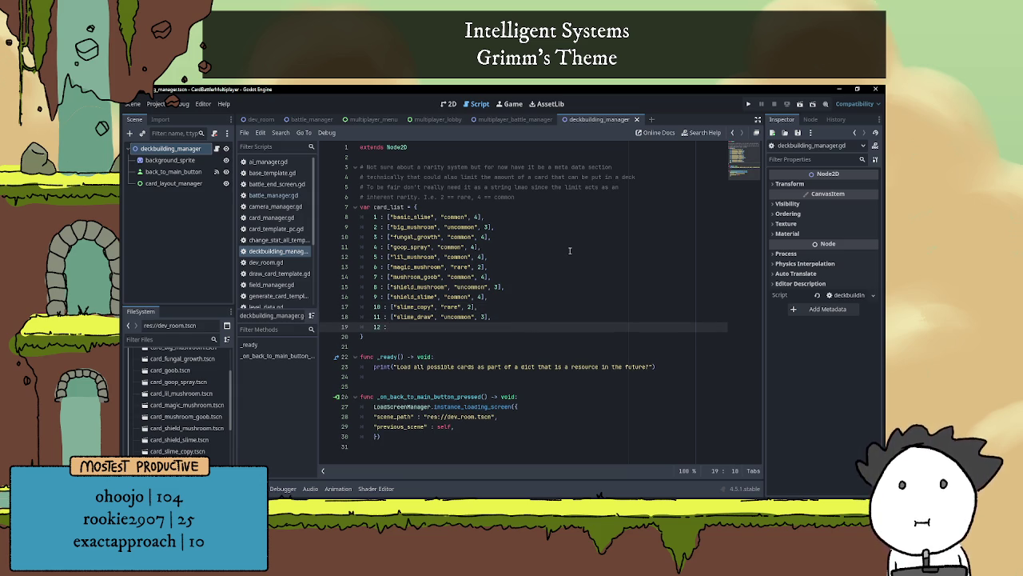
type("[\"")
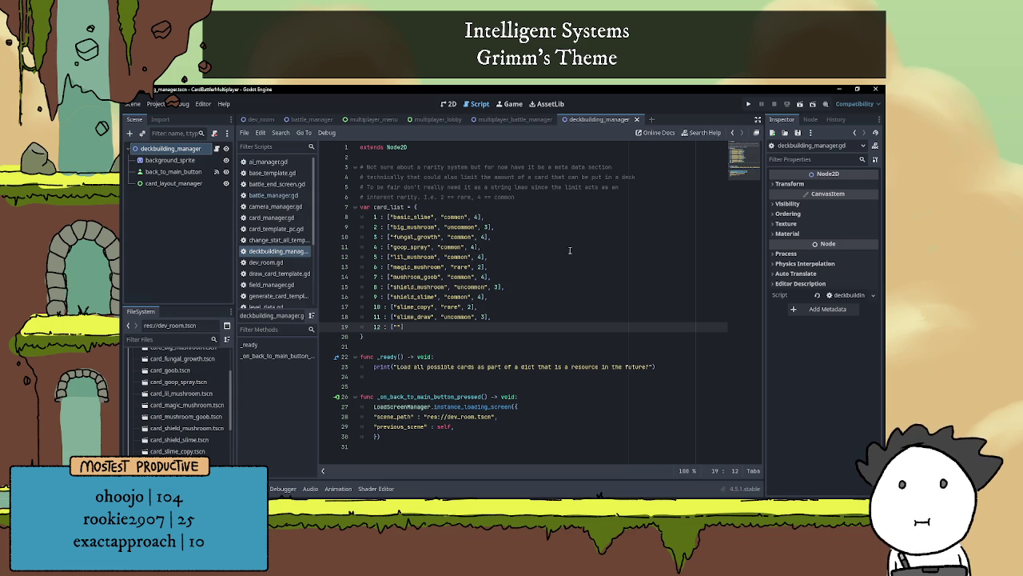
type("spore")
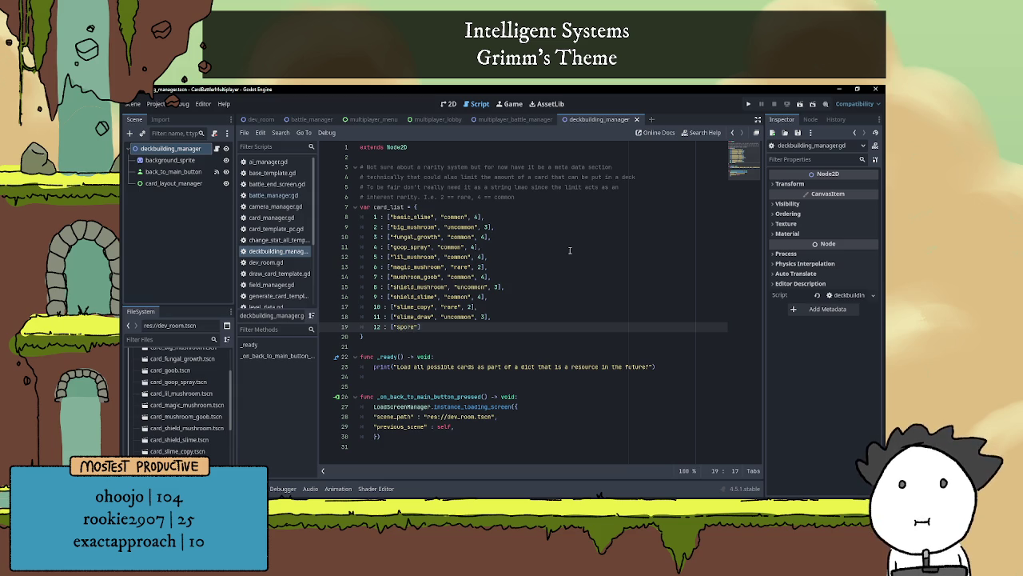
type("_tower\",")
type(" \"")
key("BackSpace")
key("BackSpace")
key("BackSpace")
type(", ")
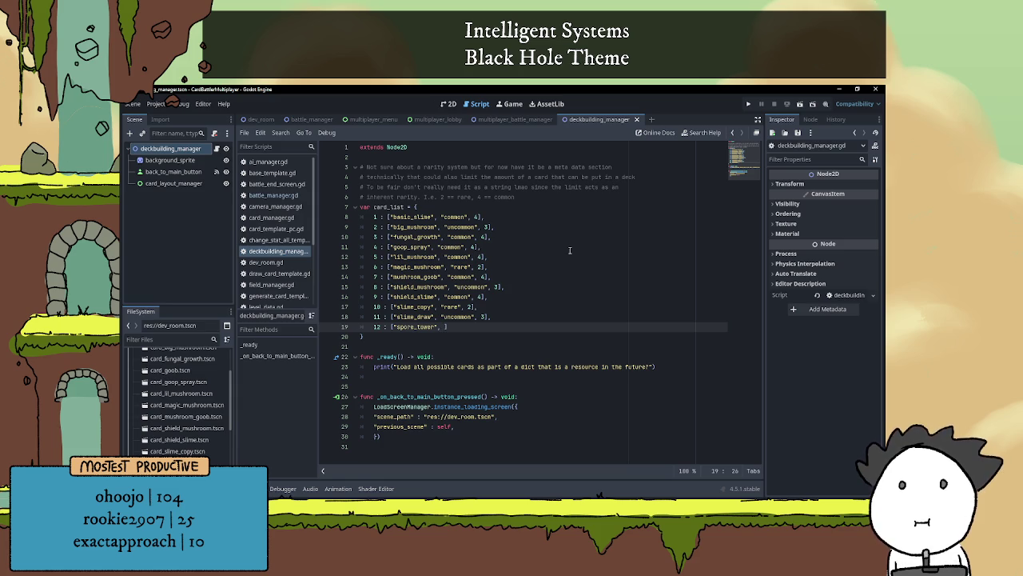
type("\"")
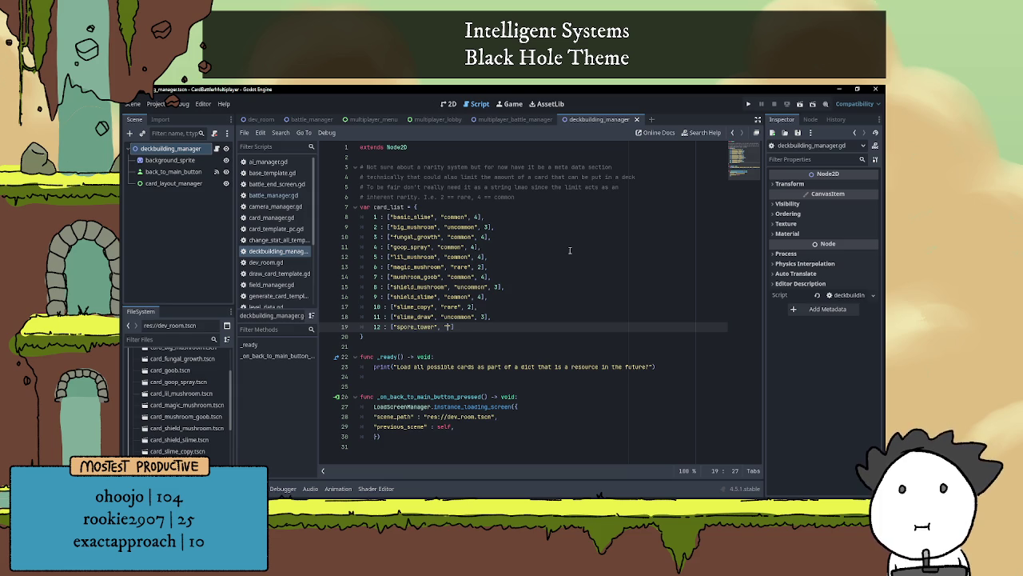
type("legendary\"")
type(", 1],")
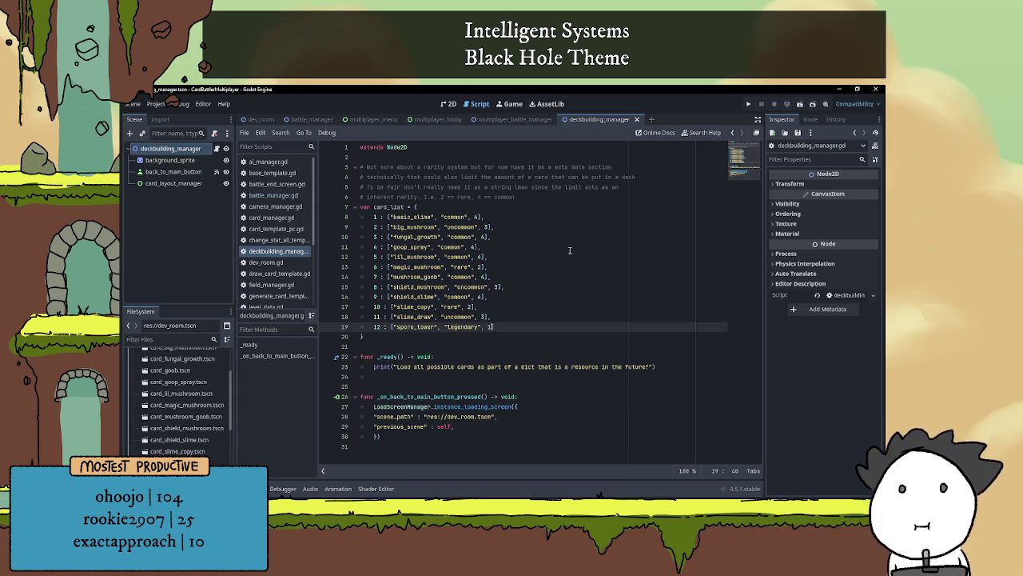
key("Return")
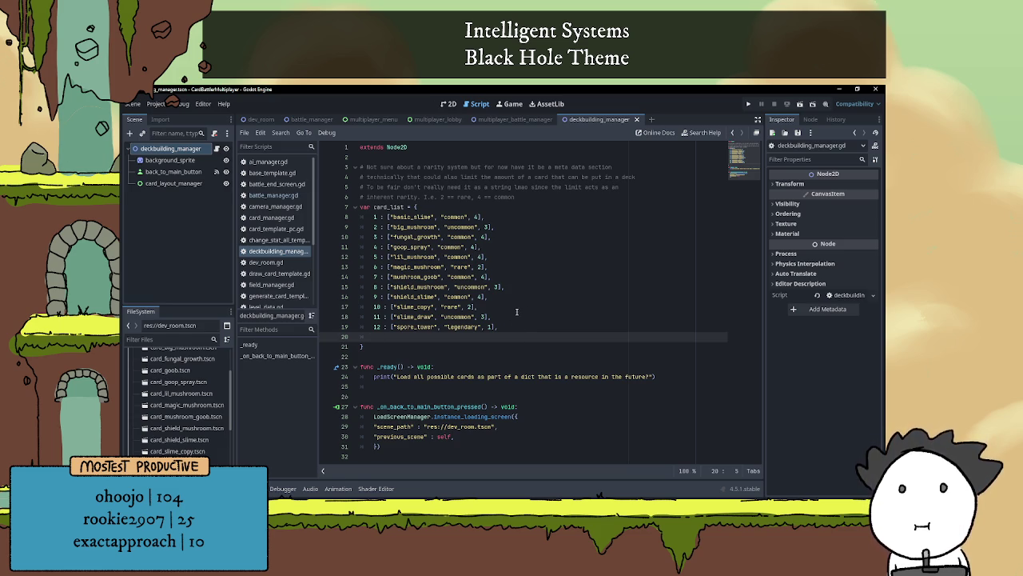
- Add entry 13 : ["staff_slime", "common", 4]
type("13 ")
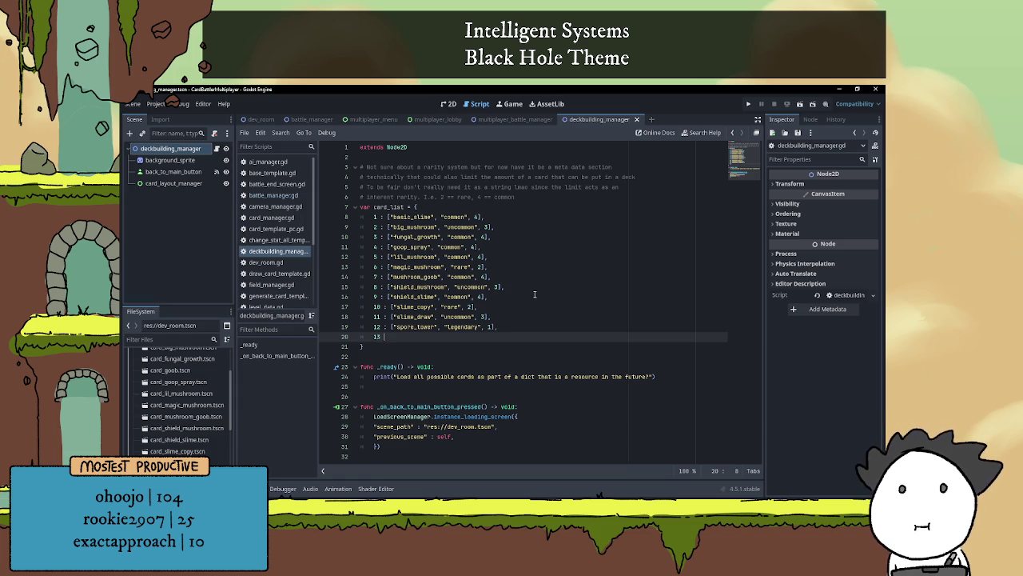
type(": [")
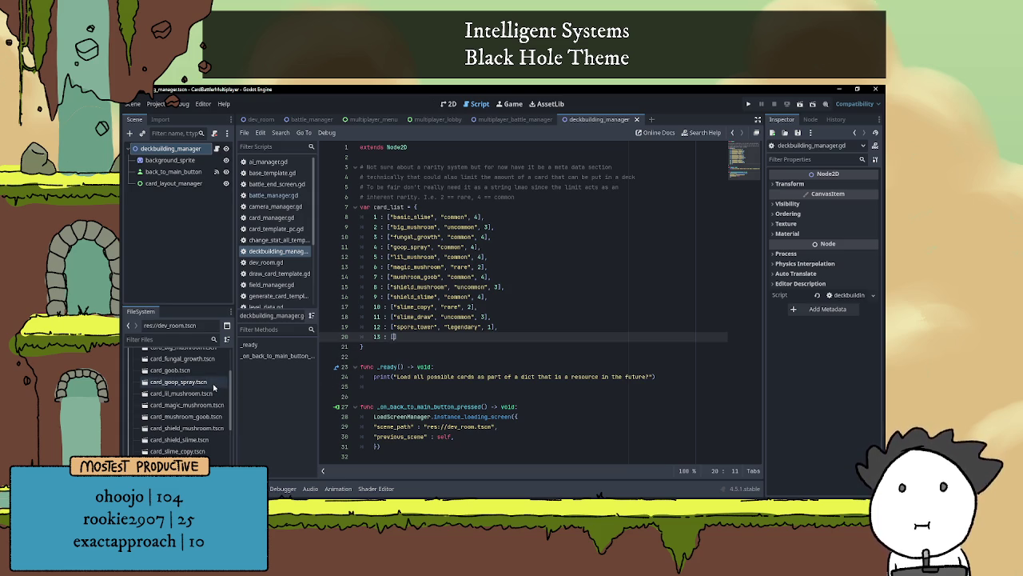
scroll(200, 399, "down", 2)
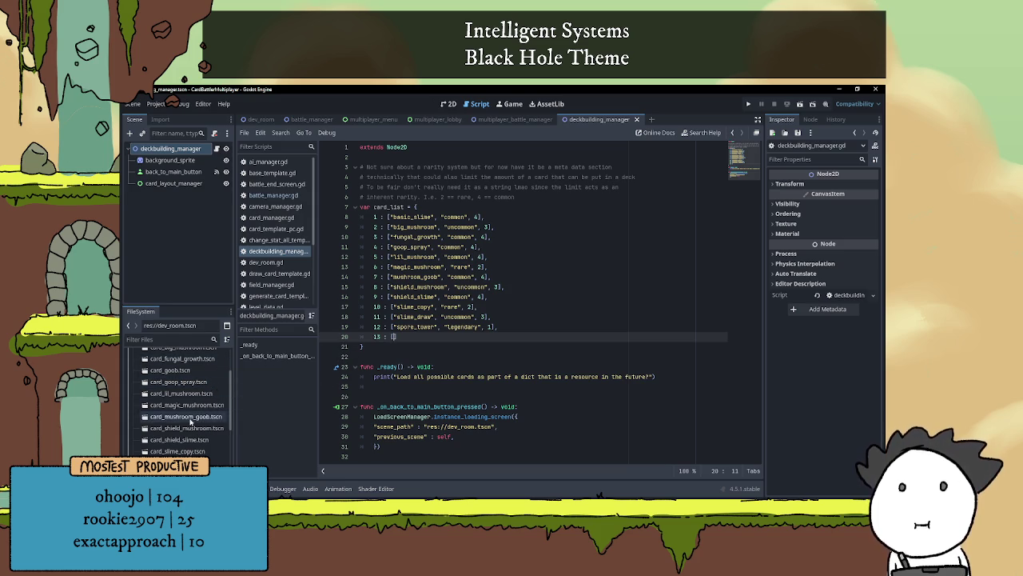
scroll(184, 400, "down", 3)
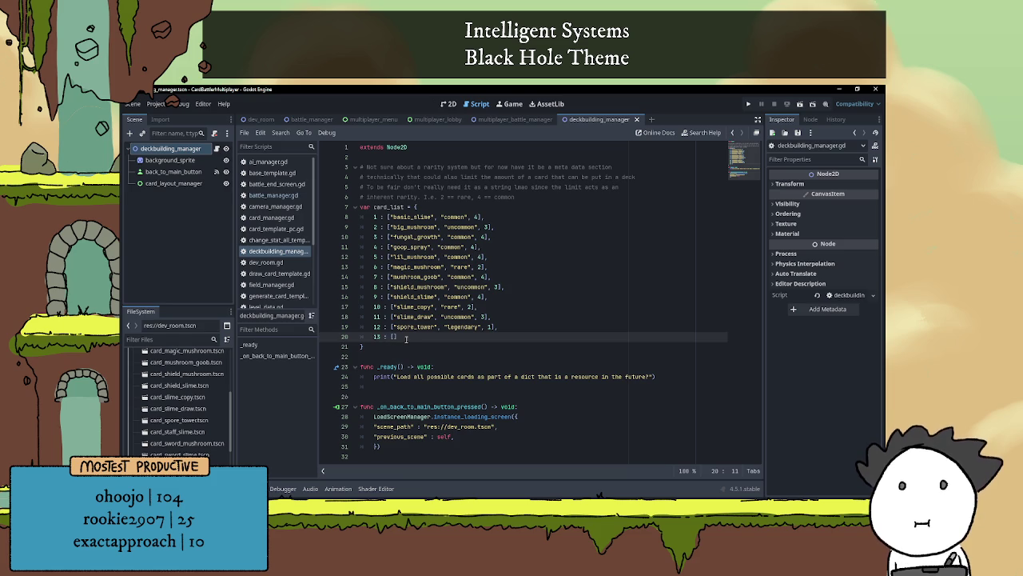
type("\"staff")
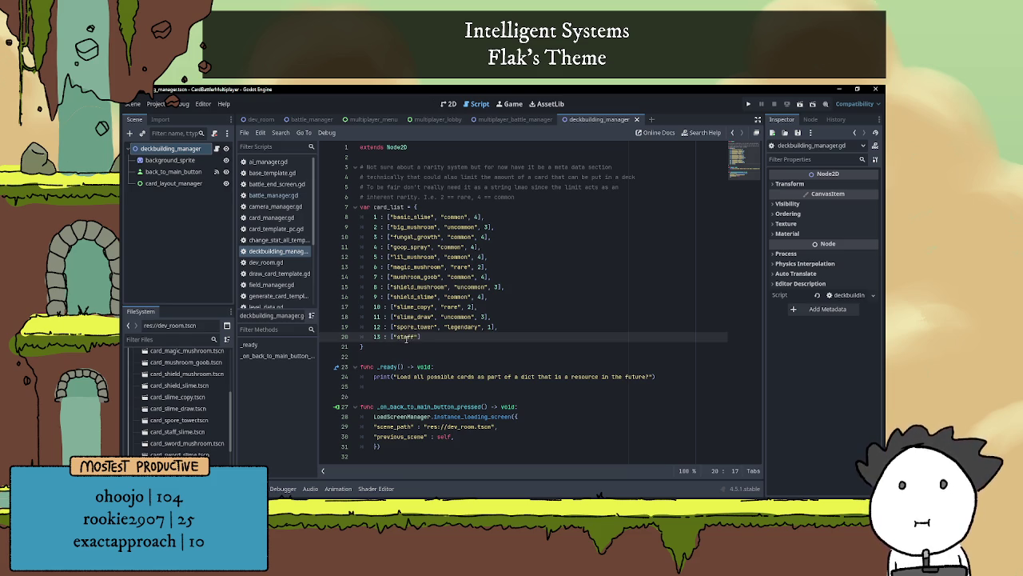
type("_slime\"")
type(", \"comm")
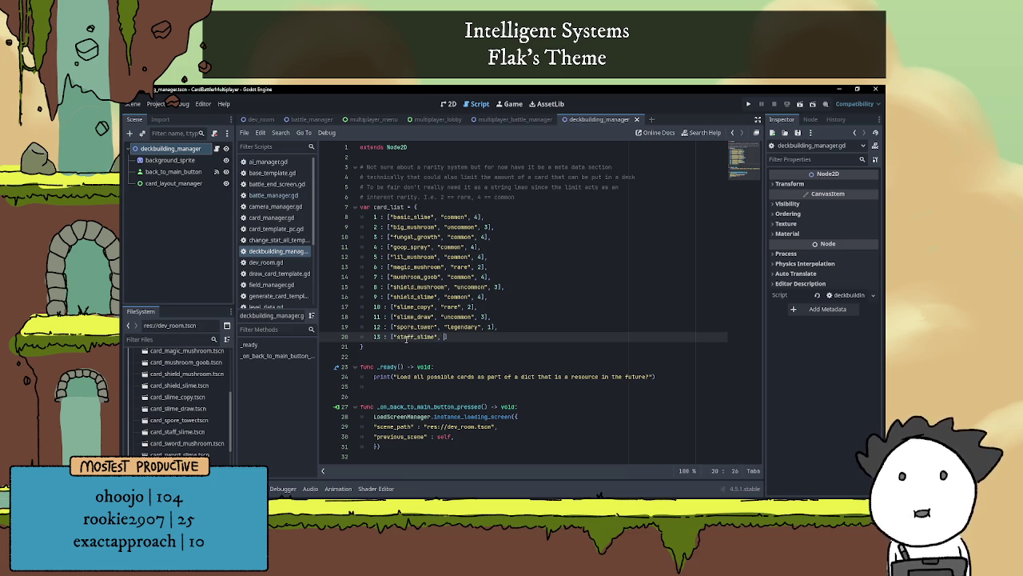
type("on\"")
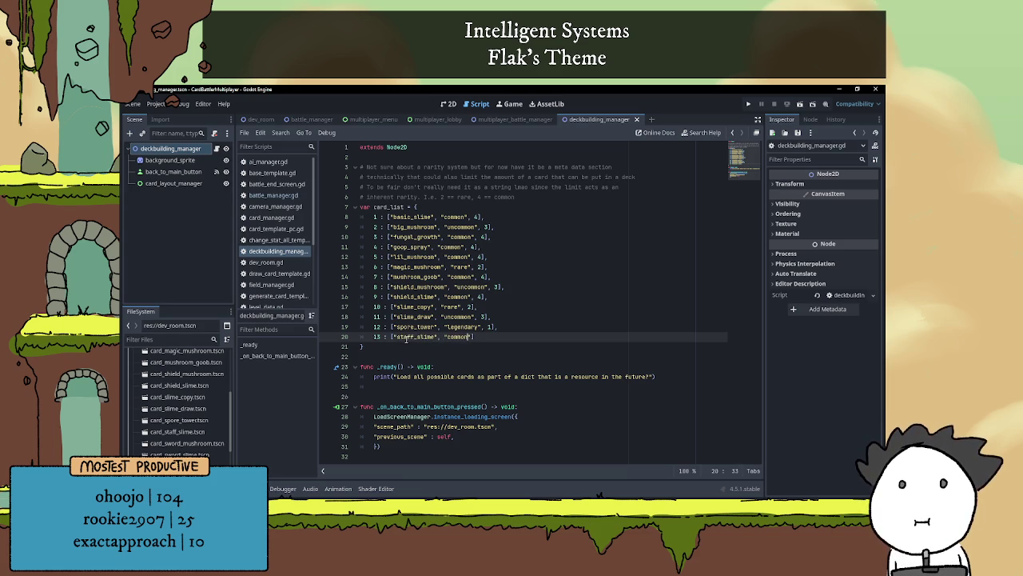
type(", ")
type("4],")
key("Return")
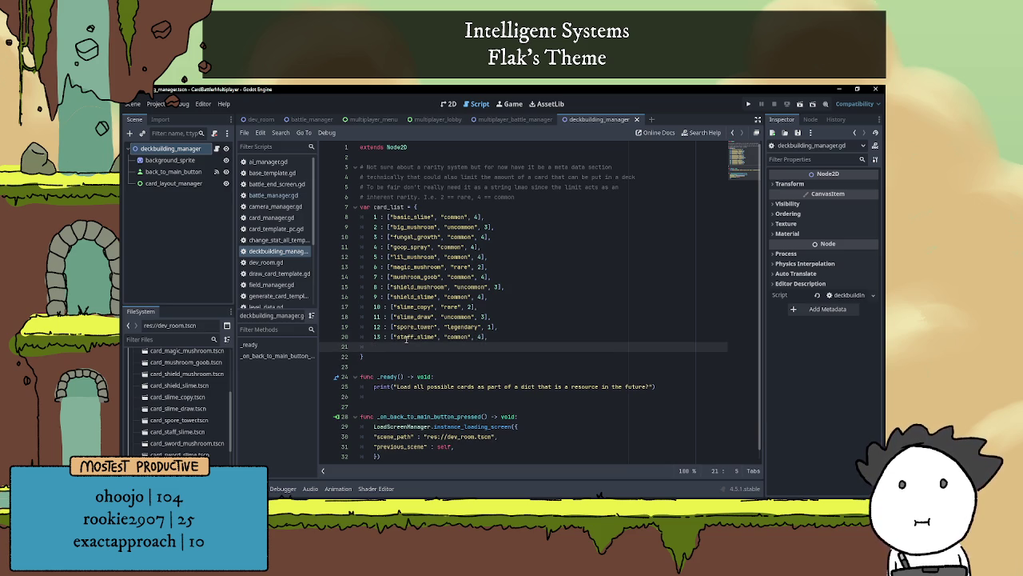
- Add entries 14 sword_mushroom and 15 sword_slime, both uncommon with count 3, and save
type("14 : ")
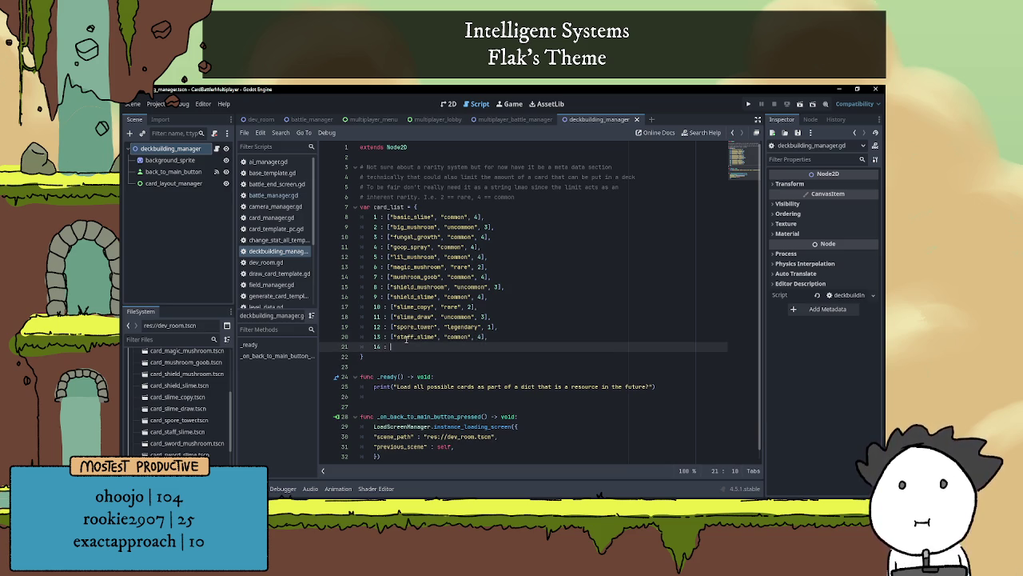
type("[")
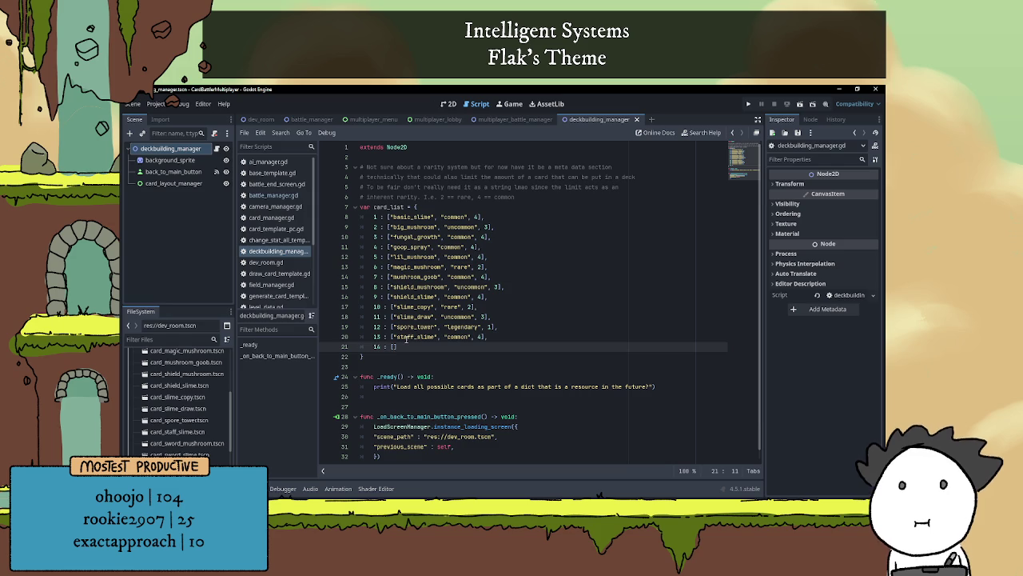
type("\"sword_")
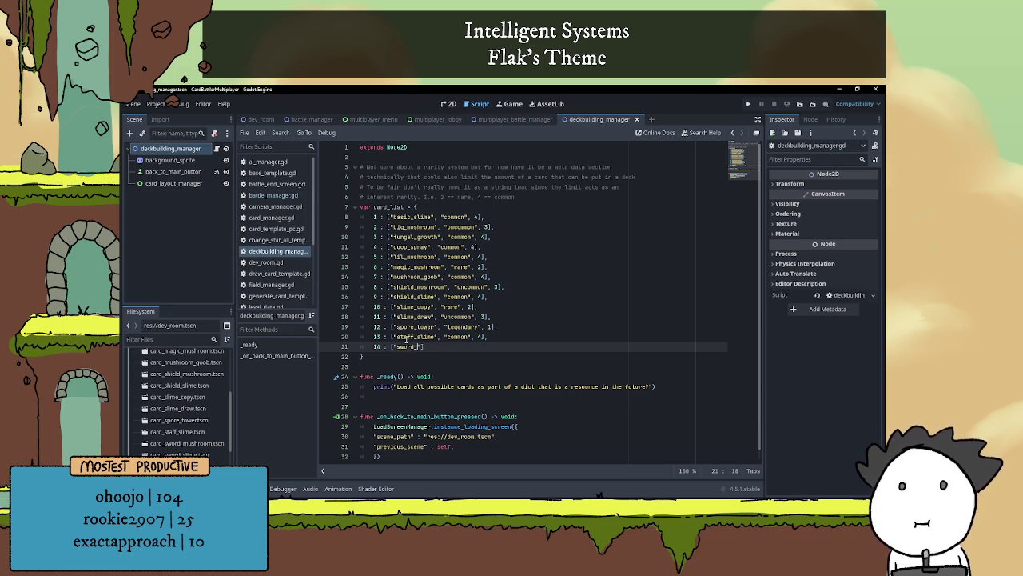
type("mushroom")
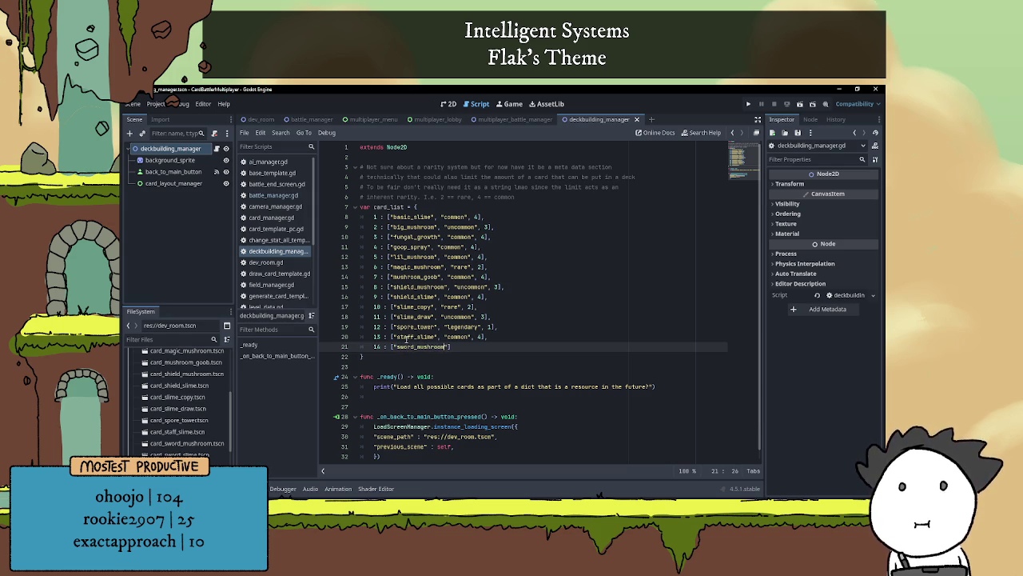
type("\", ")
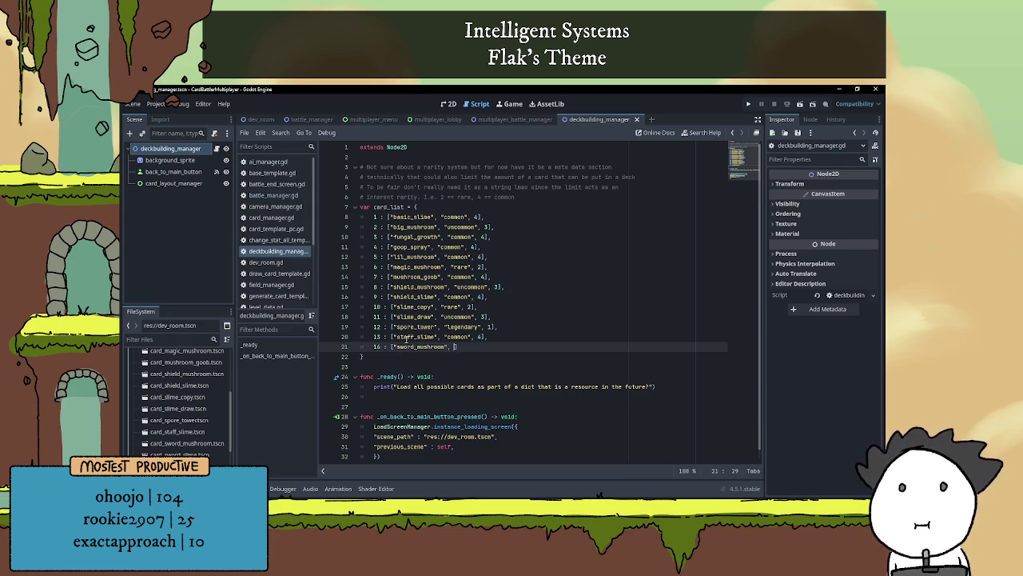
type("\"")
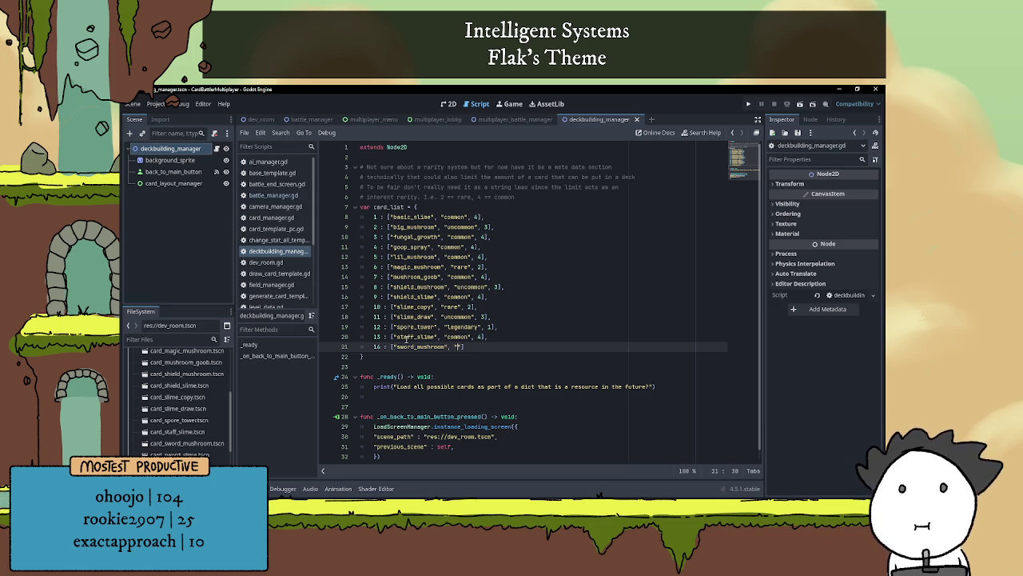
type("uncommon\"")
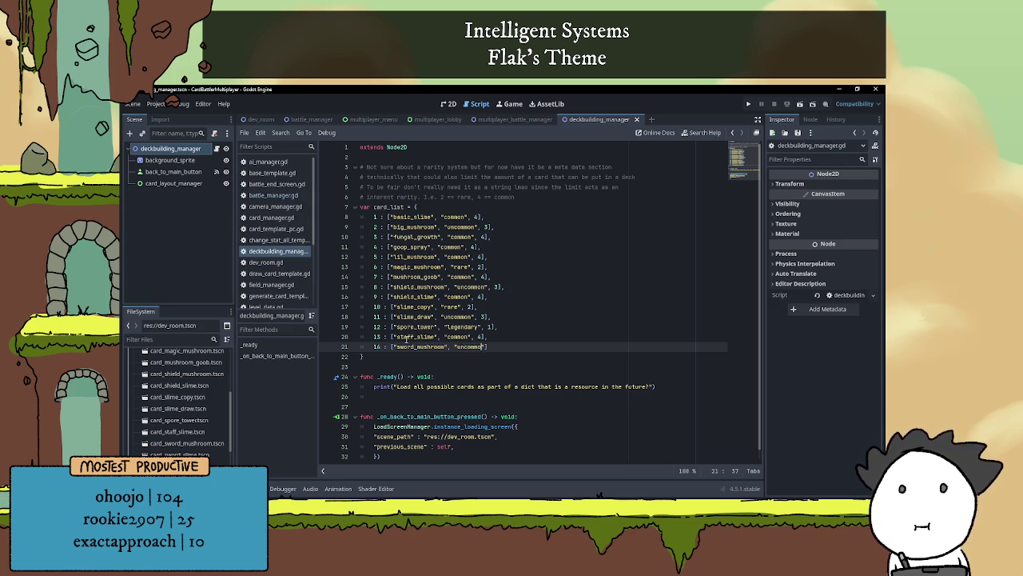
type(", 3],")
key("Return")
type("1")
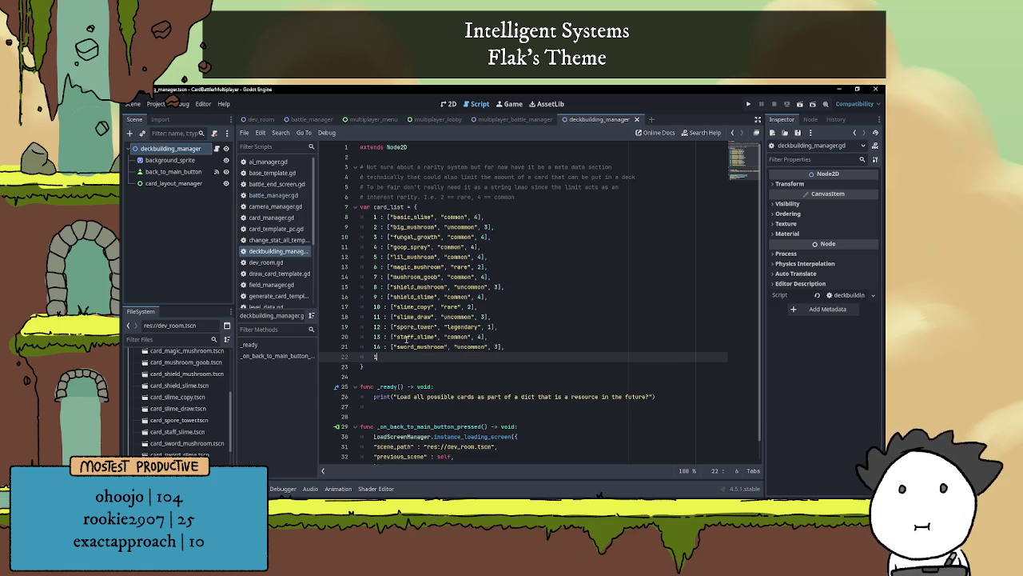
type("5 : [")
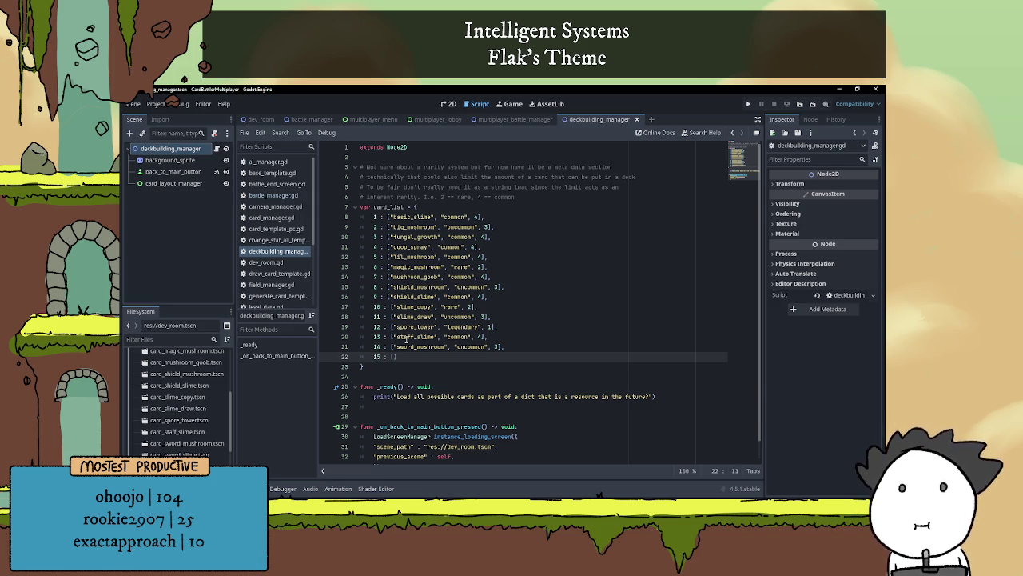
type("\"")
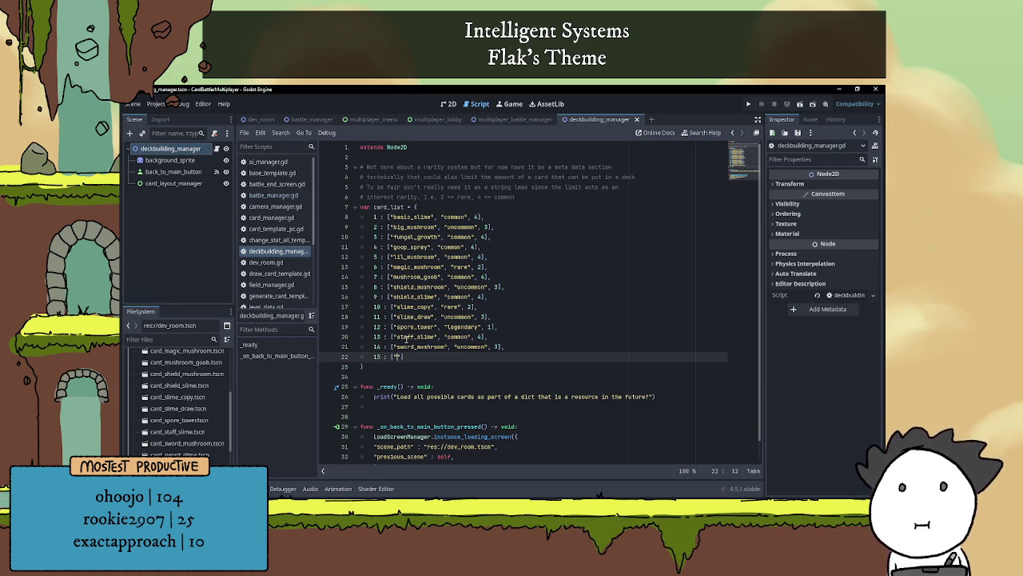
type("sword_slime\"")
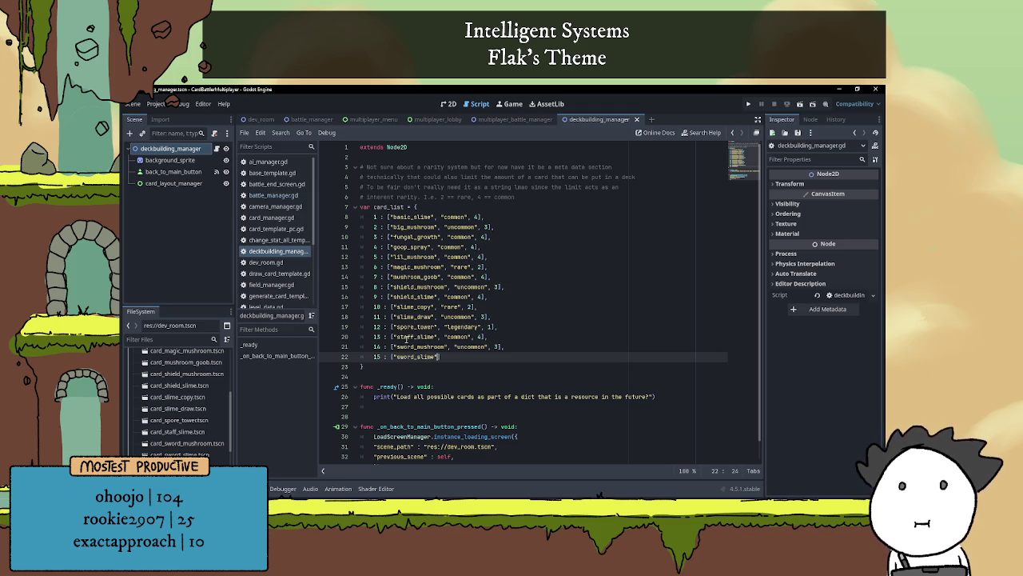
type(", \"")
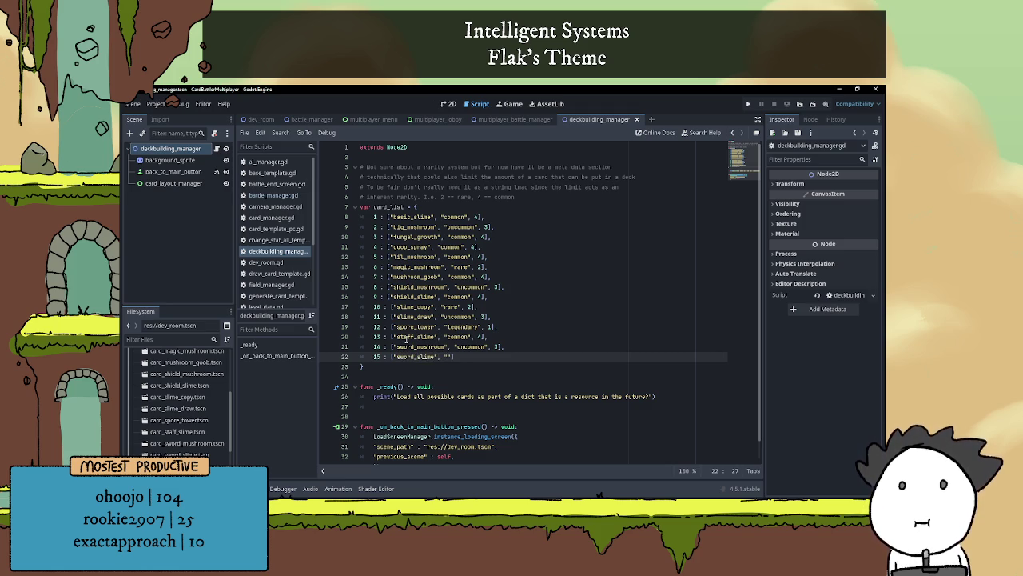
type("uncommon\"")
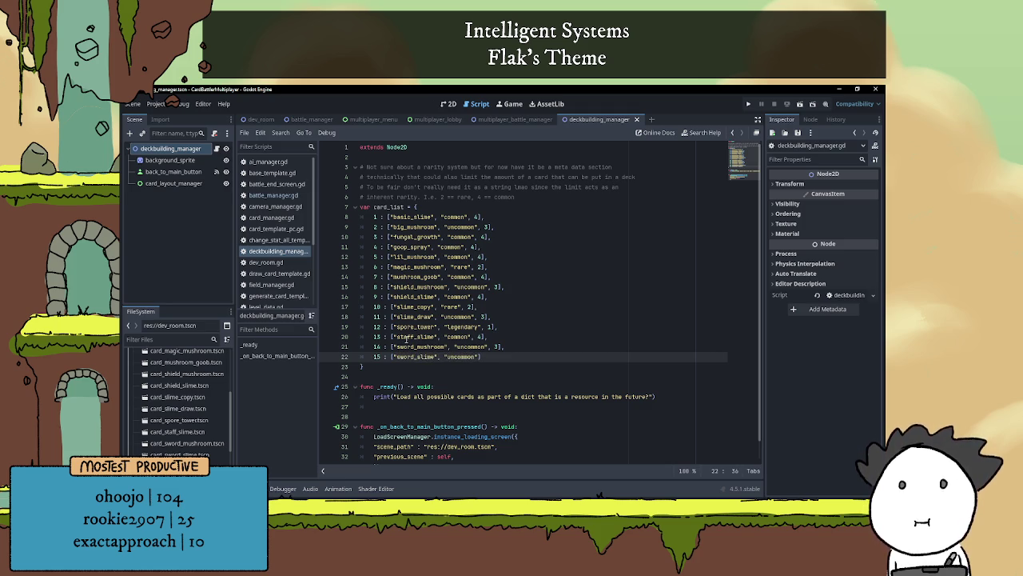
type(", 3")
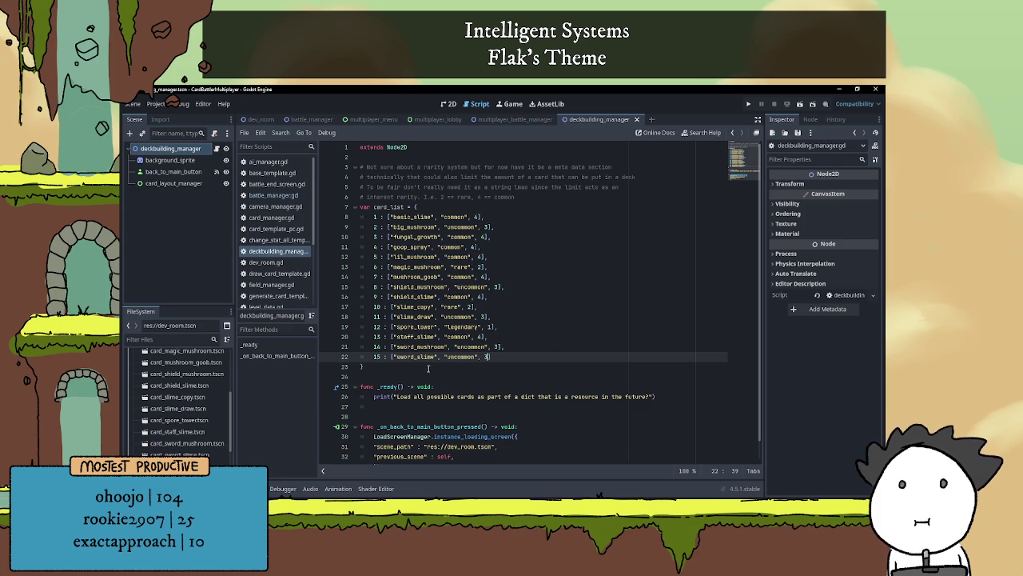
key("Down")
key("Down")
scroll(448, 360, "down", 1)
key("ctrl+s")
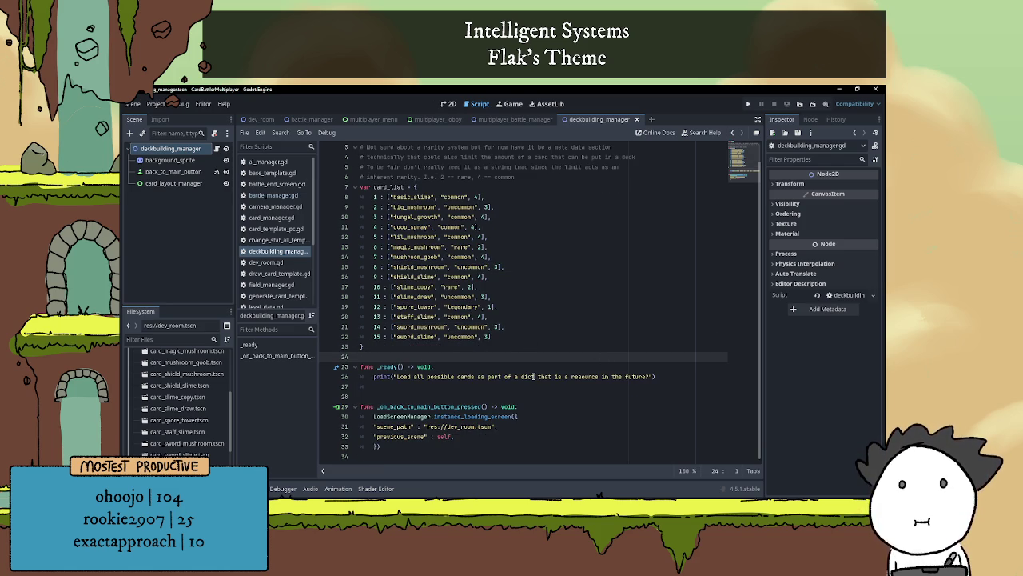
- Declare var current_page: int = 1 below the card_list dictionary
left_click(662, 377)
key("Down")
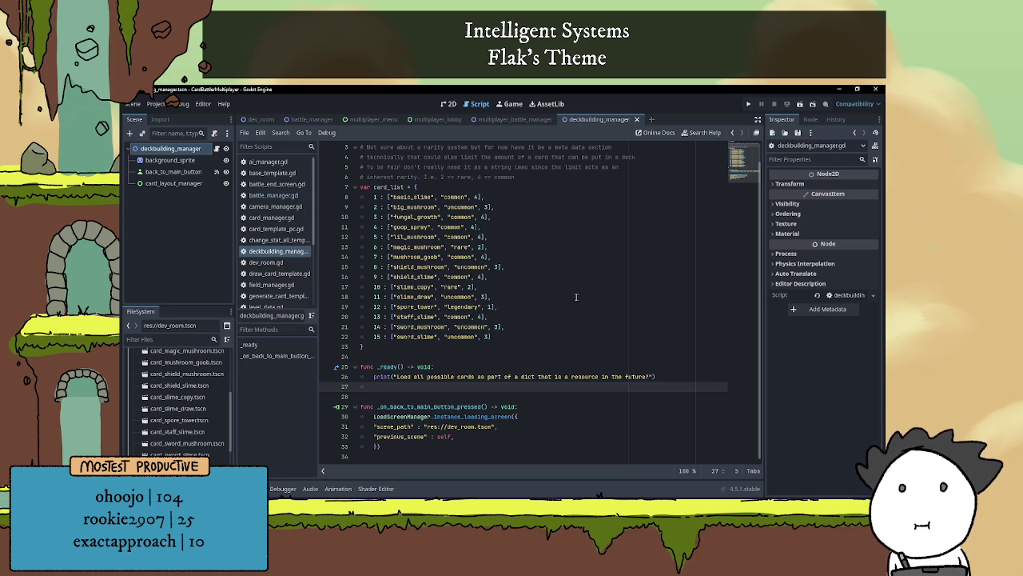
left_click(446, 357)
key("Return")
key("Return")
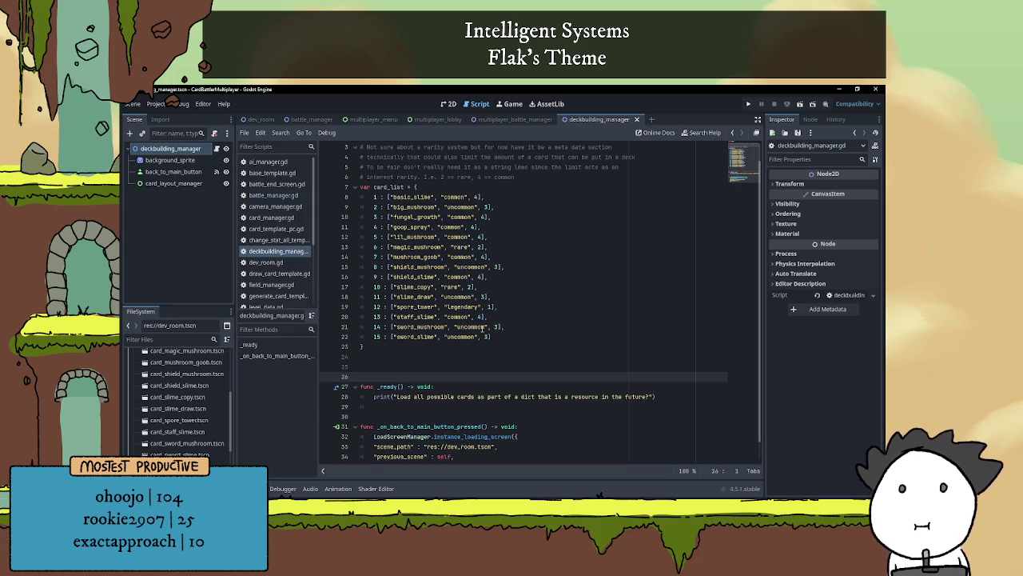
key("Up")
type("var current_")
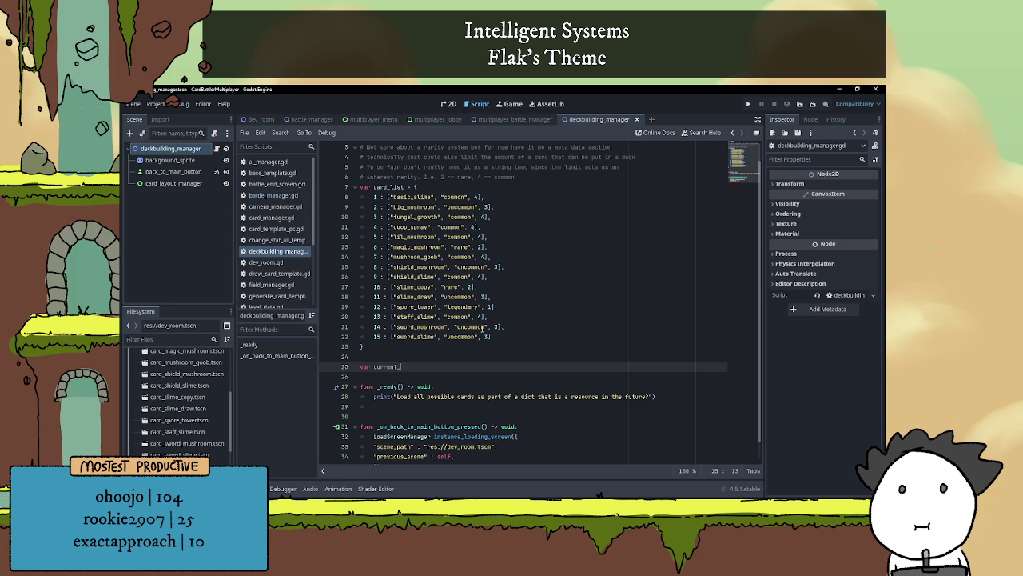
type("page")
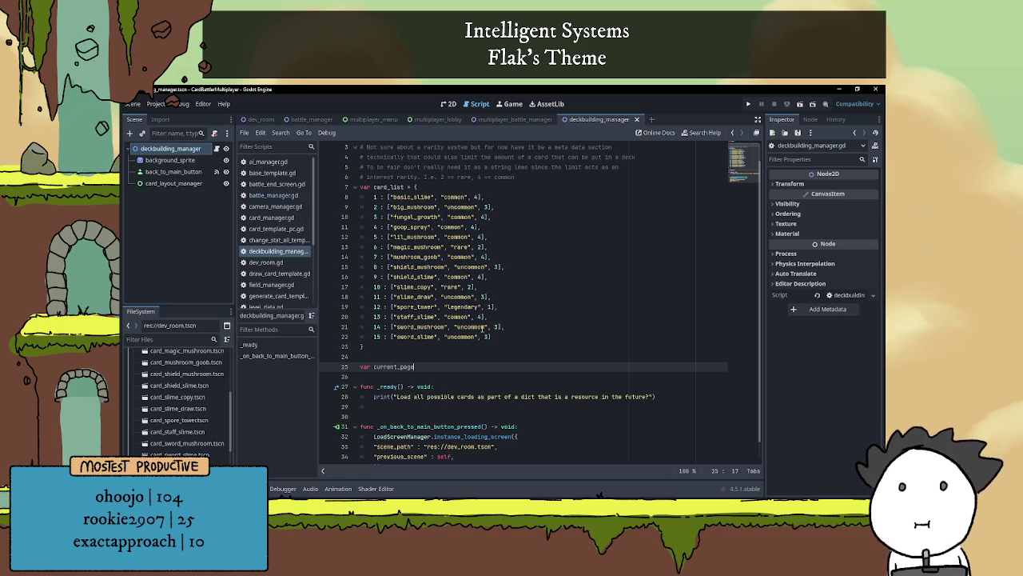
type(": int =")
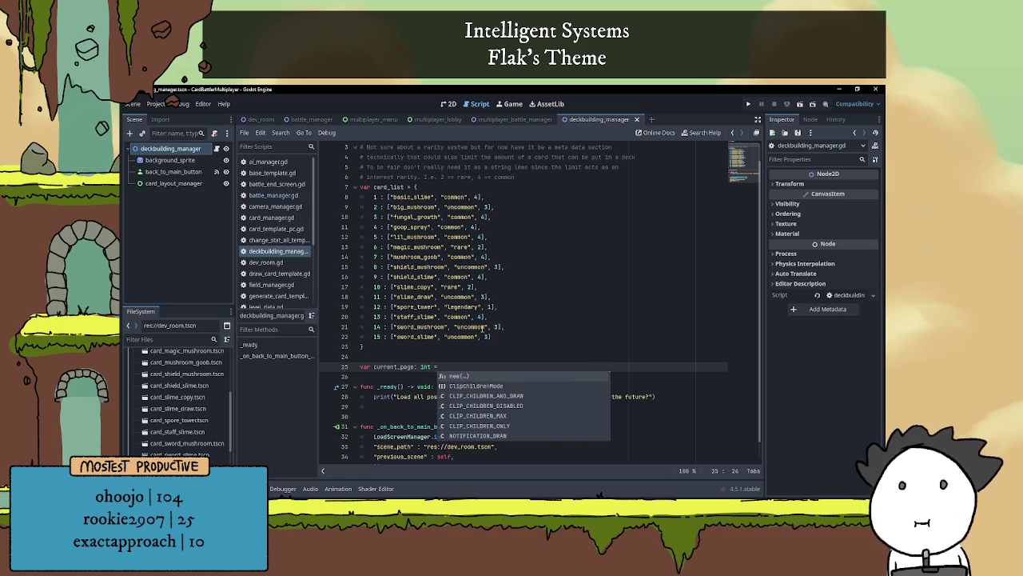
type(" 0")
key("BackSpace")
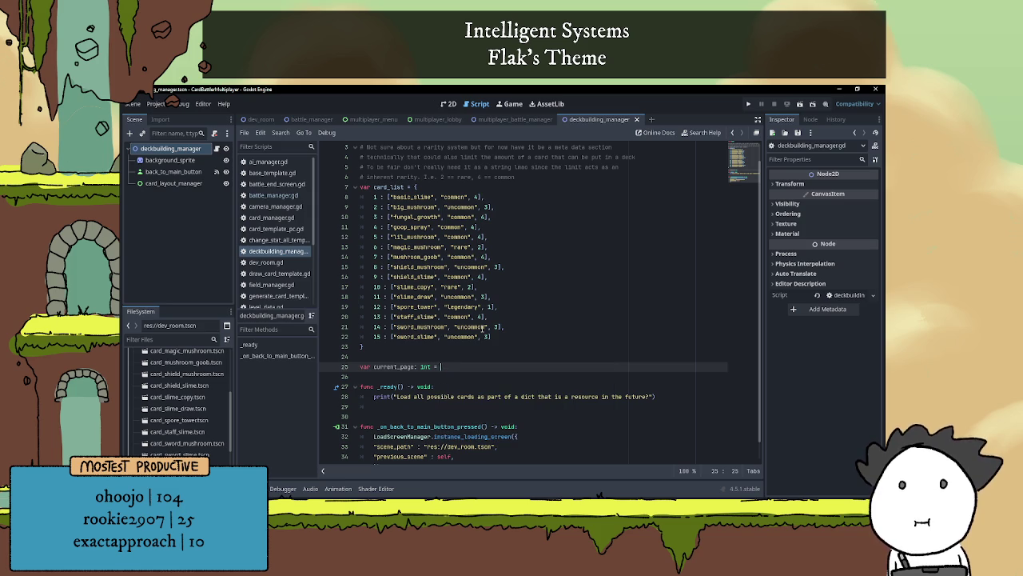
type("1")
scroll(486, 352, "down", 1)
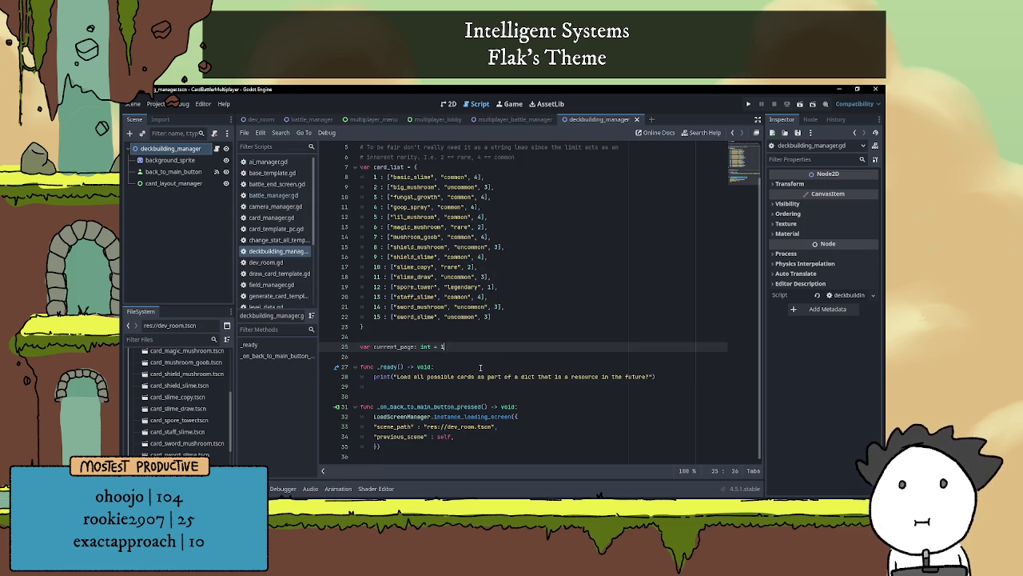
left_click(642, 365)
left_click(664, 376)
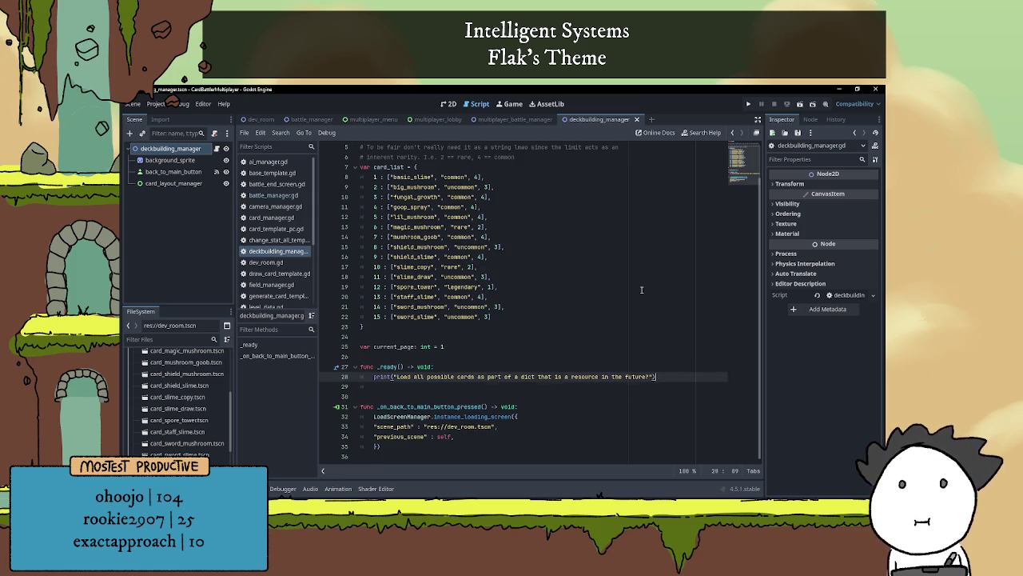
- Add a new 'func load_cards():' function header below _ready
key("Down")
key("Down")
key("Return")
key("Return")
key("Up")
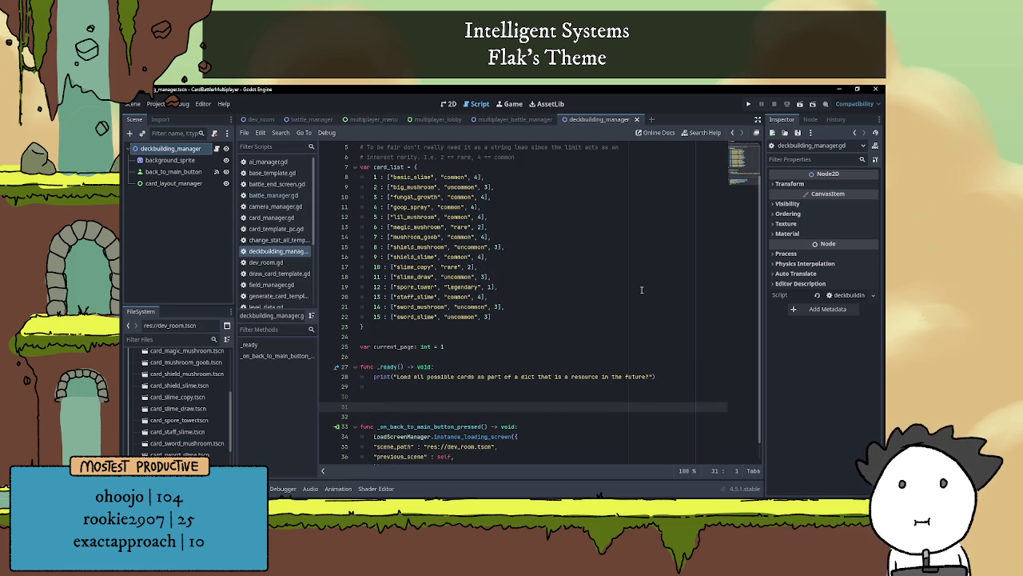
type("func load_car")
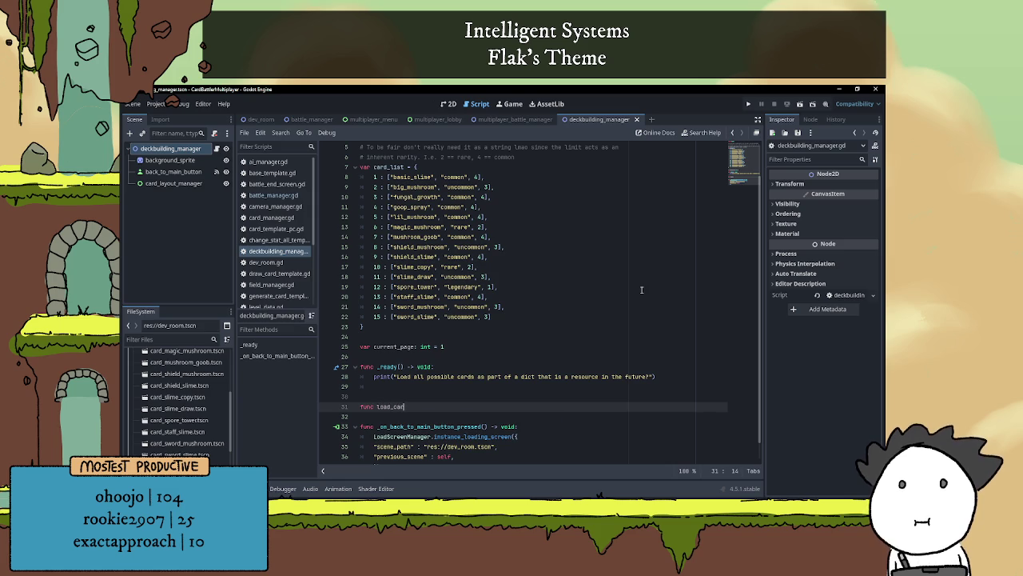
type("ds():")
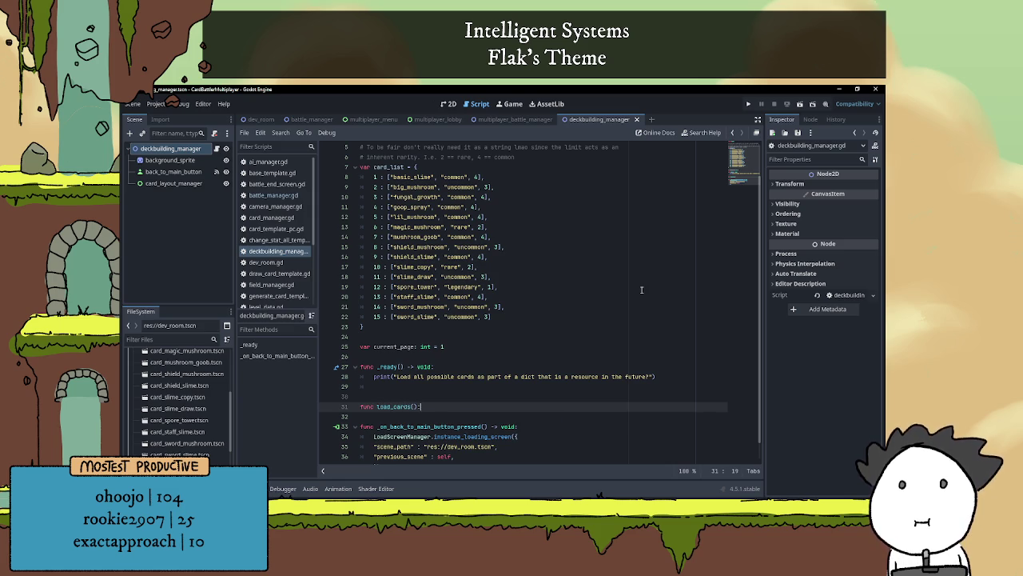
key("Return")
scroll(384, 363, "down", 1)
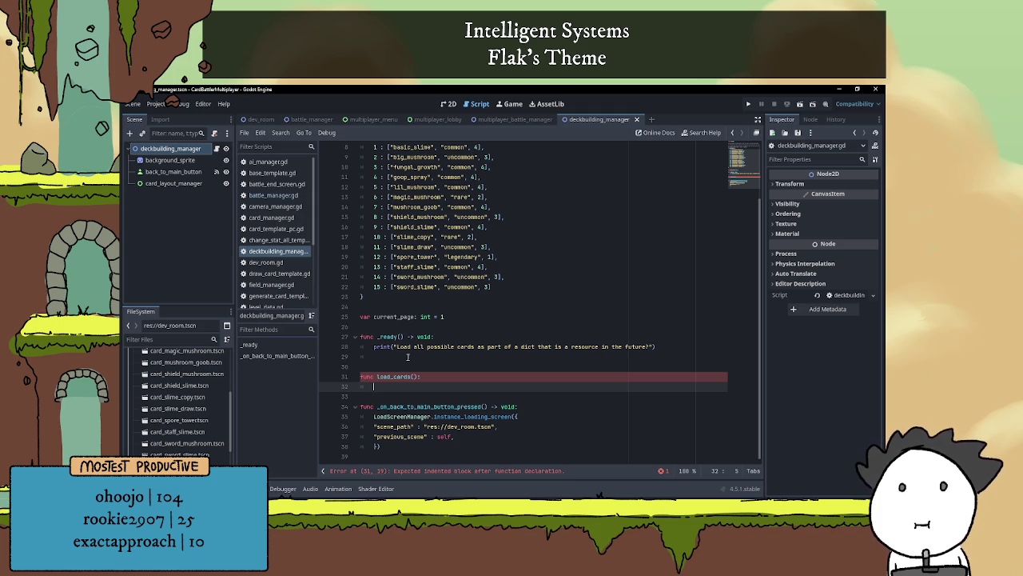
- Inside load_cards, loop 'for card in card_list:' and begin 'if card <= current_page' condition
type("for card in card")
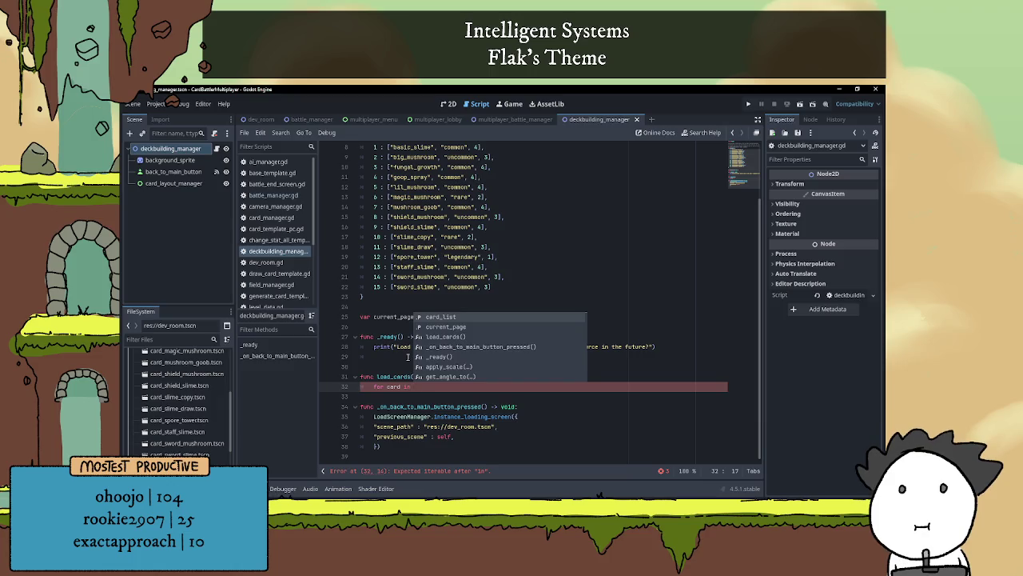
key("Return")
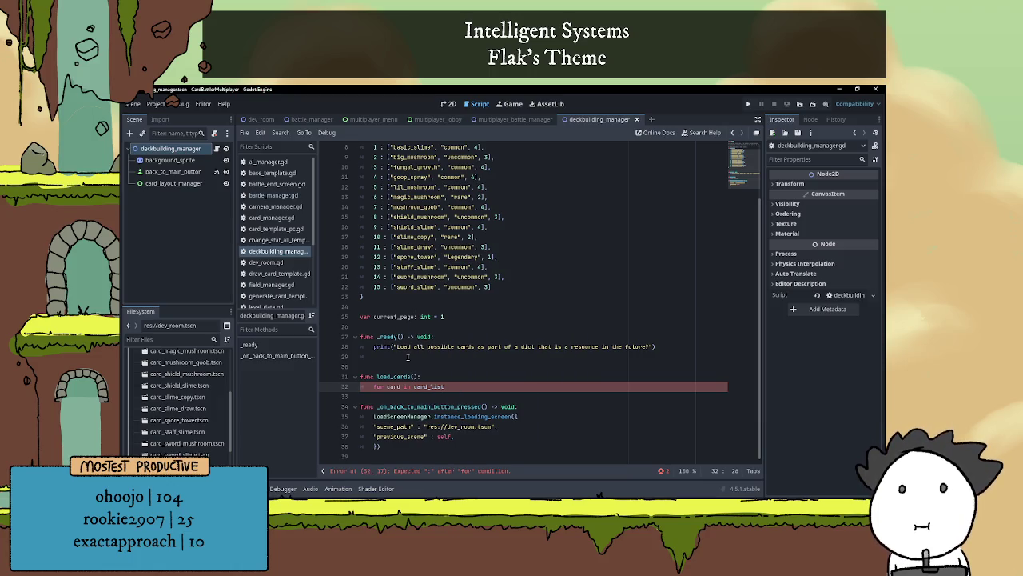
type(":")
key("Return")
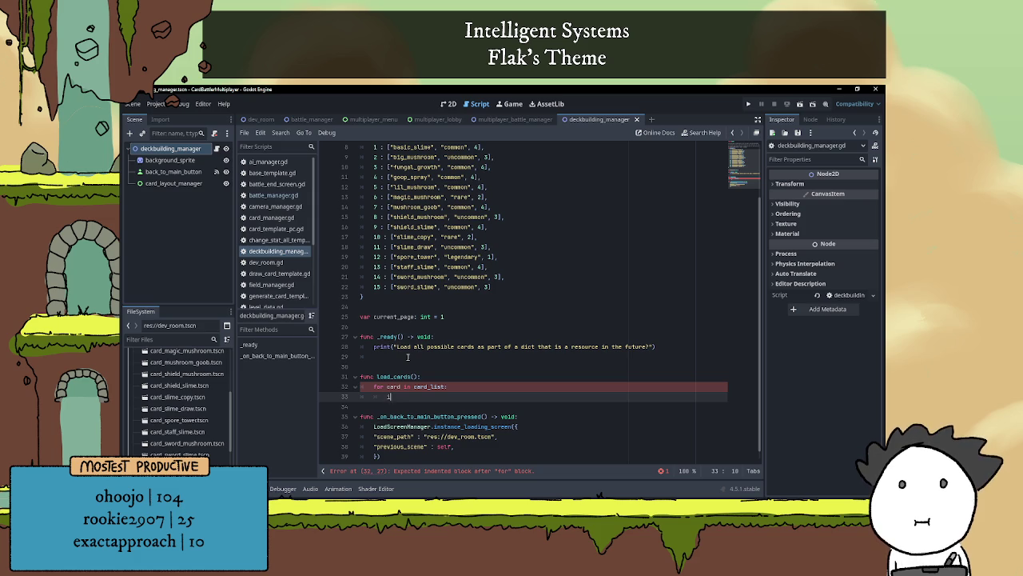
type("if card")
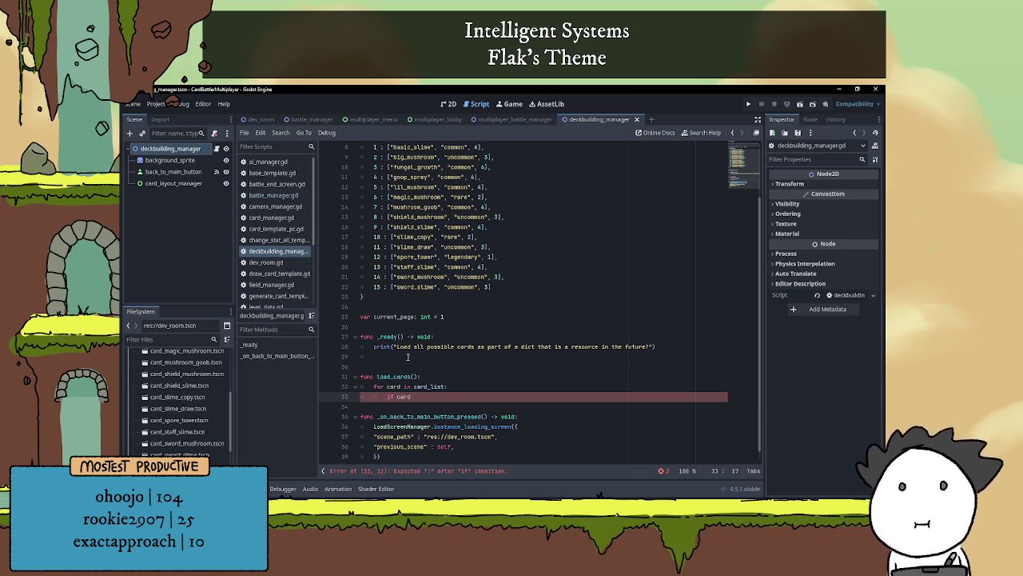
type("<= ")
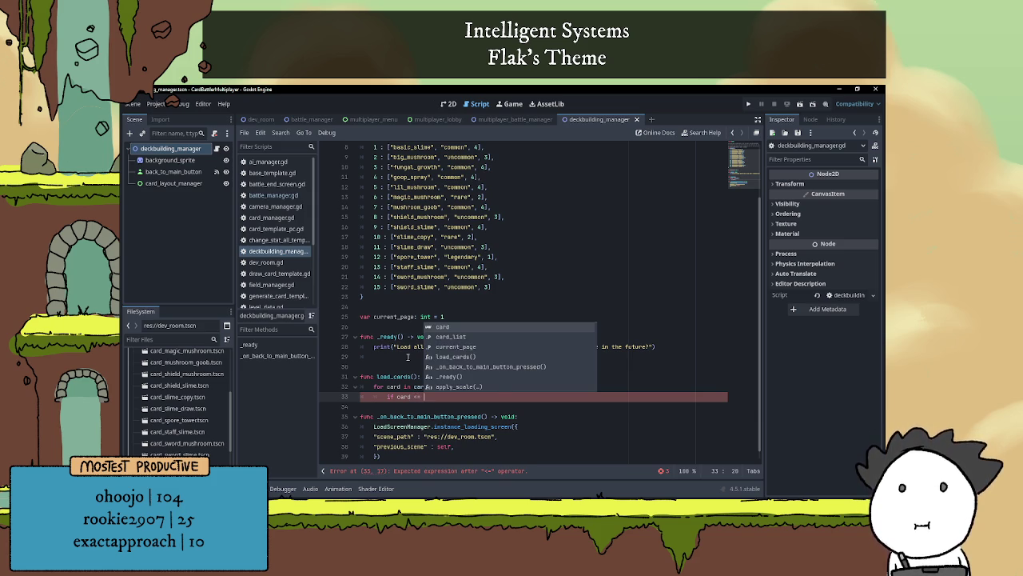
type("curre")
key("Return")
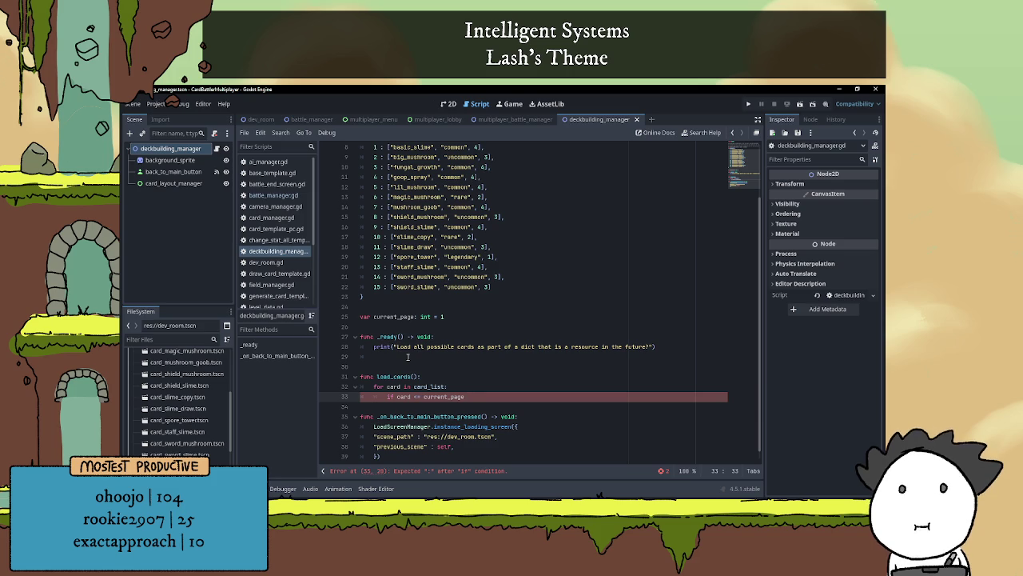
- End the condition with '* 10' and declare 'var cards_per_page: int = 10' under current_page
type(" * 10")
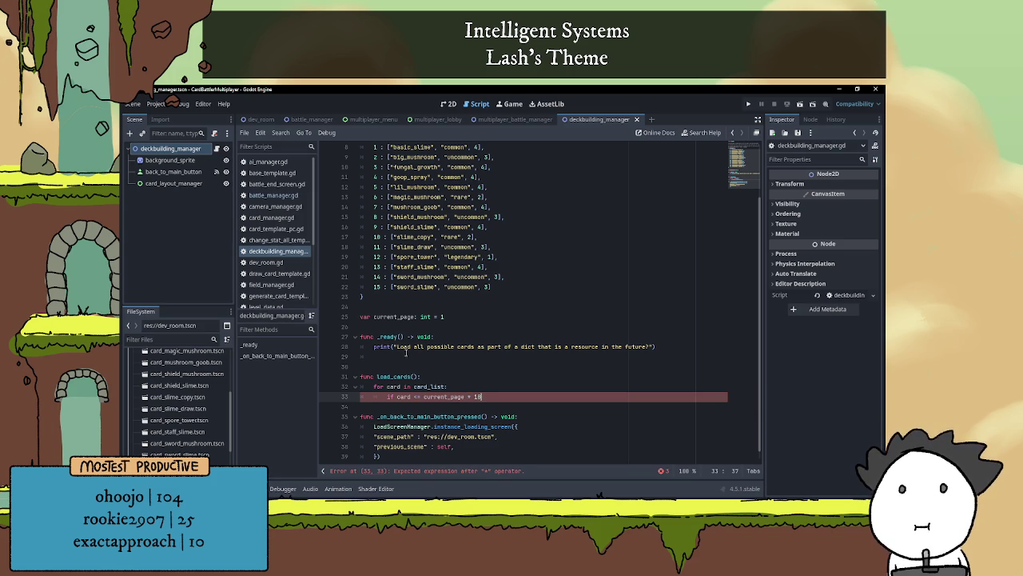
left_click(415, 328)
key("Return")
key("Up")
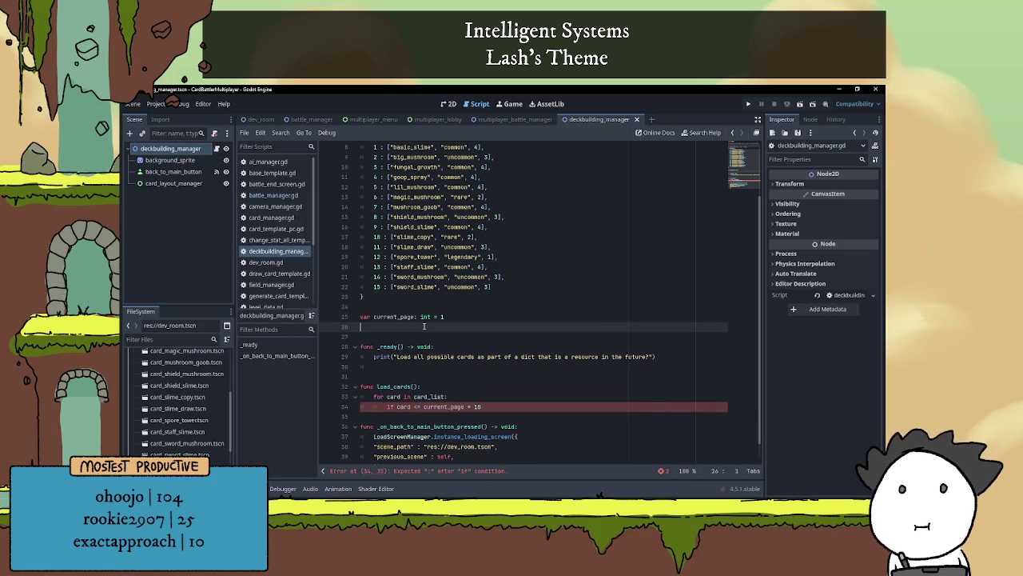
type("var")
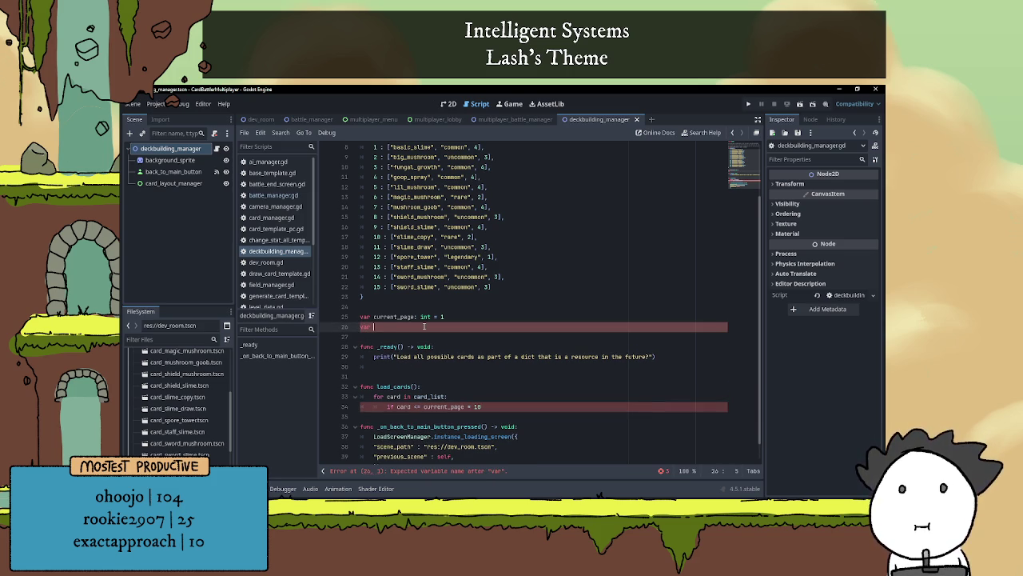
type("cards_per")
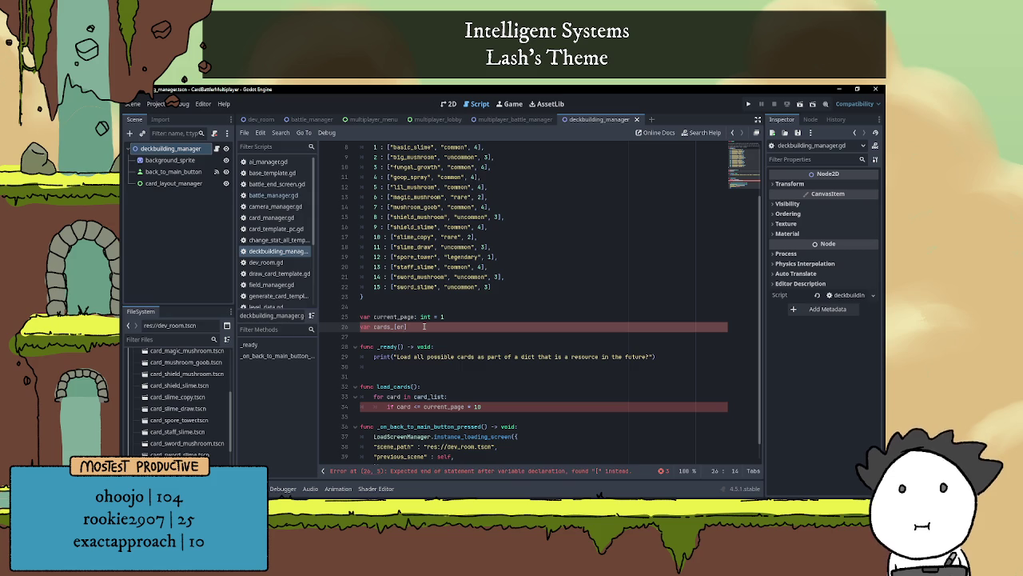
type("_pa")
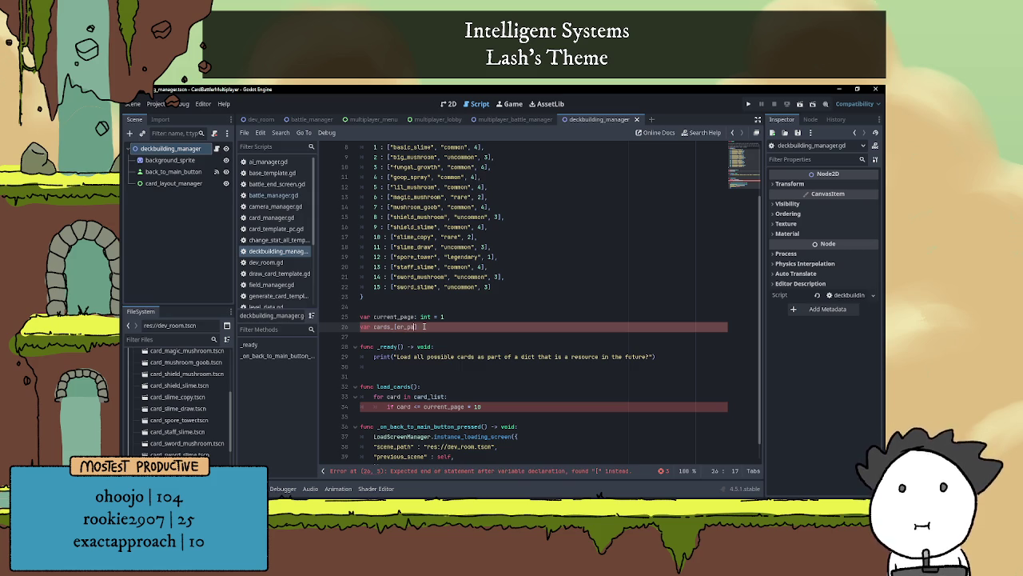
key("BackSpace")
key("BackSpace")
key("BackSpace")
type("per")
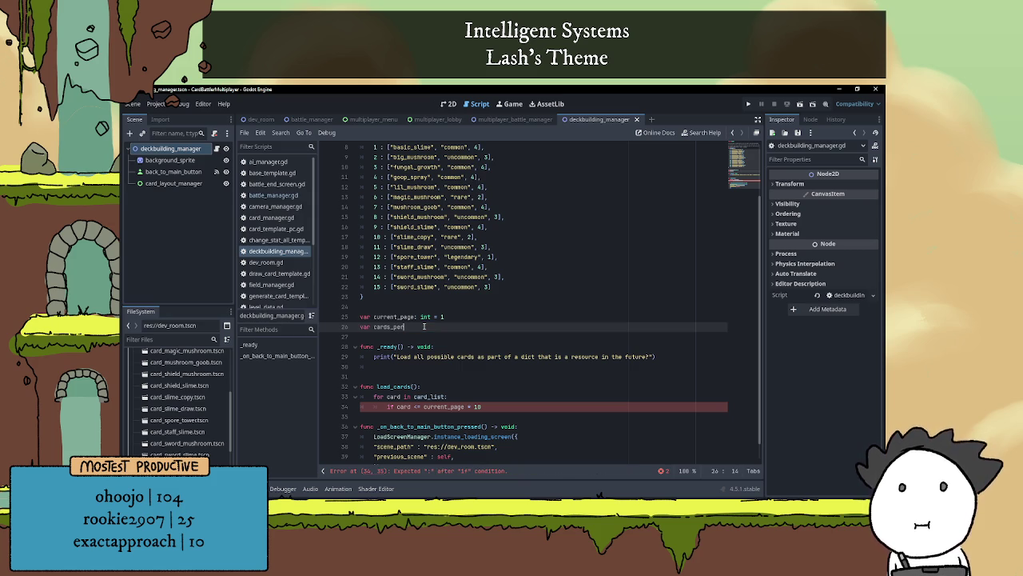
type("_page:")
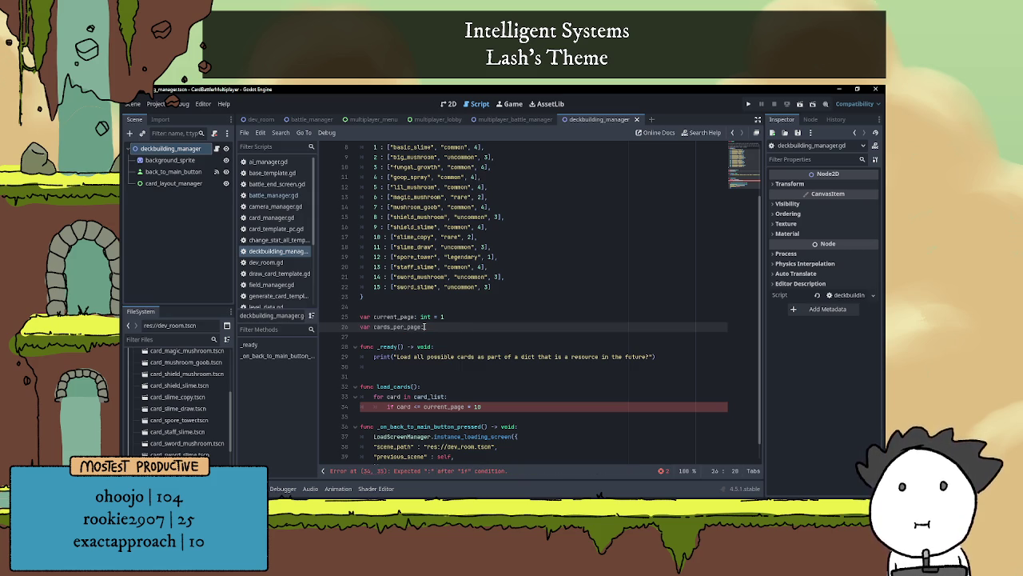
type(" int = 10")
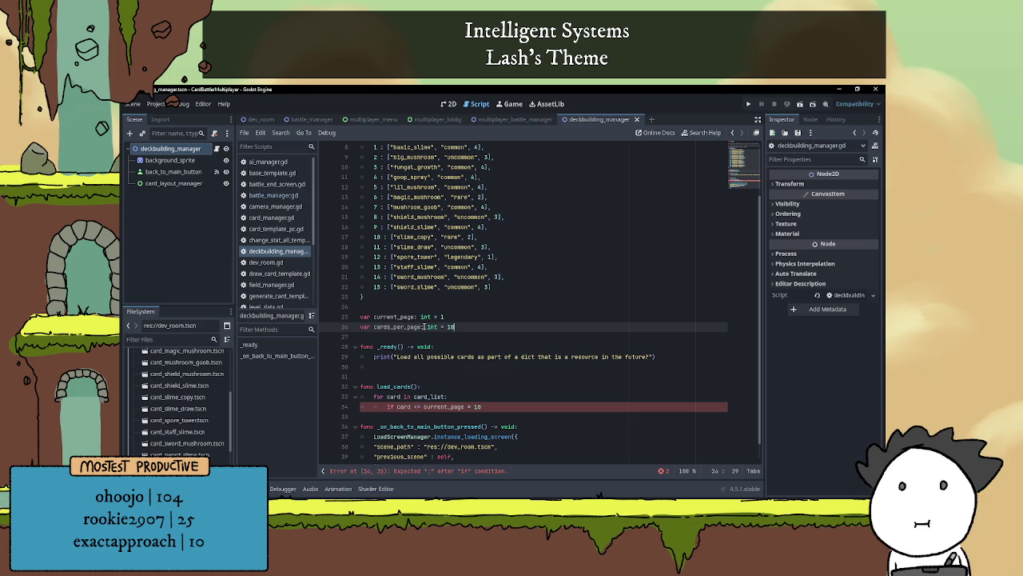
- Replace the 10 in the if condition with cards_per_page and end it with a colon
double_click(398, 327)
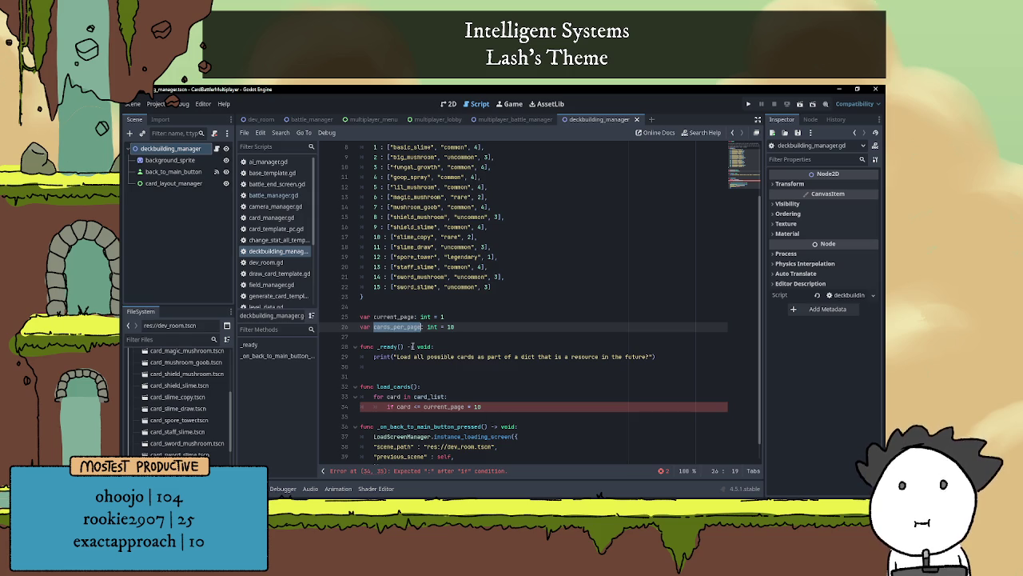
key("ctrl+c")
double_click(476, 407)
key("ctrl+v")
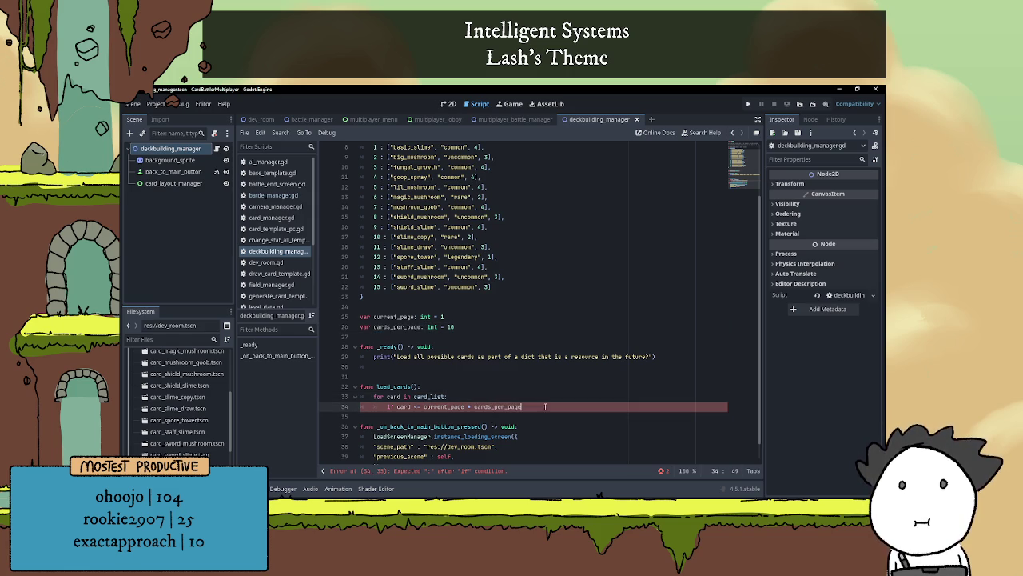
type(":")
key("Return")
scroll(539, 331, "down", 1)
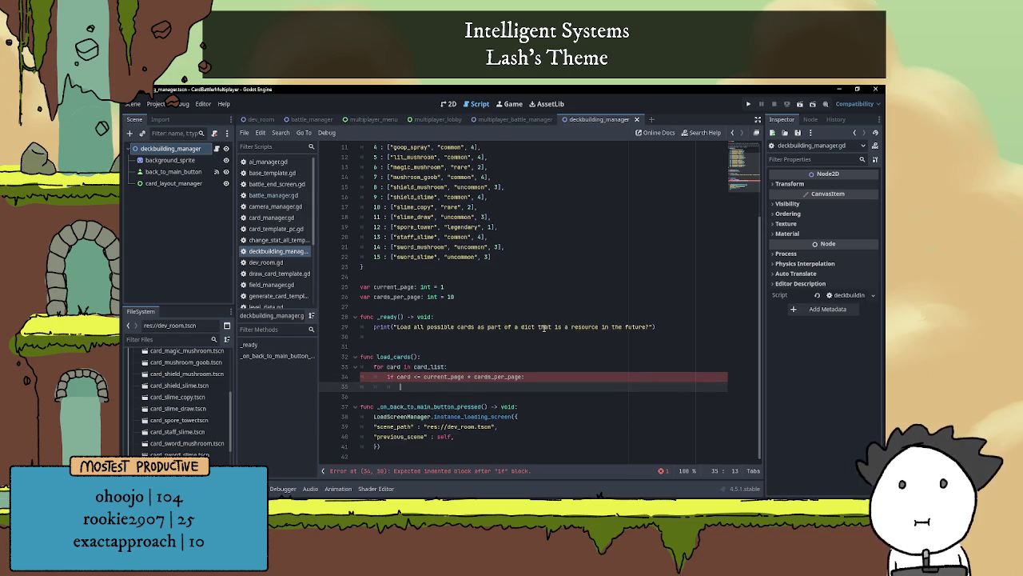
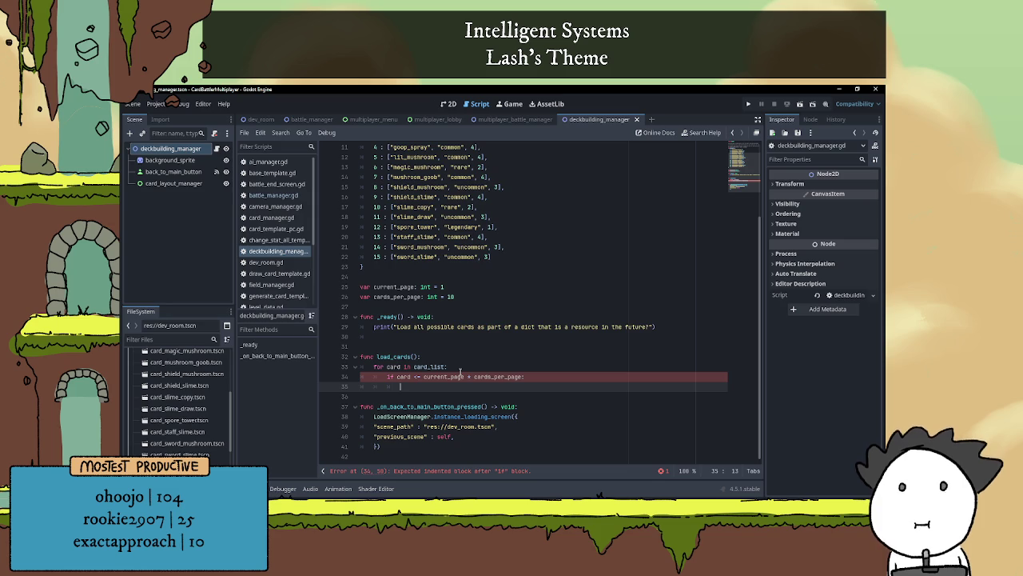
- Write var loaded_card = card_list[card][0] under the page check in load_cards
type("car")
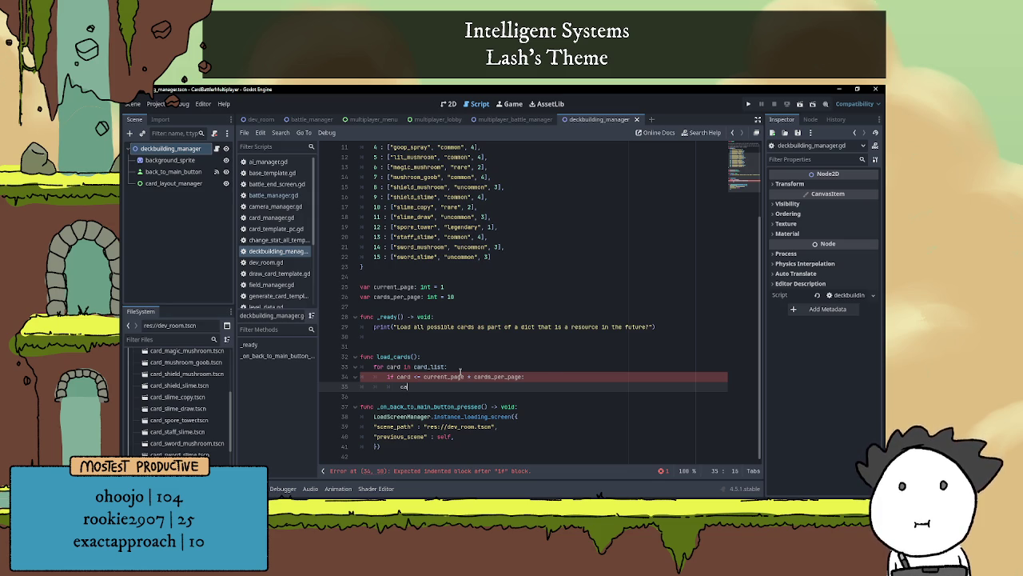
key("BackSpace")
key("BackSpace")
key("BackSpace")
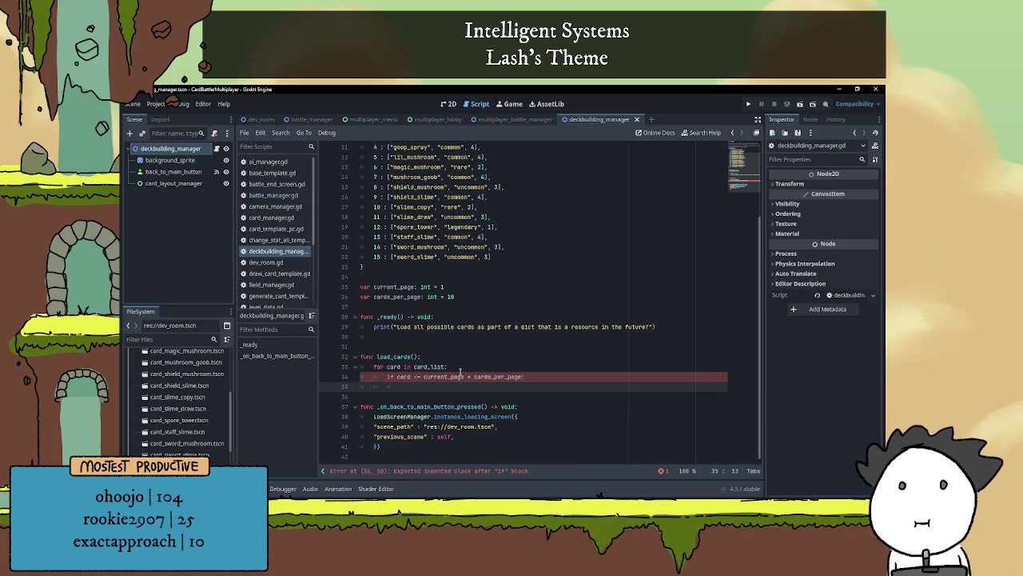
type("var")
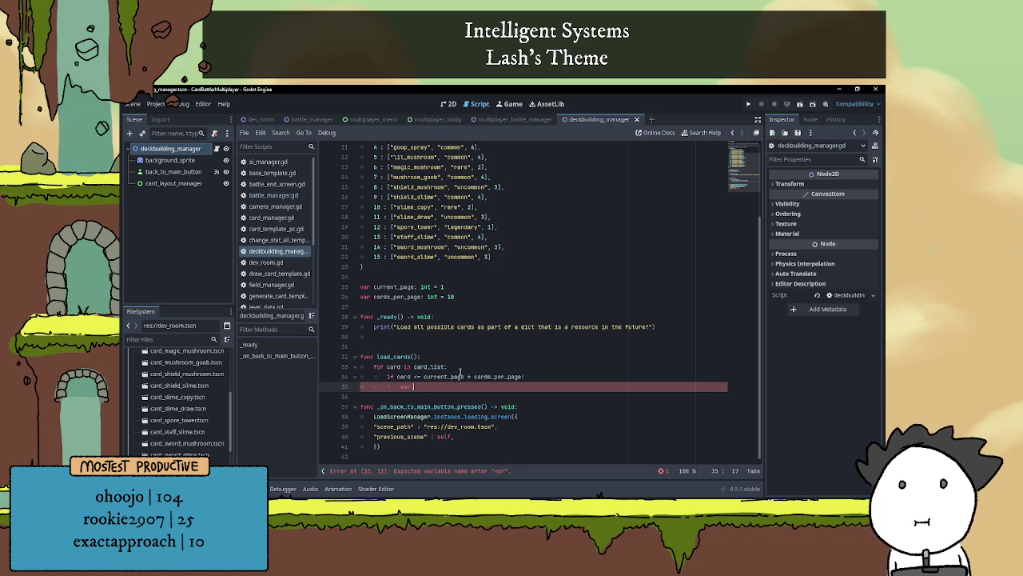
type("loaded_car")
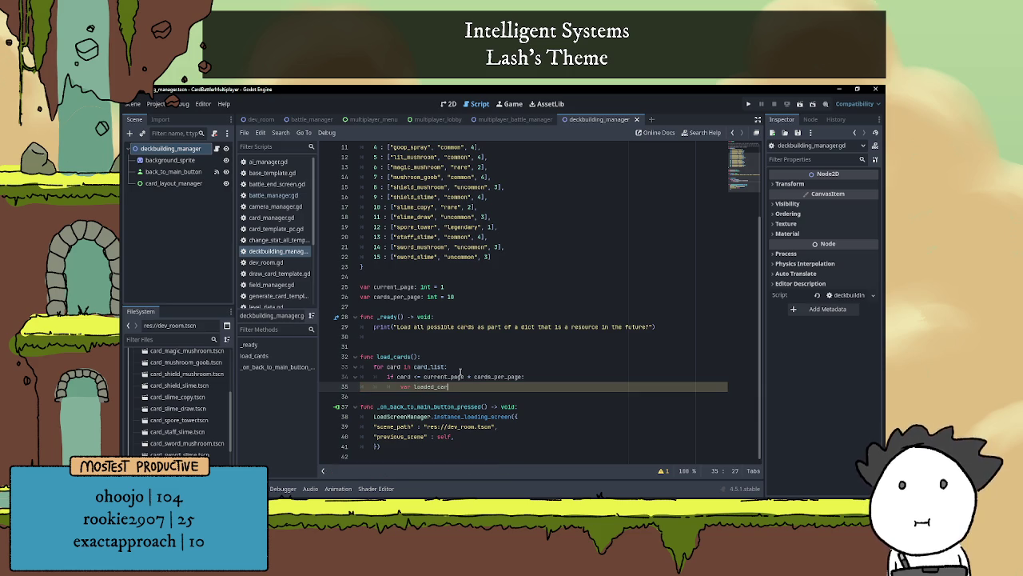
type("d = ")
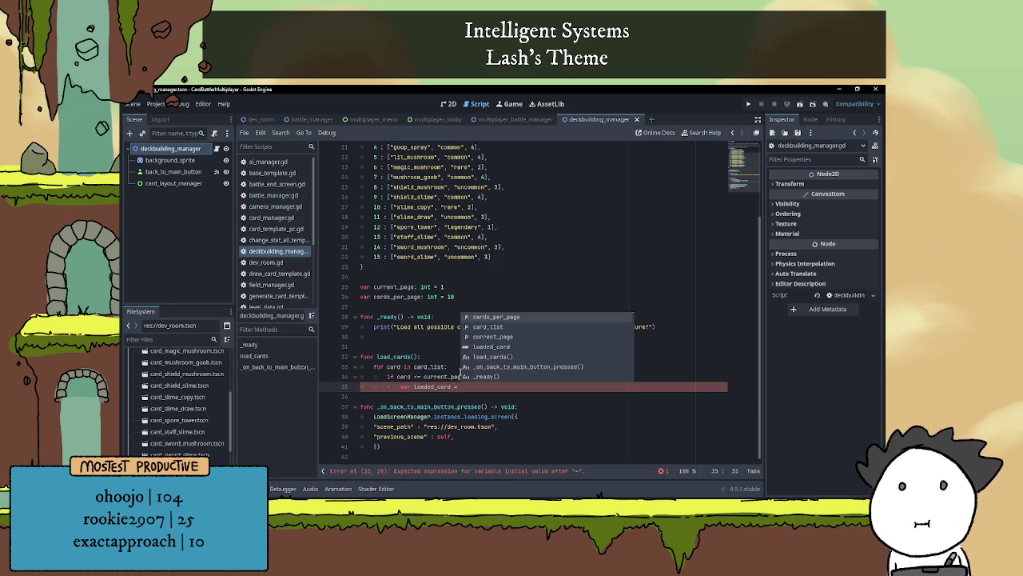
type("card")
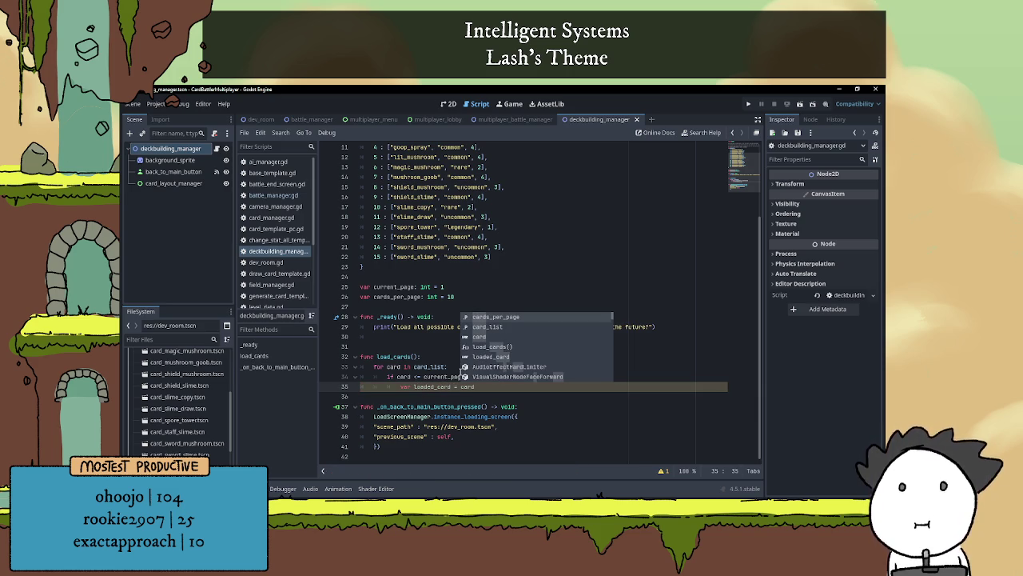
key("BackSpace")
key("BackSpace")
key("BackSpace")
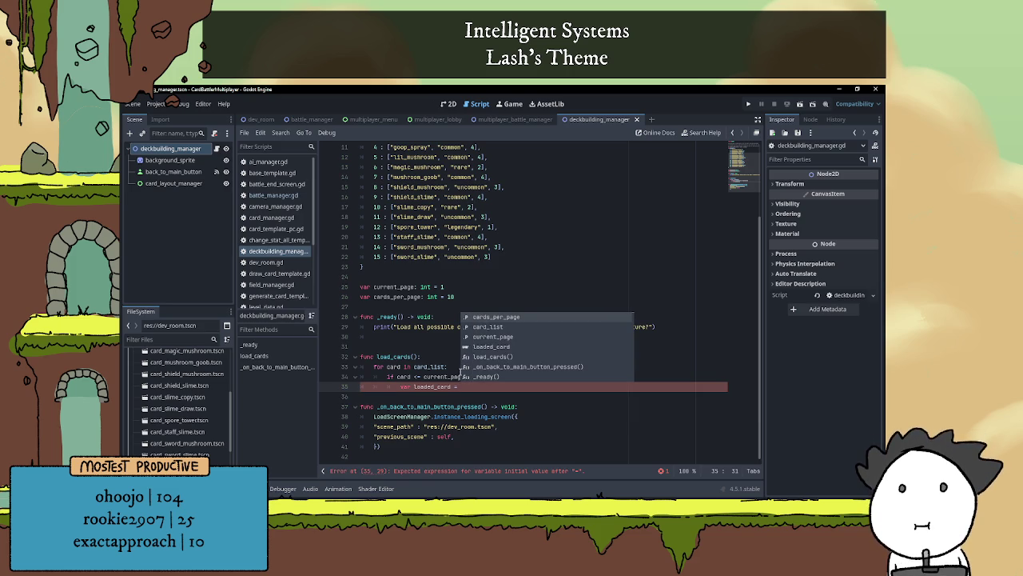
type("card_list")
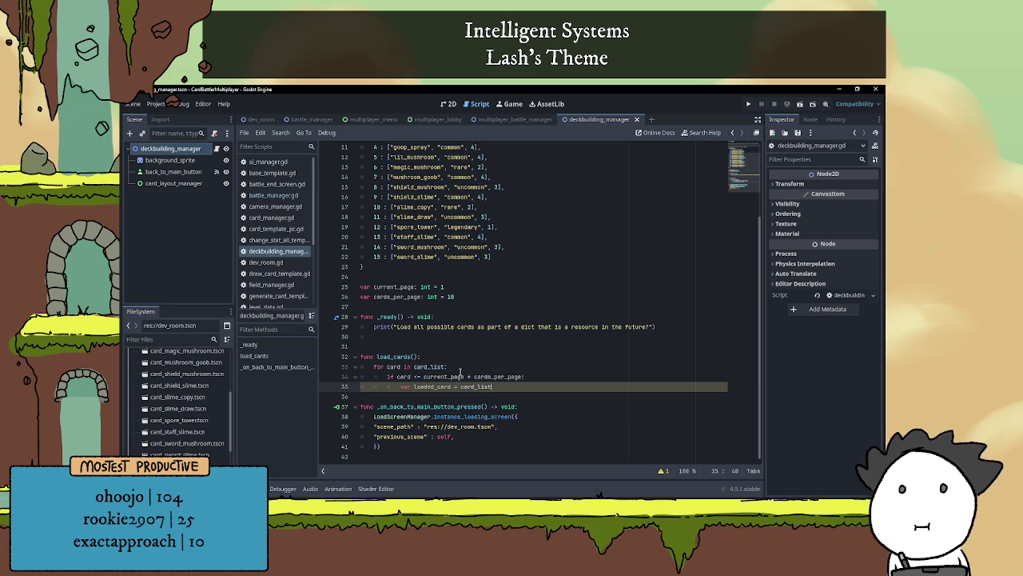
type("[card]")
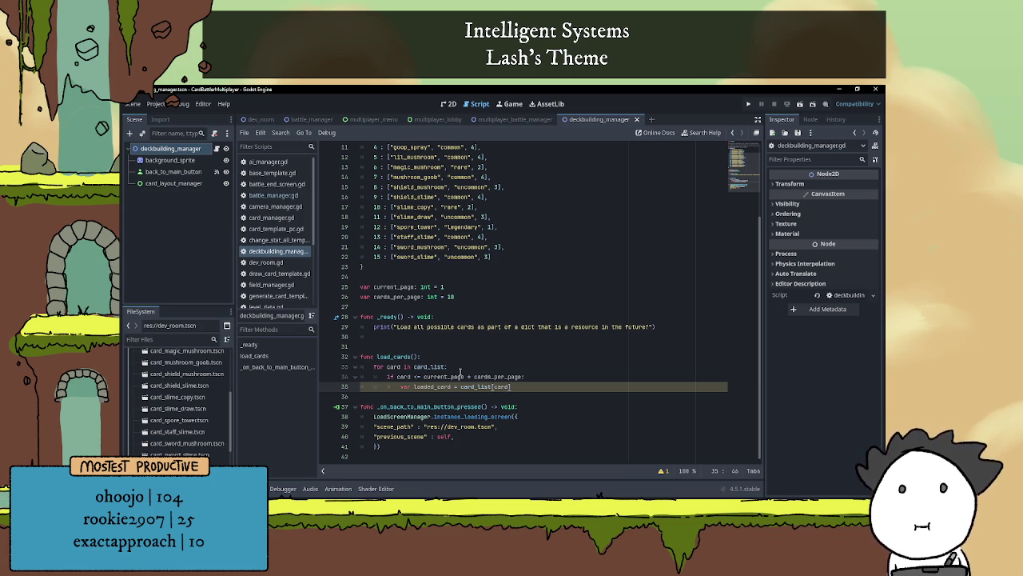
type("[")
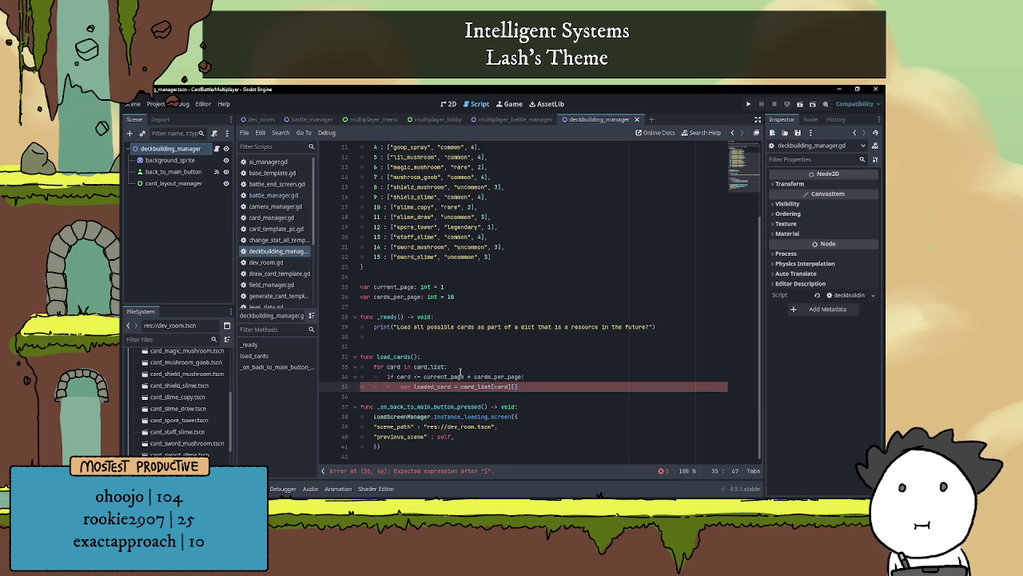
type("0")
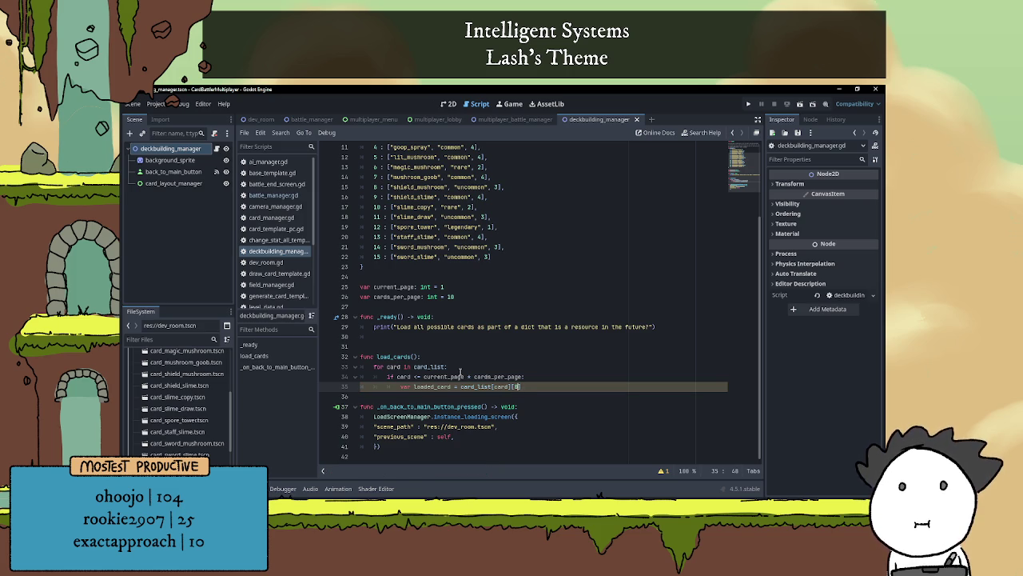
- Rename the loaded_card variable to card_name
double_click(436, 386)
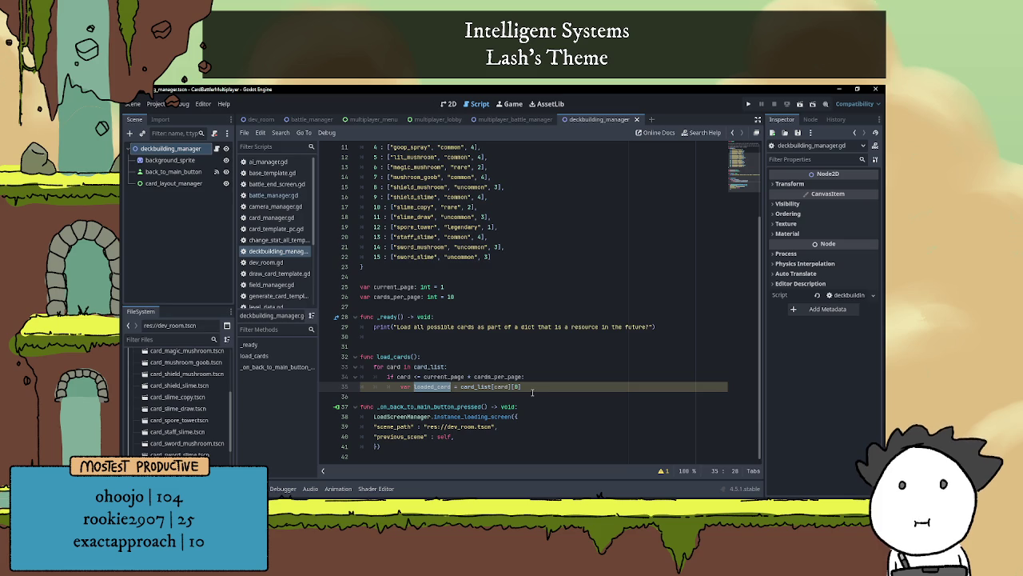
type("card_na")
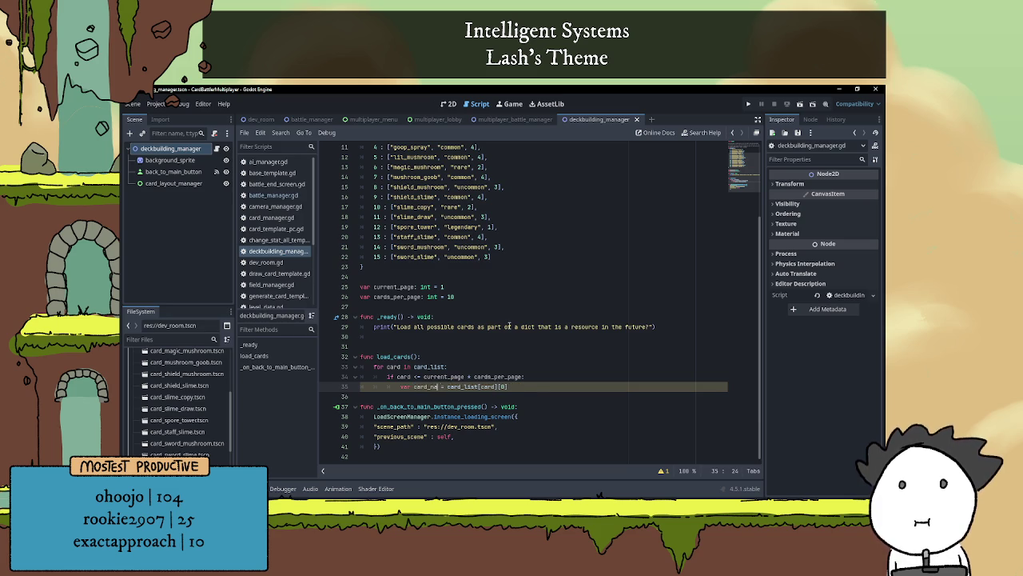
type("me")
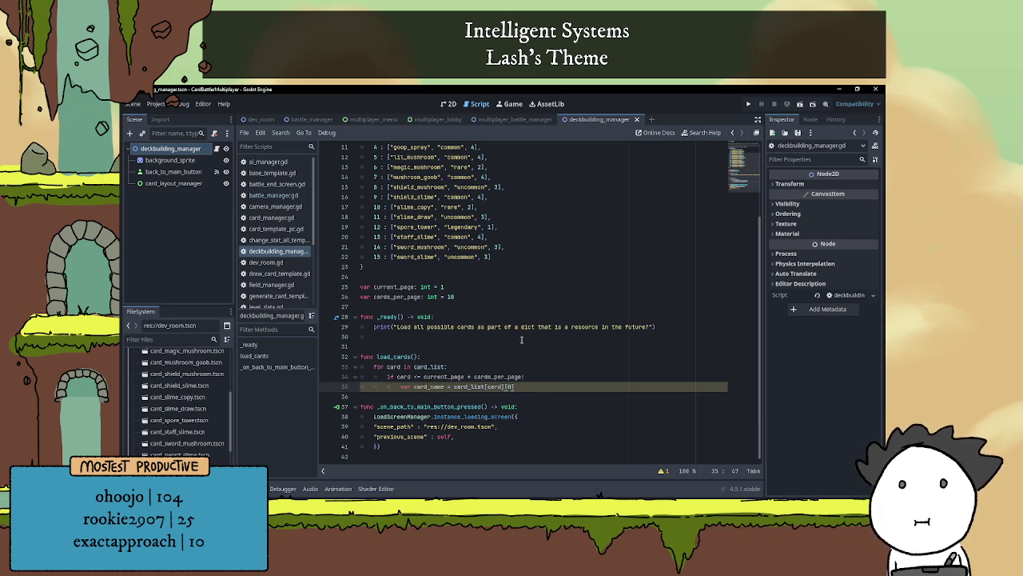
key("Return")
- Add var loaded_card = load(card_name) below it, with a blank line in between
scroll(567, 334, "down", 1)
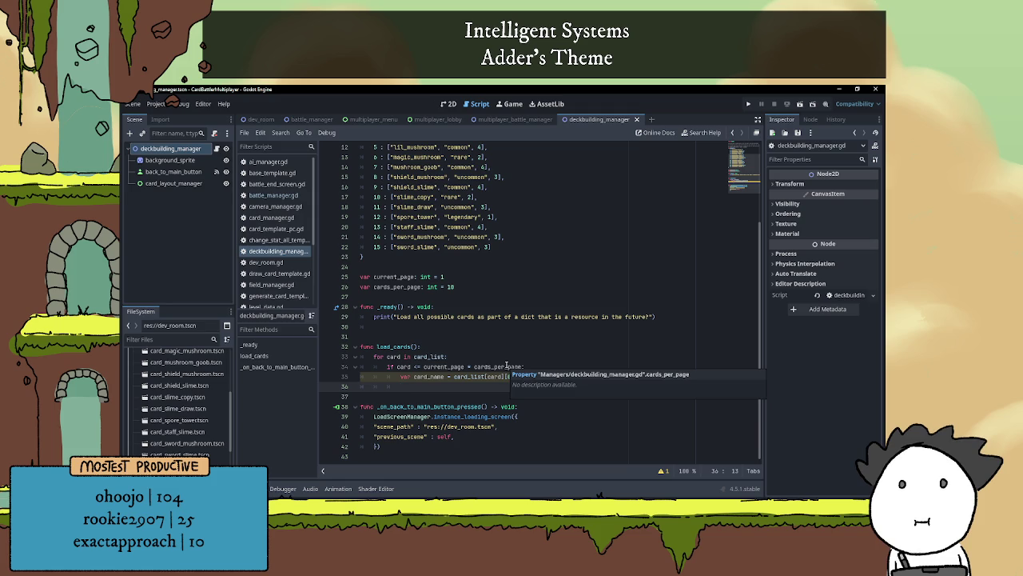
type("var loaded_card")
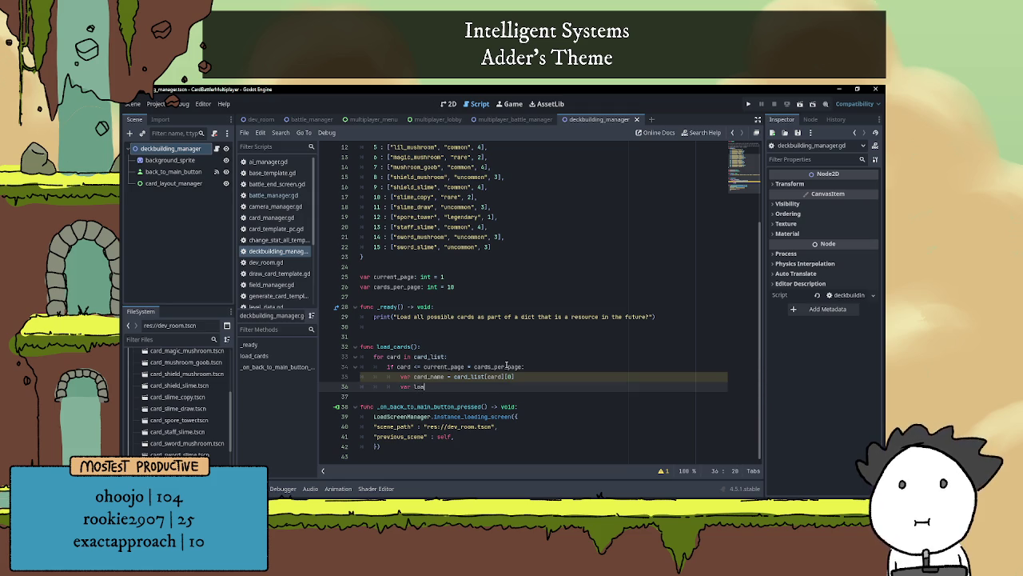
type(" = load")
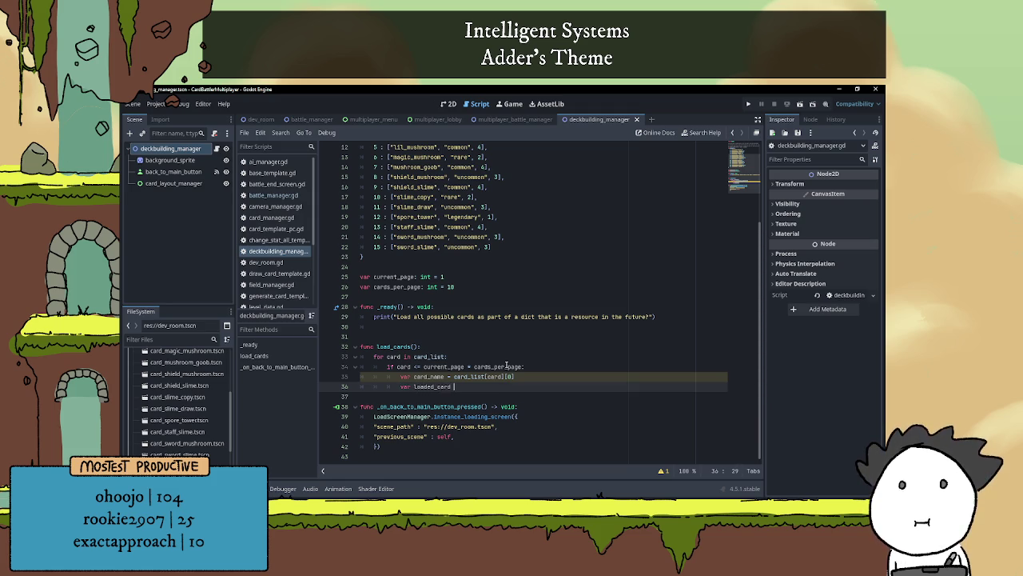
type("(")
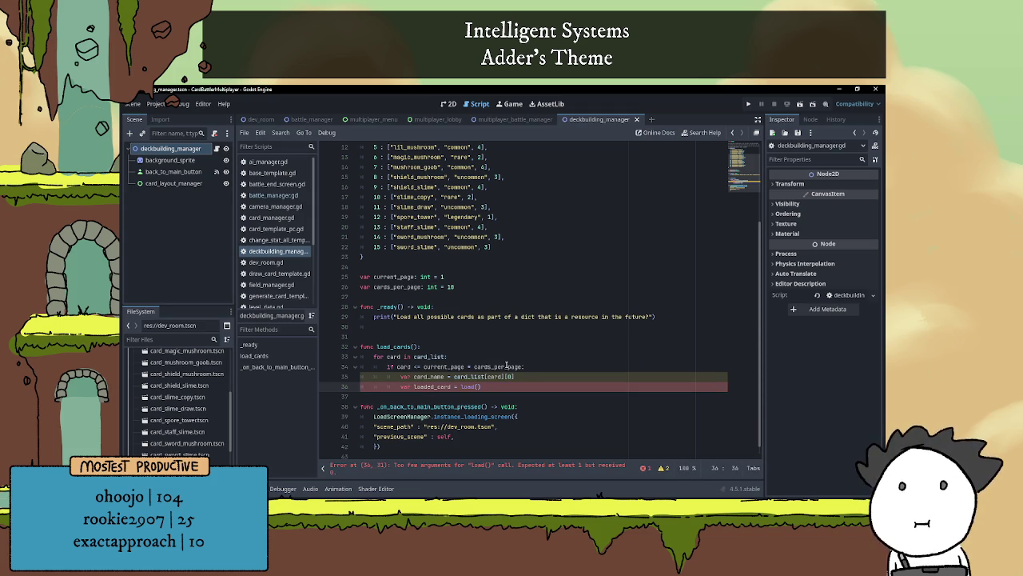
type("card")
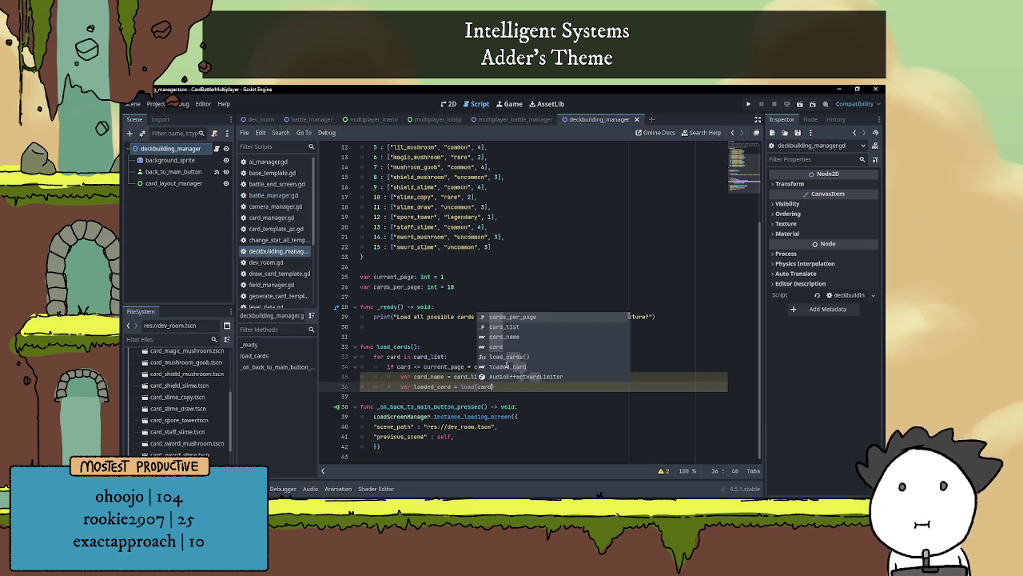
key("Down")
key("Down")
key("Return")
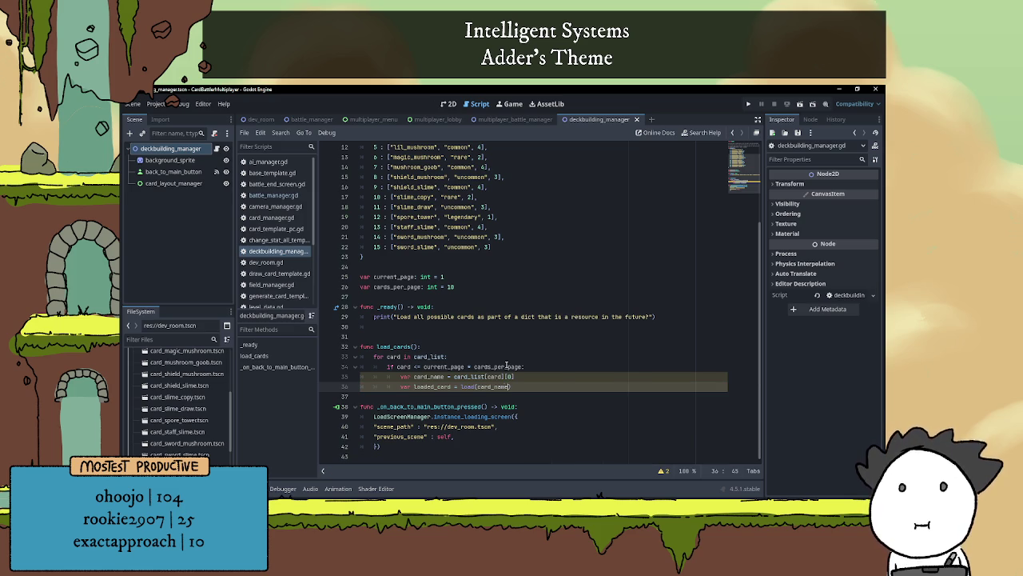
key("Left")
key("Left")
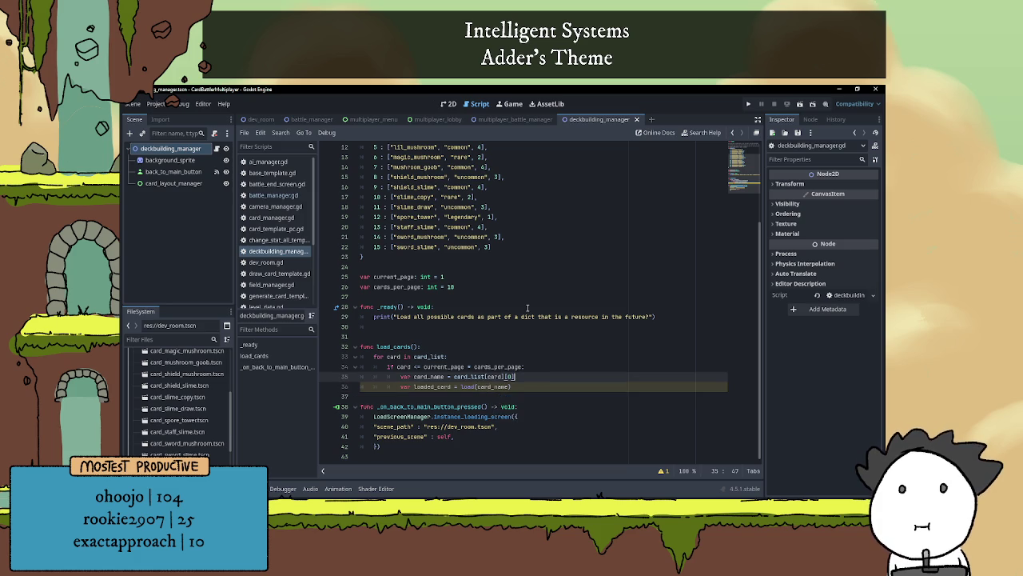
key("ctrl+shift+Return")
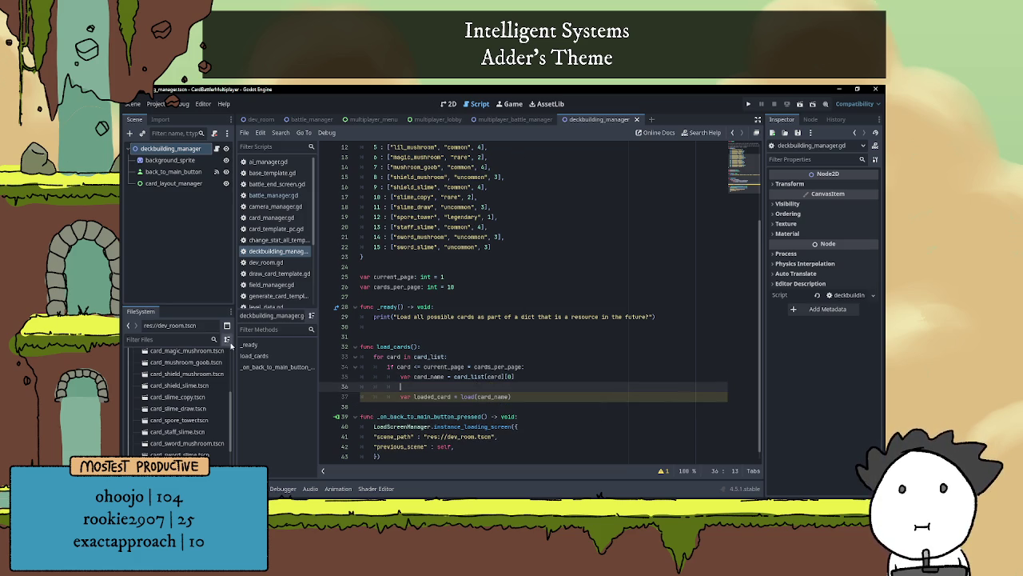
- Insert the res://Cards/card_basic_slime.tscn path below the loaded_card line as a comment
scroll(187, 399, "up", 5)
left_click_drag(183, 389, 364, 411)
left_click(361, 408)
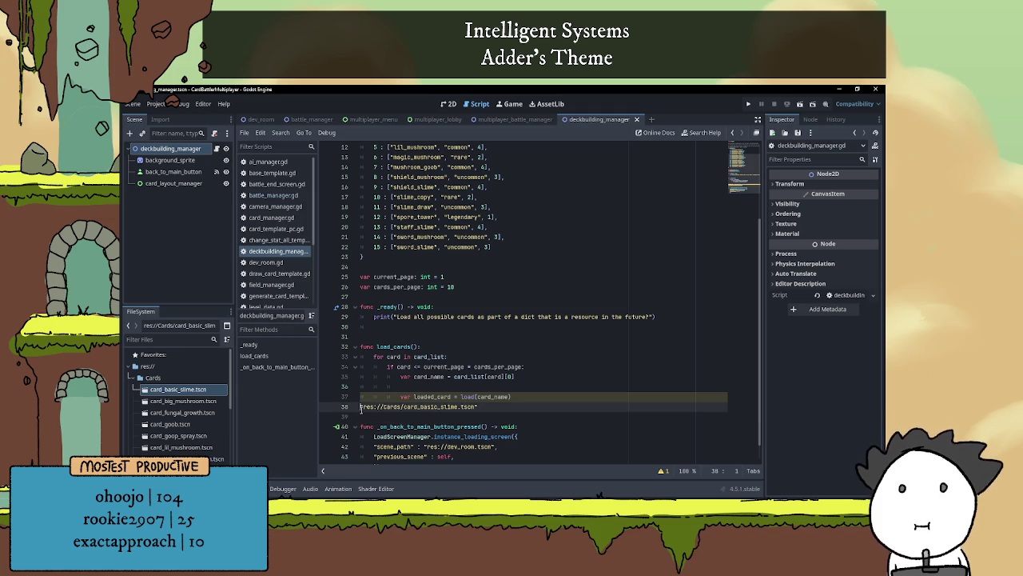
scroll(361, 408, "down", 1)
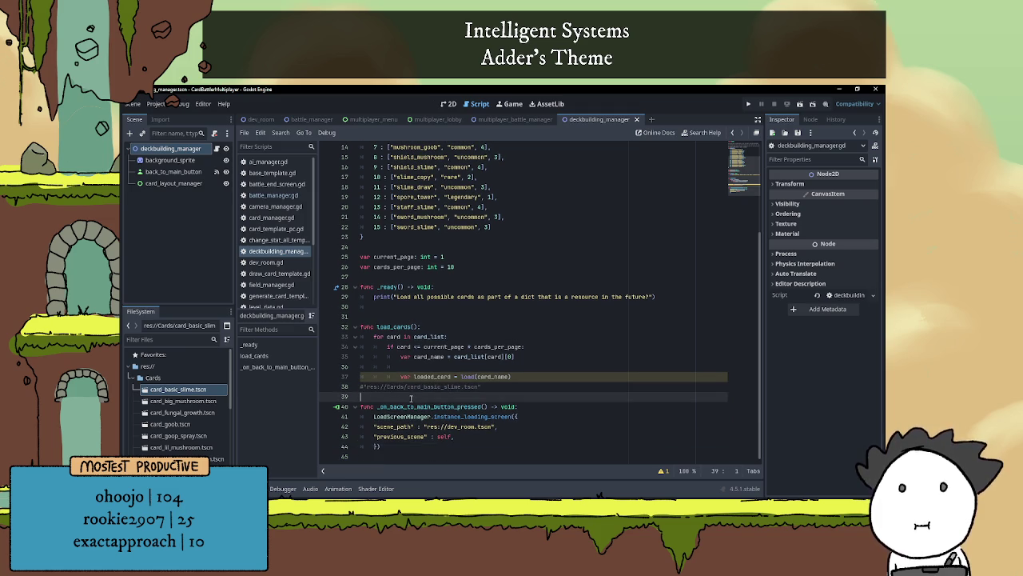
type("#")
key("Down")
left_click(429, 368)
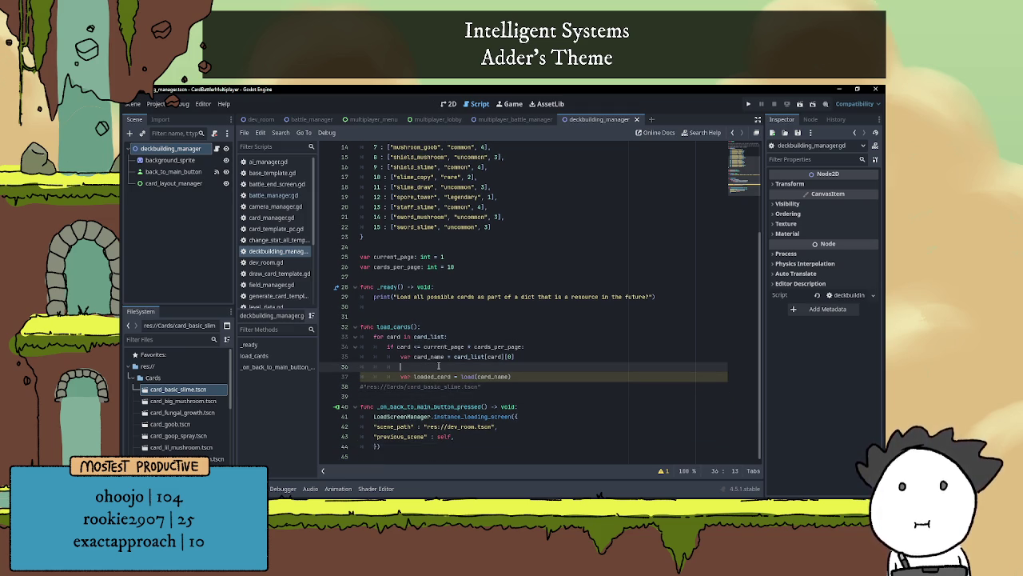
left_click(453, 356)
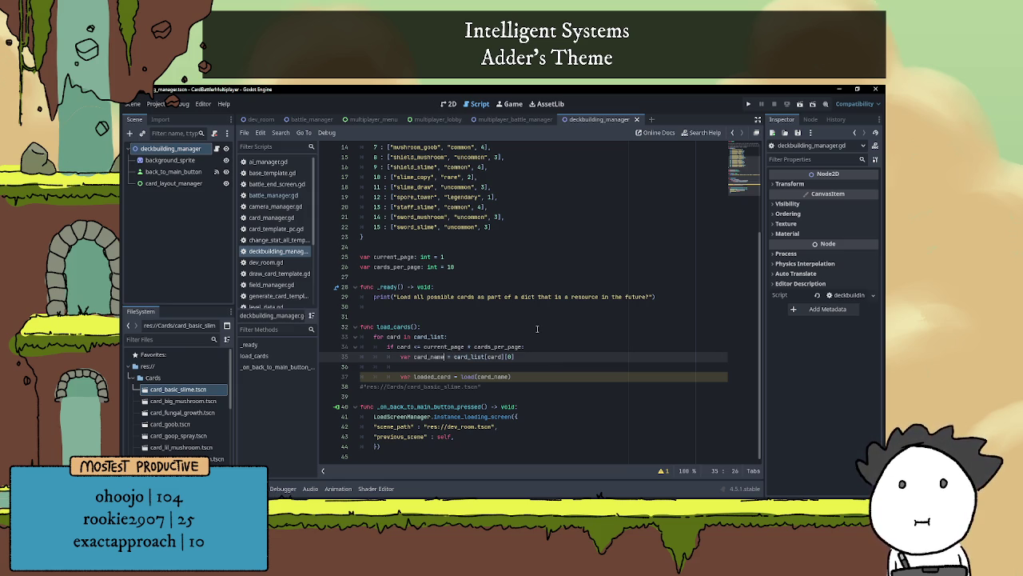
- Type card_name as String and start its value with "" + before card_list[card][0]
key("Left")
type(": Str")
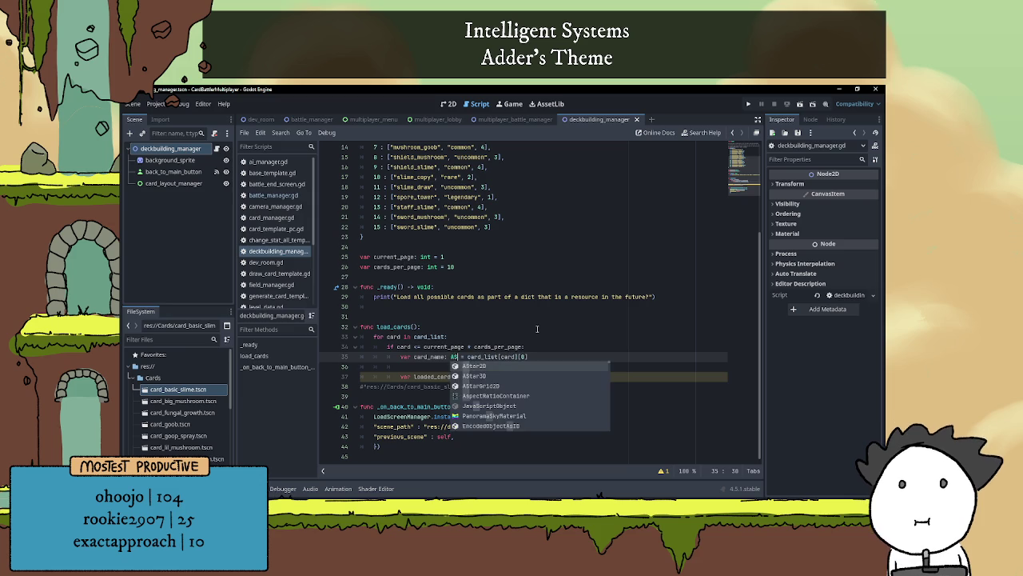
type("ing")
key("Right")
key("Right")
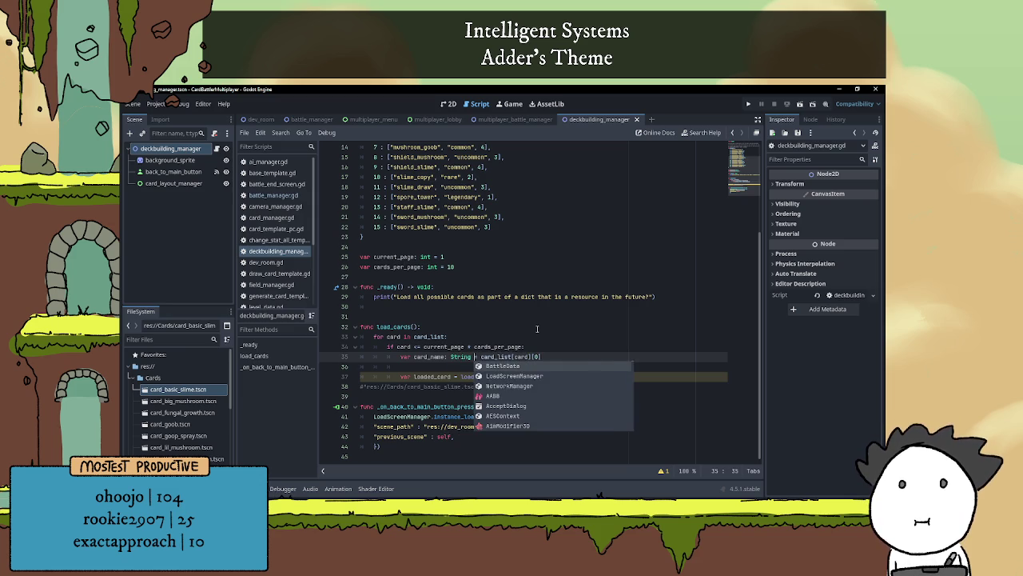
type("\"\"")
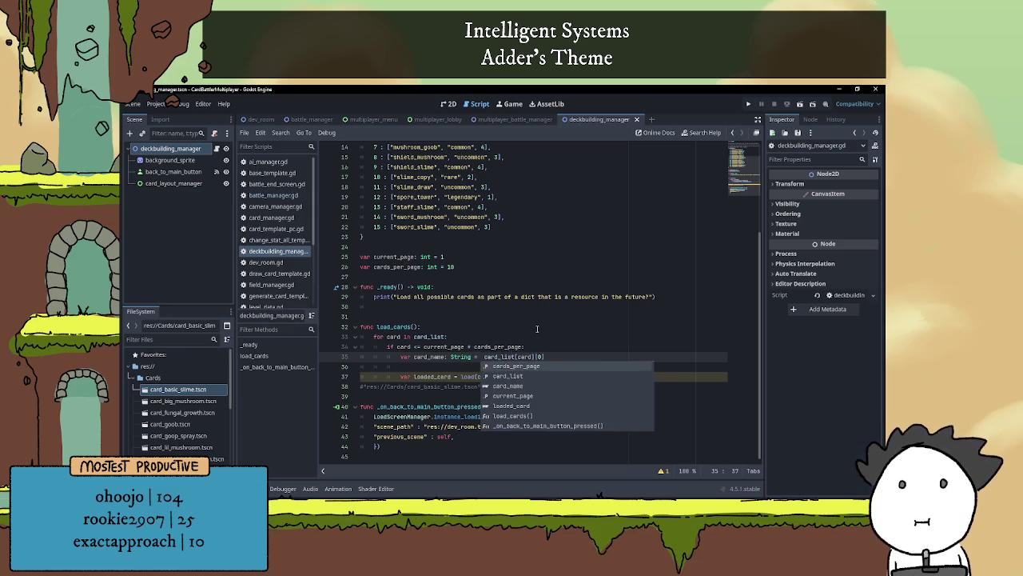
type(" +")
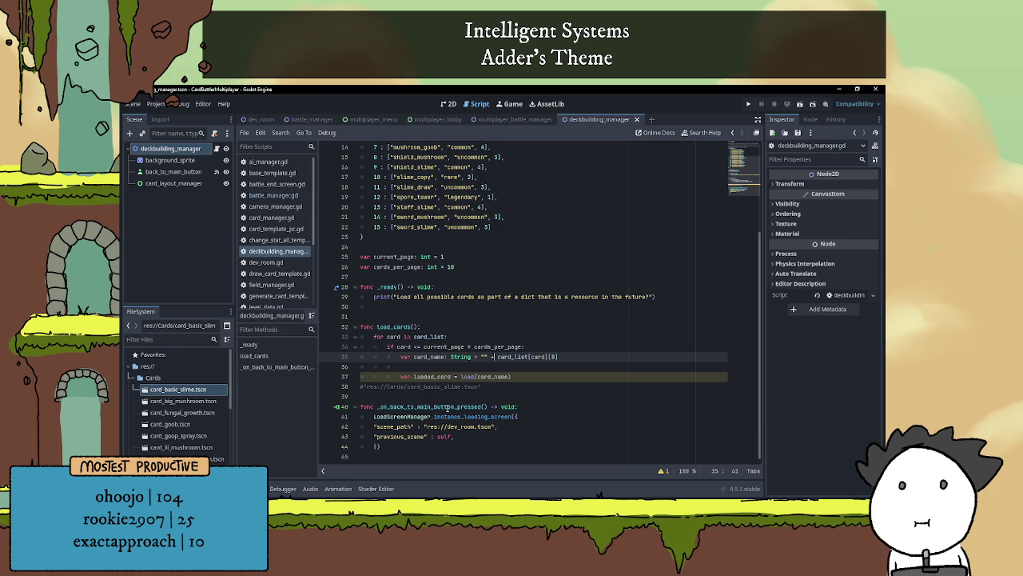
- Move res://Cards/ out of the comment into the empty string on line 35
left_click_drag(366, 389, 406, 389)
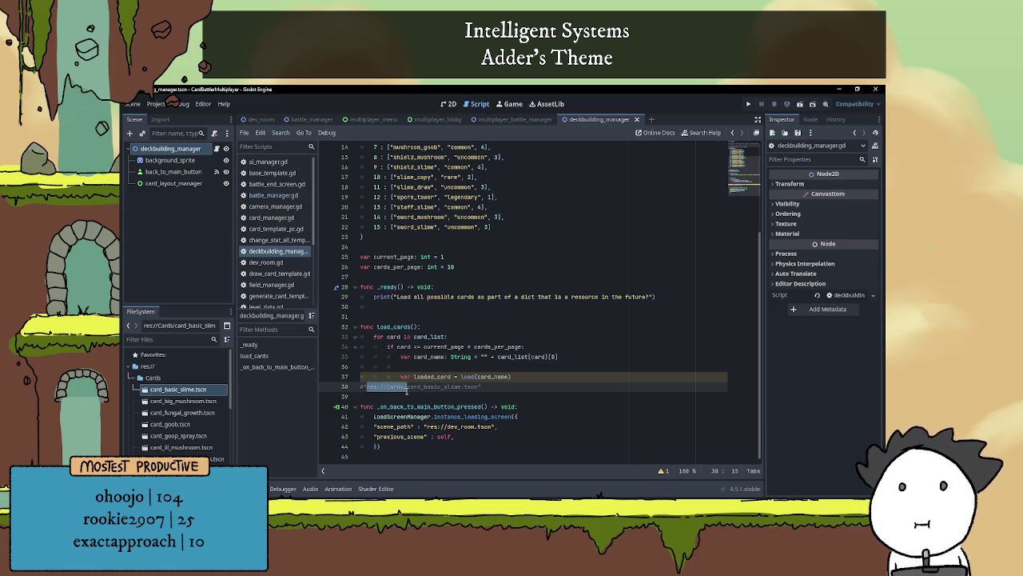
key("ctrl+x")
left_click(483, 358)
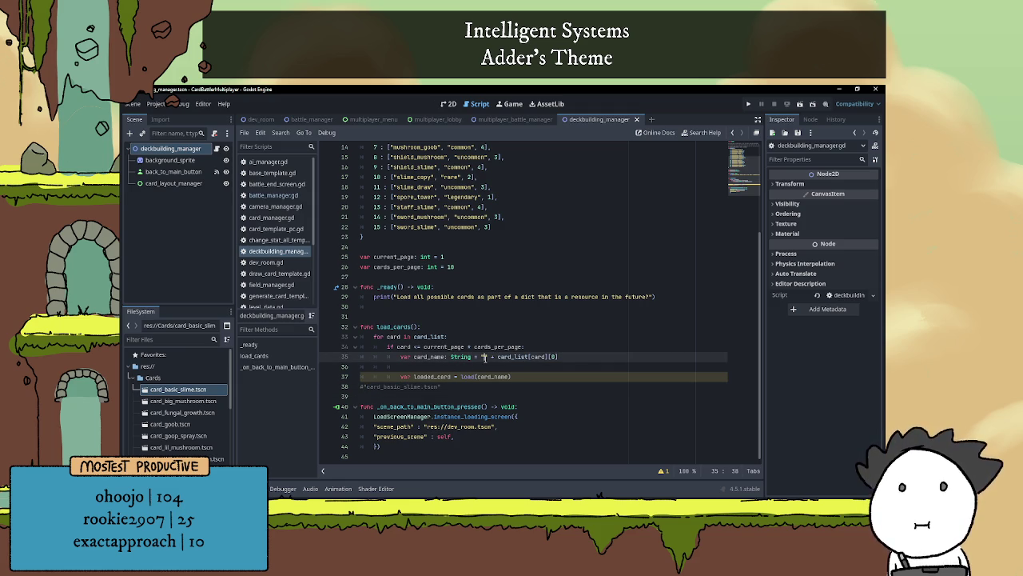
key("ctrl+v")
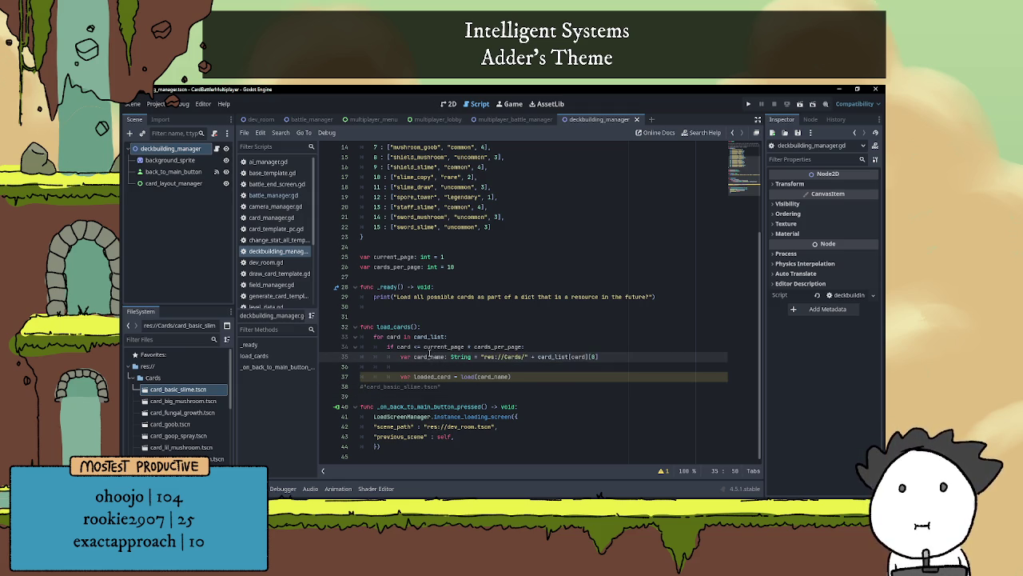
double_click(430, 357)
mouse_move(505, 373)
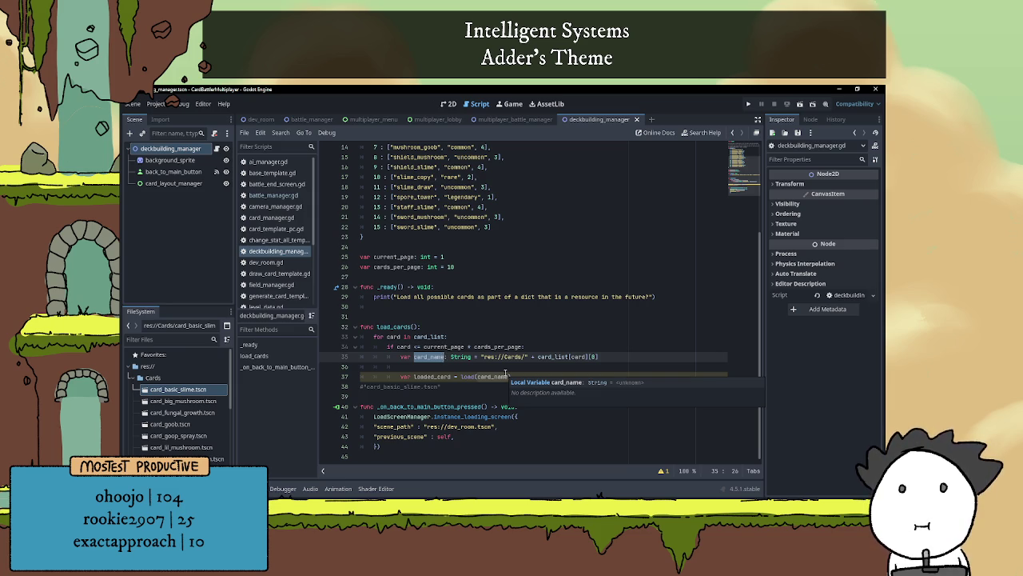
- Rename card_name to card_asset_name, including inside the load call
key("Left")
key("Right")
key("Right")
key("Right")
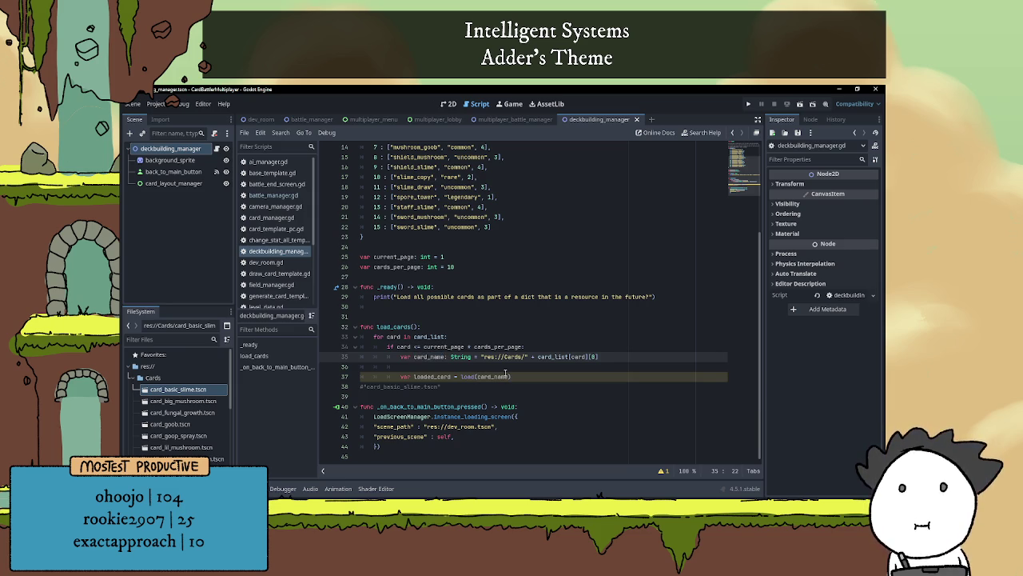
type("asset")
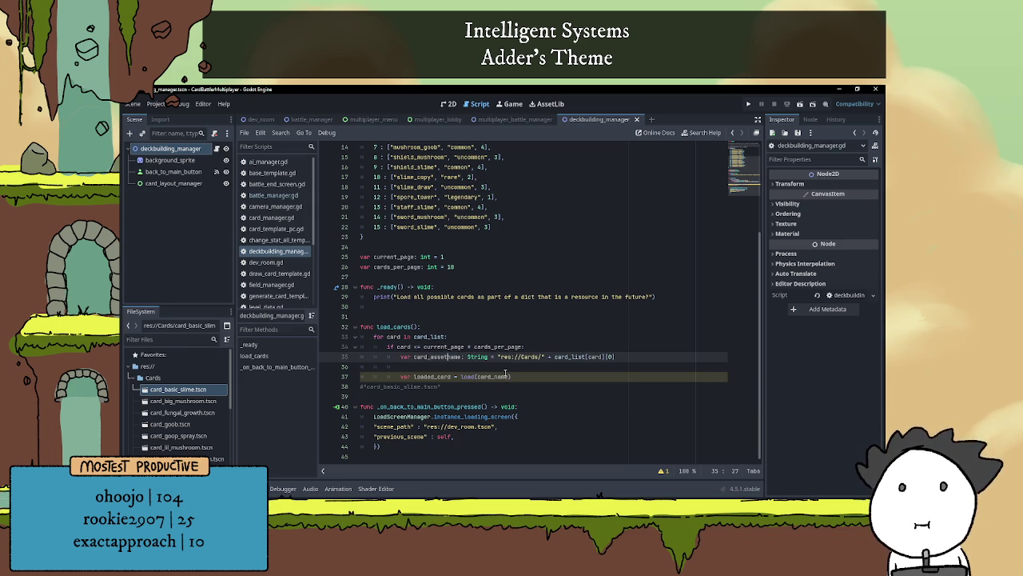
type("_")
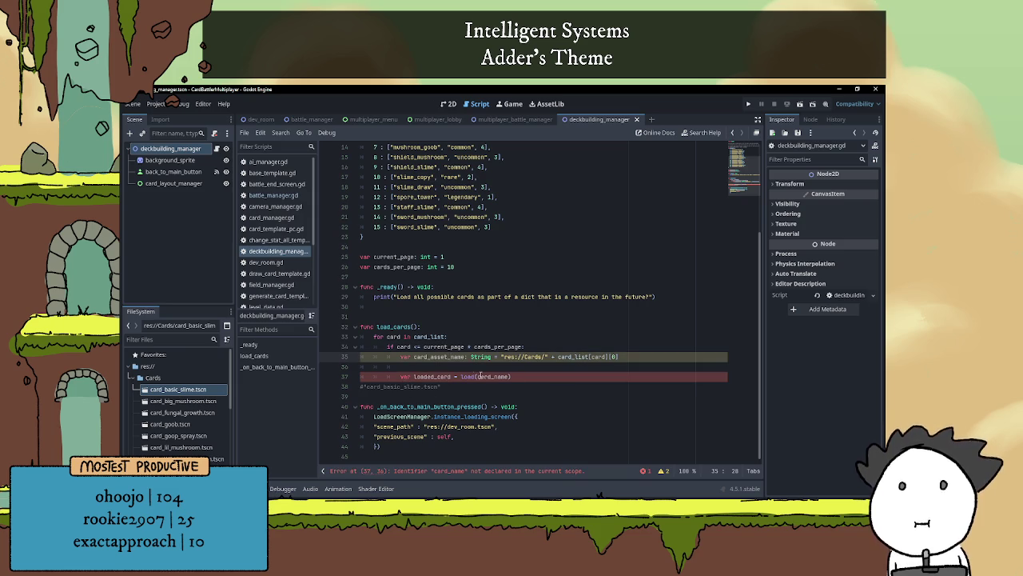
double_click(436, 356)
key("ctrl+c")
double_click(487, 376)
key("ctrl+v")
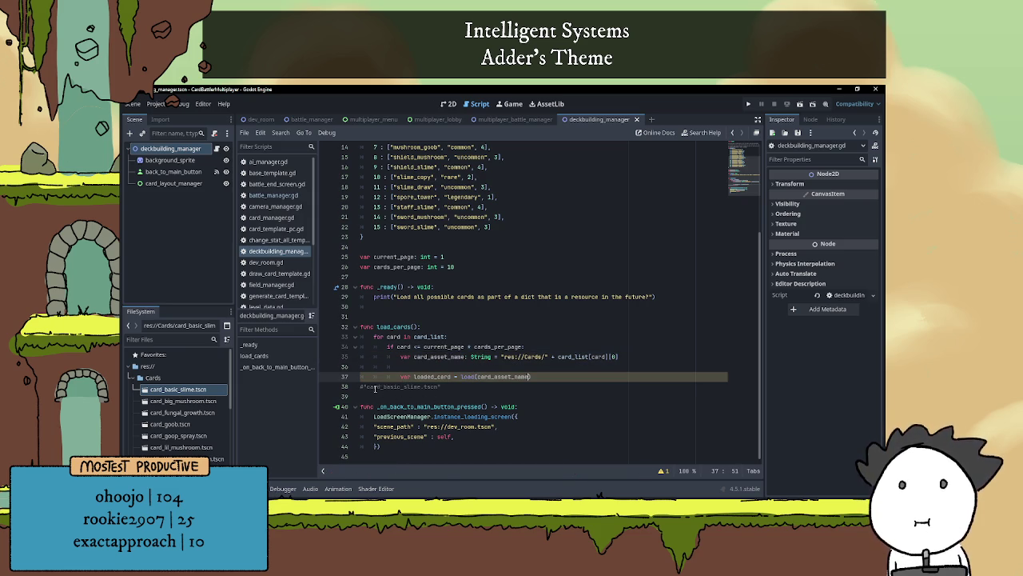
- Complete the path as "res://Cards/card_" + card_list[card][0] + ".tscn"
left_click(546, 357)
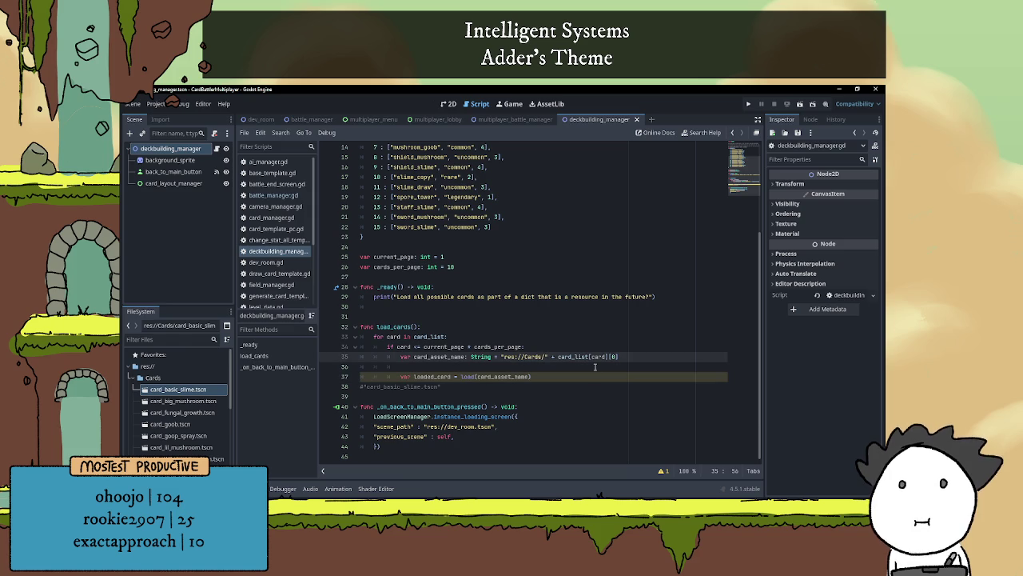
type("card_")
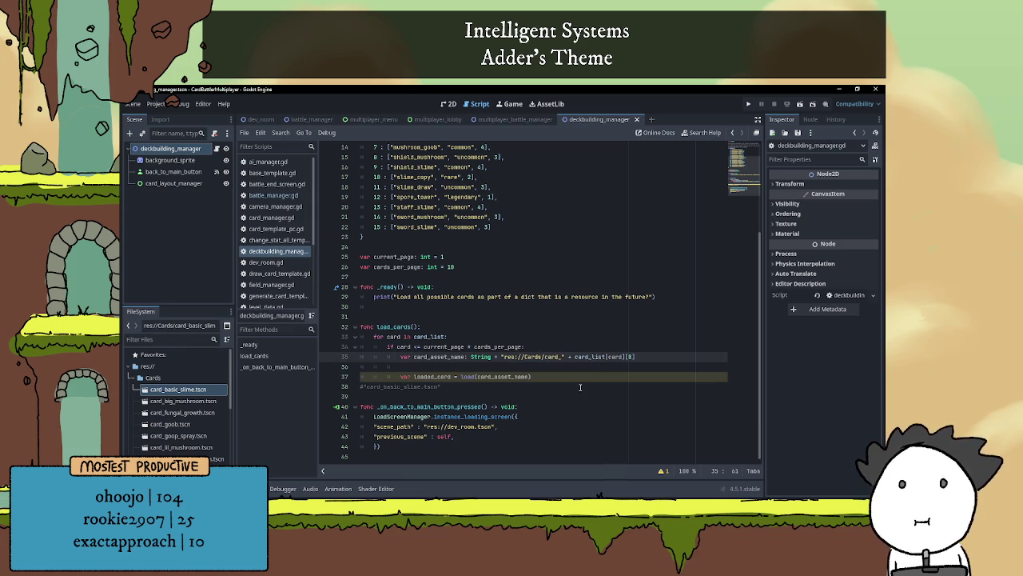
mouse_move(385, 387)
left_mouse_down()
mouse_move(367, 387)
mouse_move(423, 387)
left_mouse_up()
key("BackSpace")
key("BackSpace")
left_click(688, 351)
type("+ ")
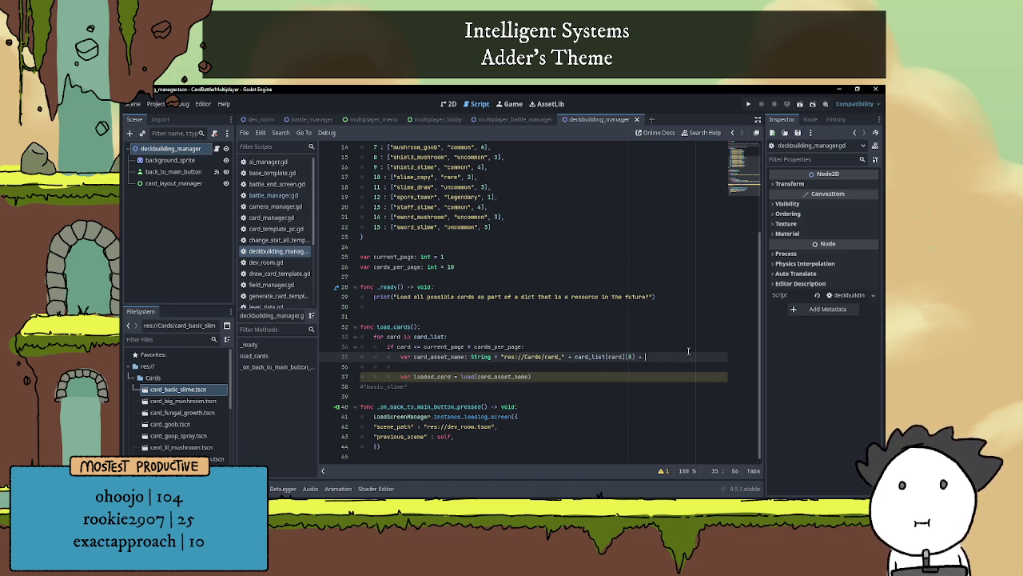
type("\".tscn")
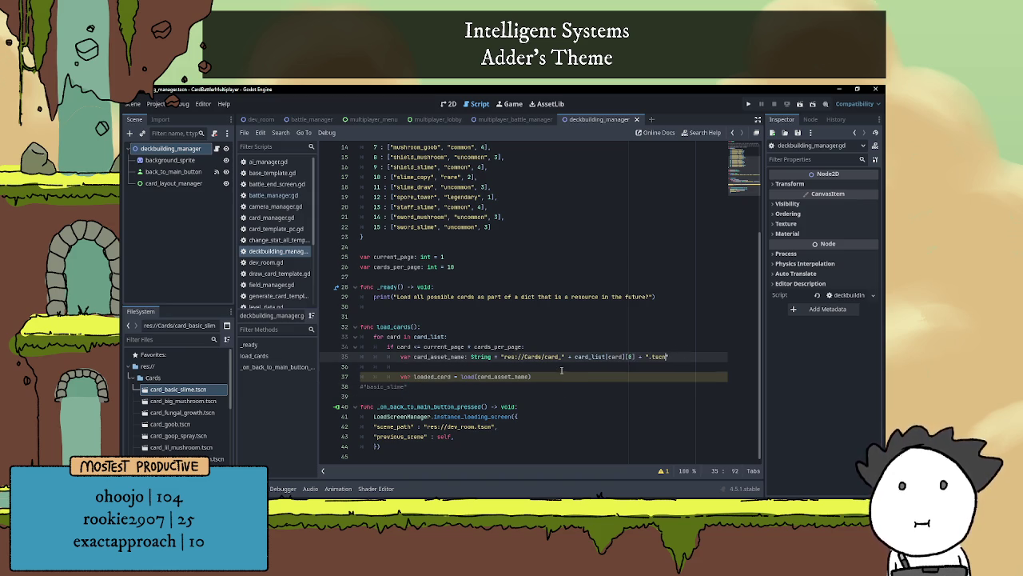
- Delete the leftover helper comment and the blank line 36
key("Down")
left_click(434, 386)
key("shift+Home")
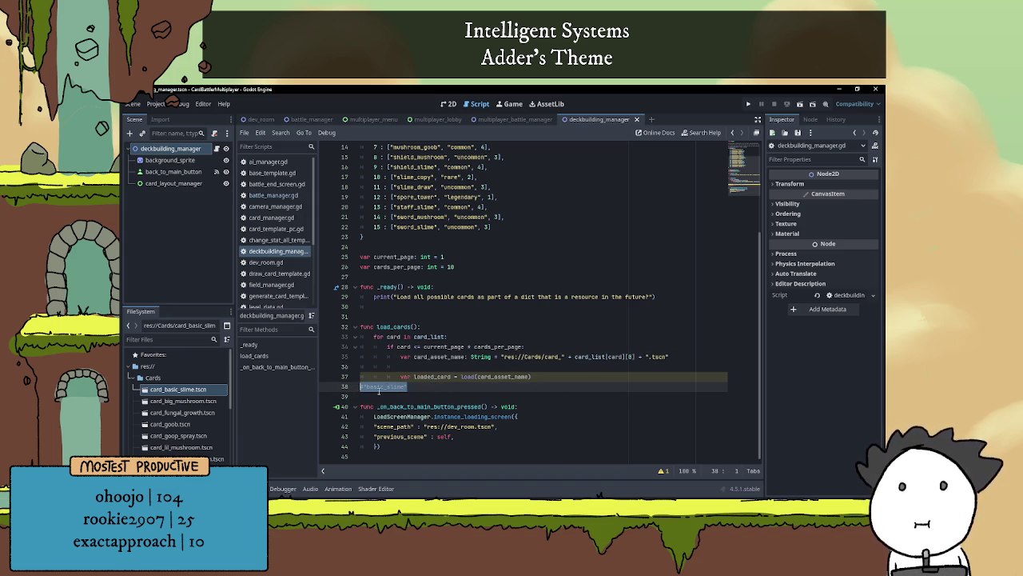
key("BackSpace")
key("BackSpace")
left_click(476, 364)
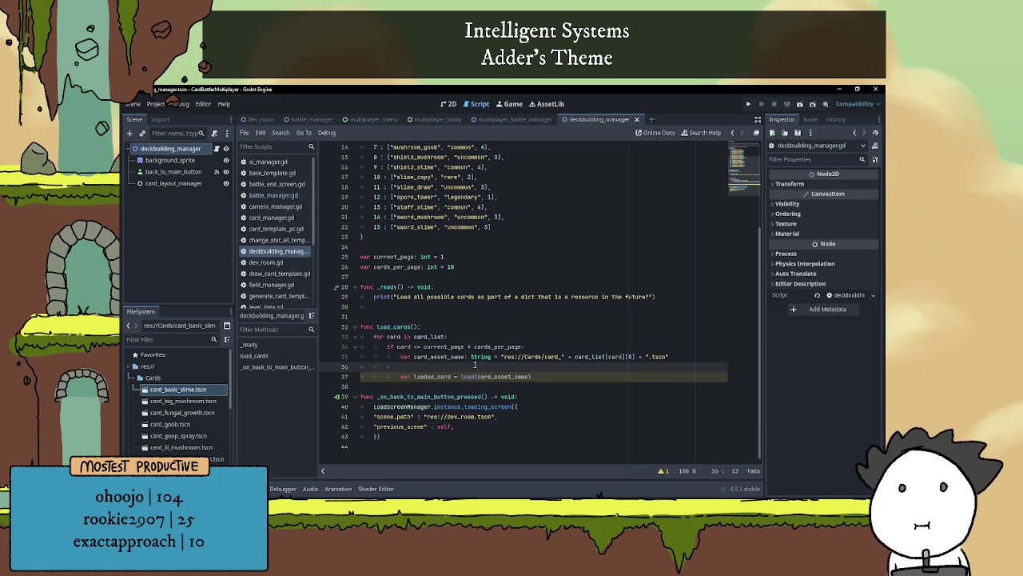
key("BackSpace")
key("BackSpace")
key("BackSpace")
- Start a new line after the load call with $card_layout_manager.add
left_click(559, 367)
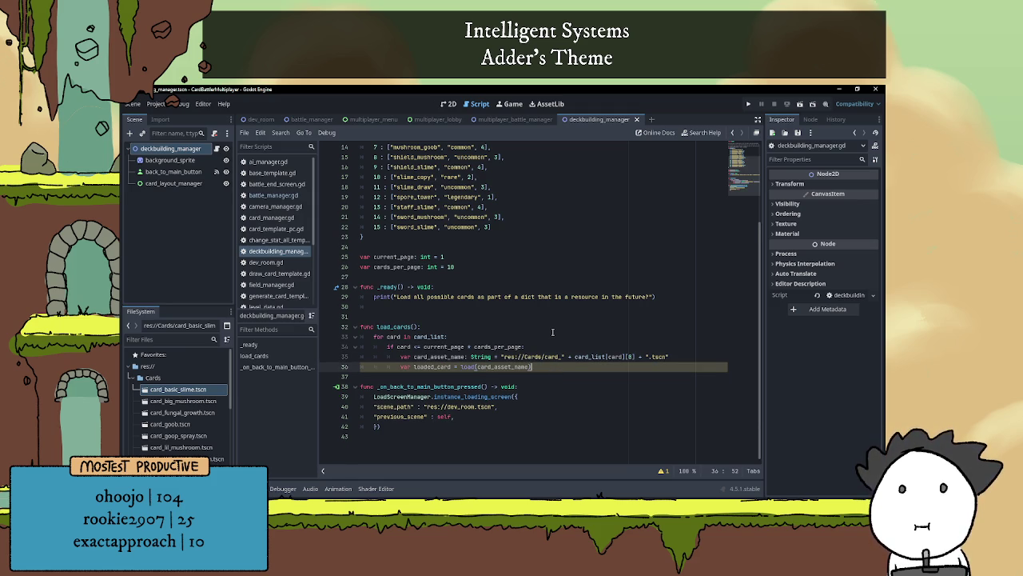
key("Return")
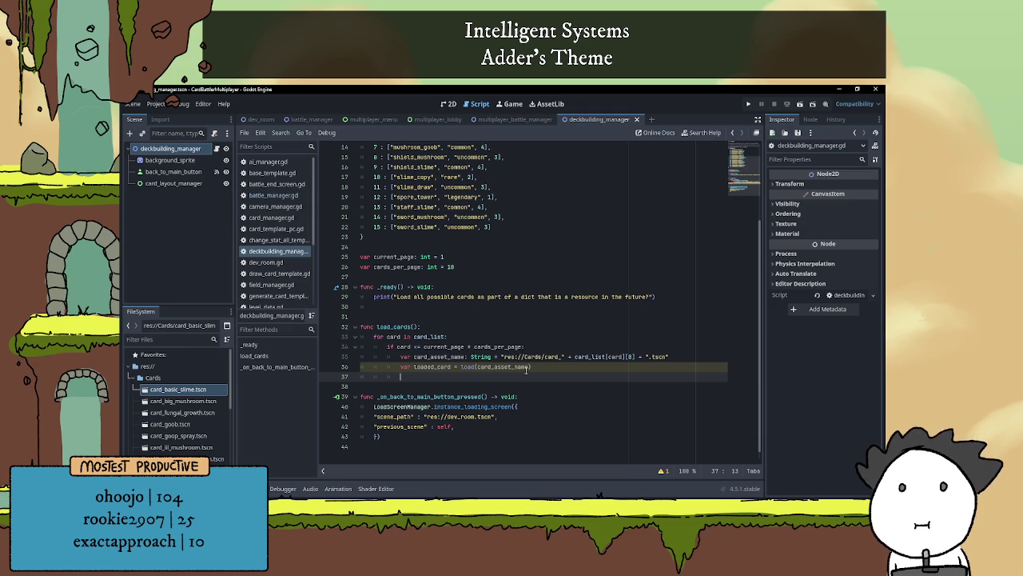
scroll(524, 369, "up", 2)
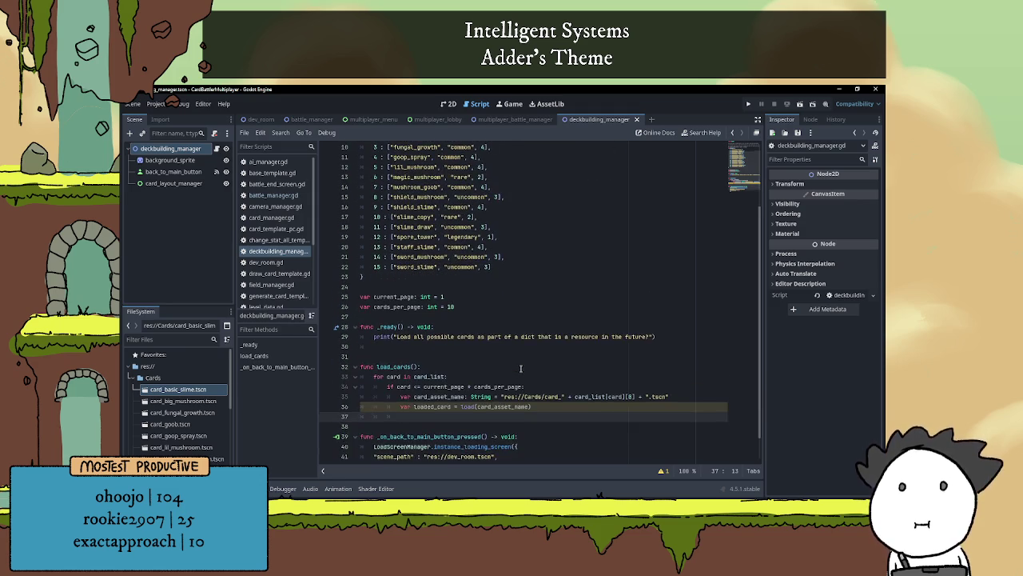
scroll(521, 368, "down", 1)
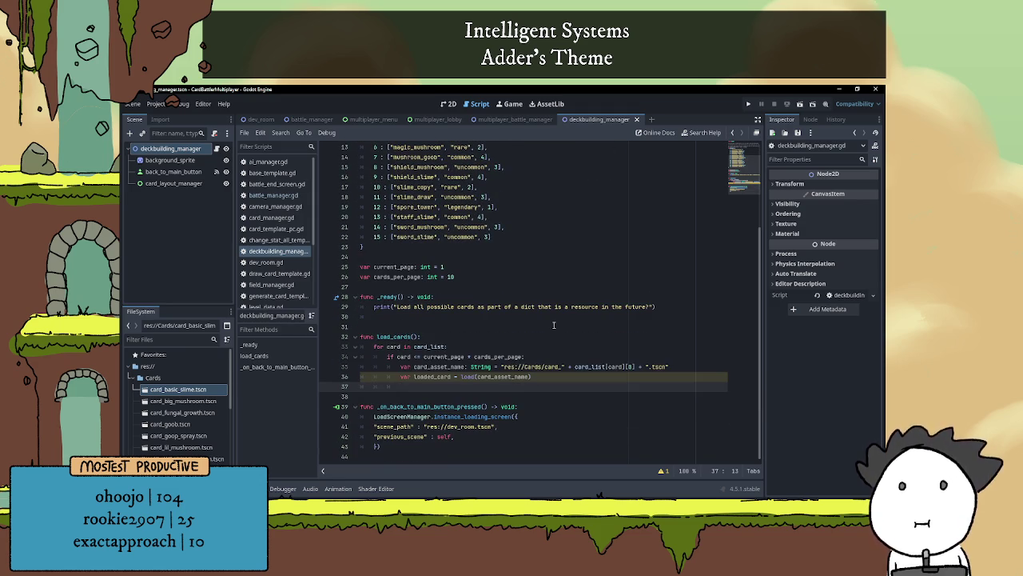
type("v")
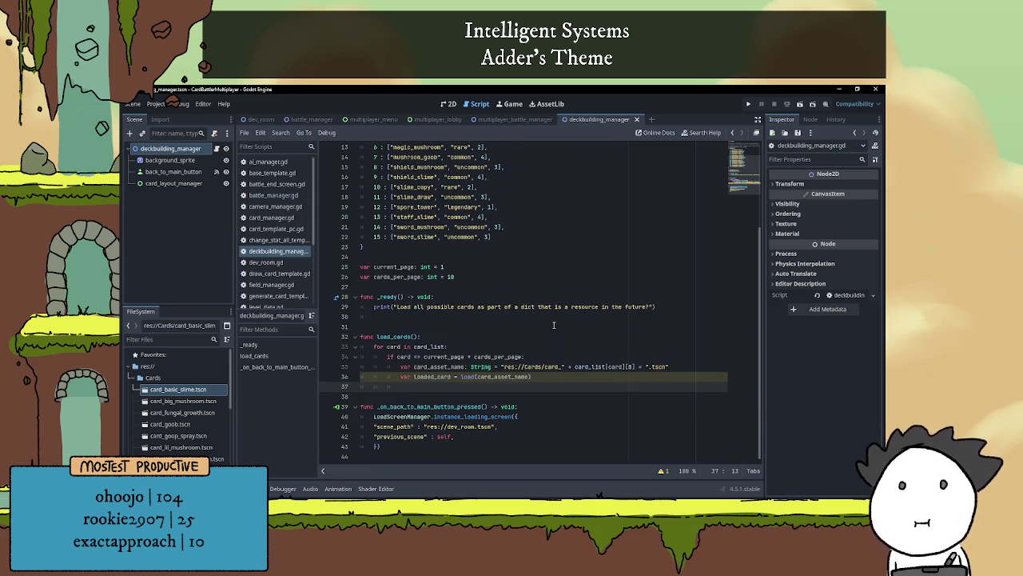
type("$car")
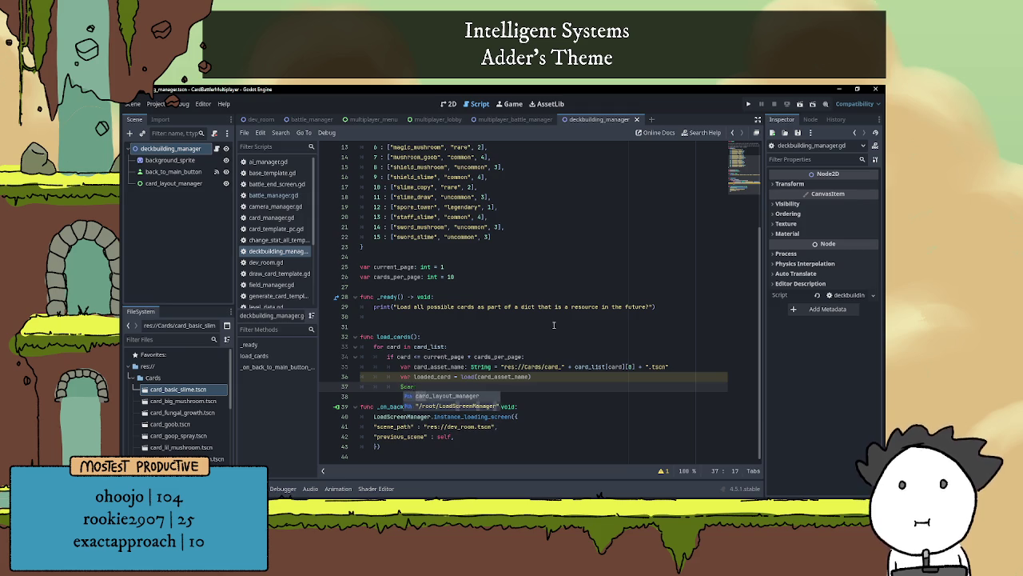
type("d_layout_manager.")
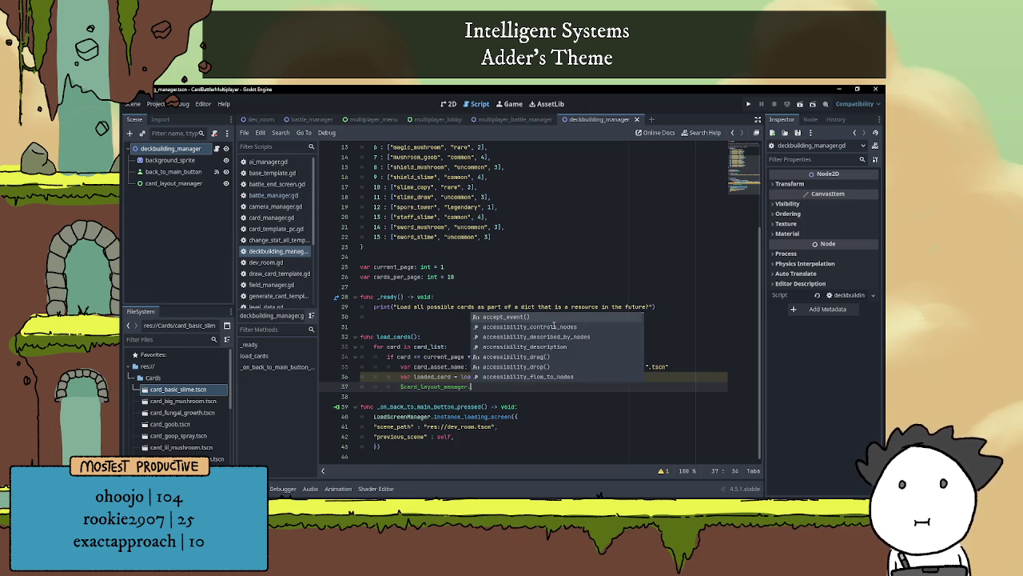
type("add")
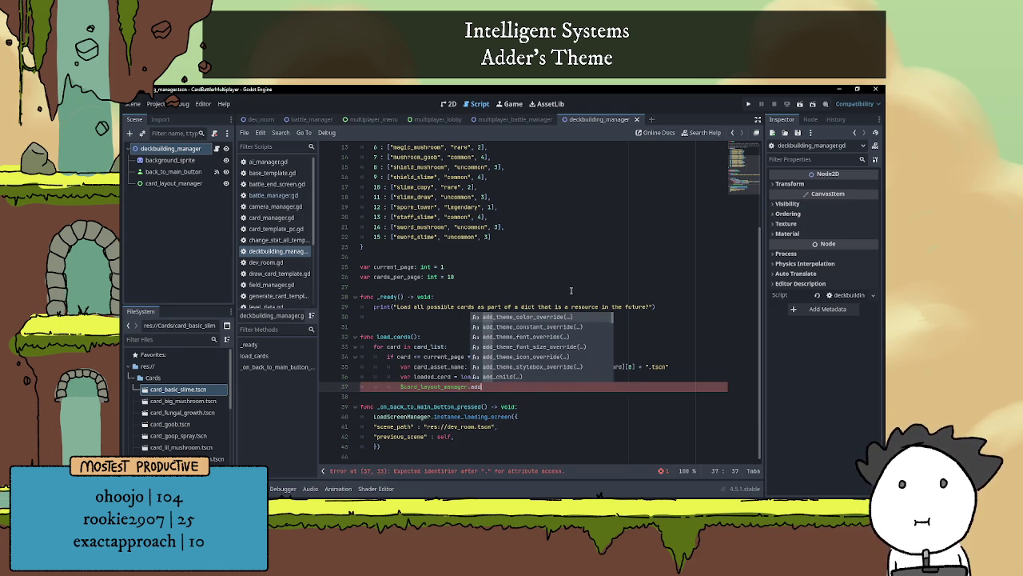
- Complete the line as $card_layout_manager.add_child(loaded_card)
key("Down")
key("Down")
key("Down")
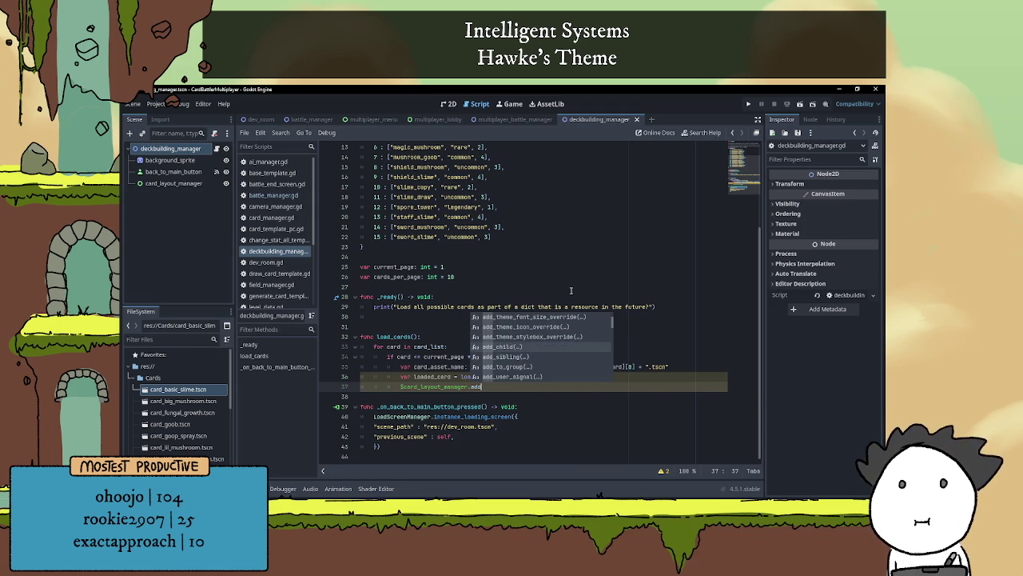
key("Return")
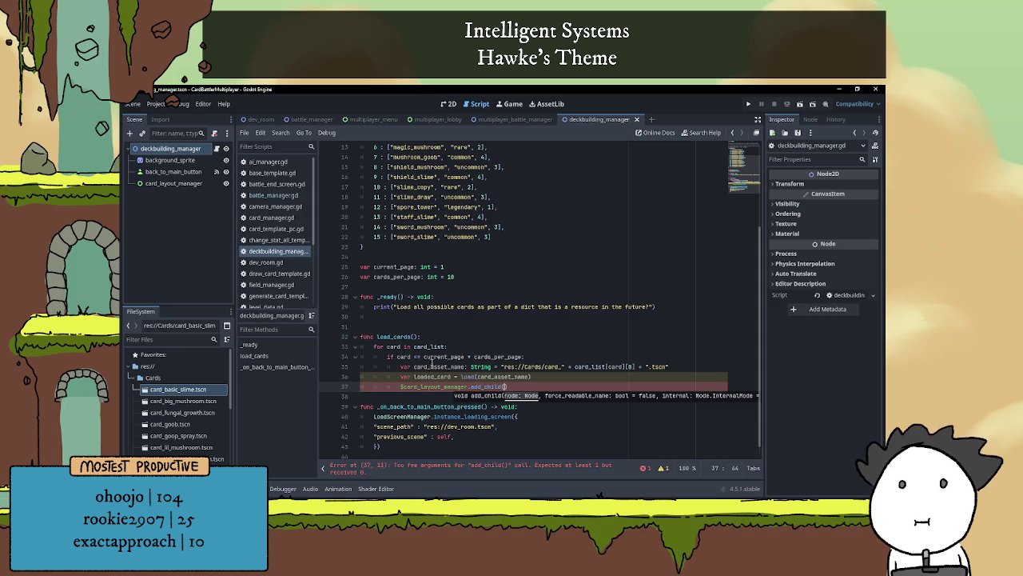
double_click(431, 376)
key("ctrl+c")
left_click(506, 386)
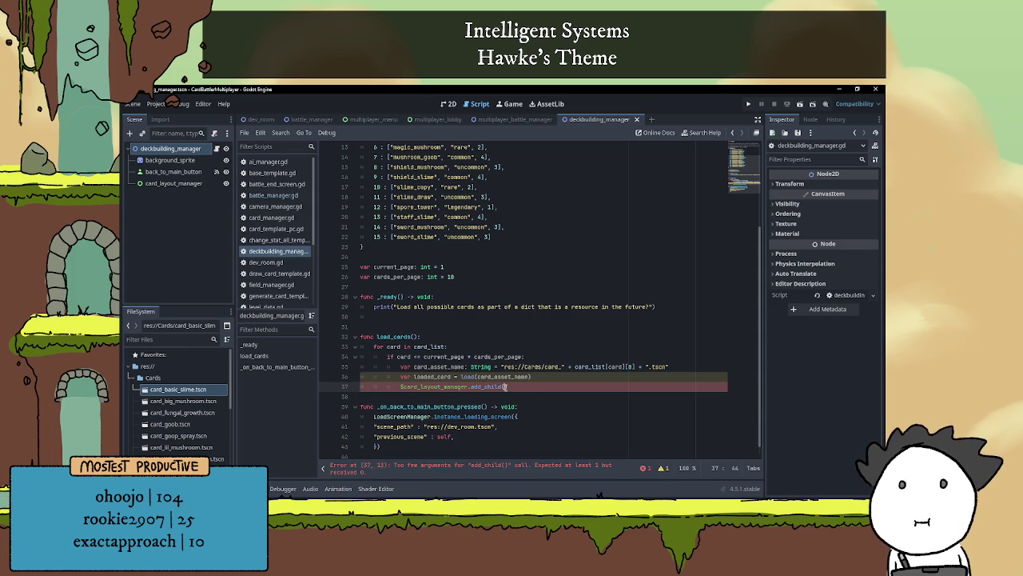
key("ctrl+v")
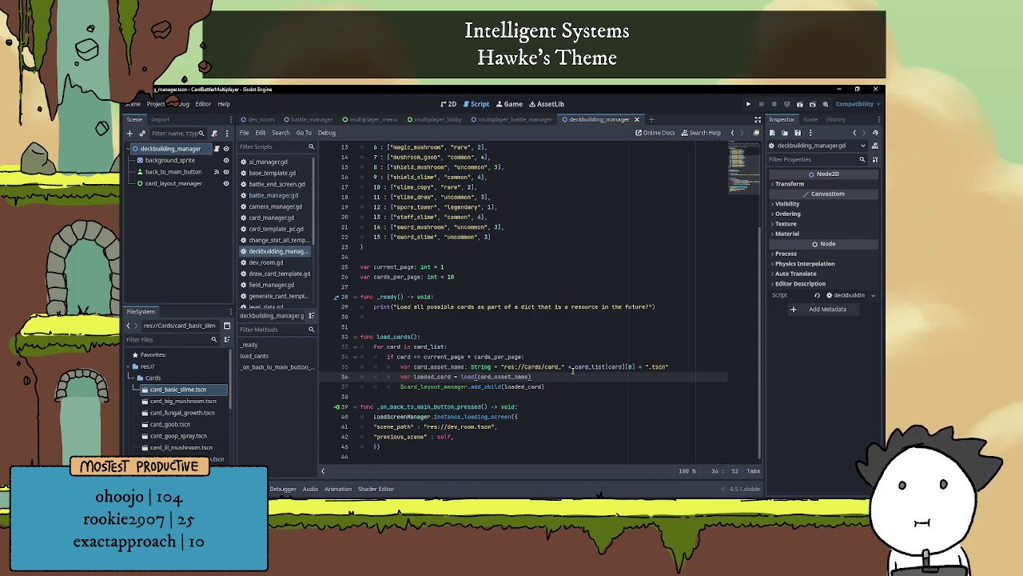
key("Return")
- Replace the half-written if with loaded_card.position.x above the add_child call
type("if")
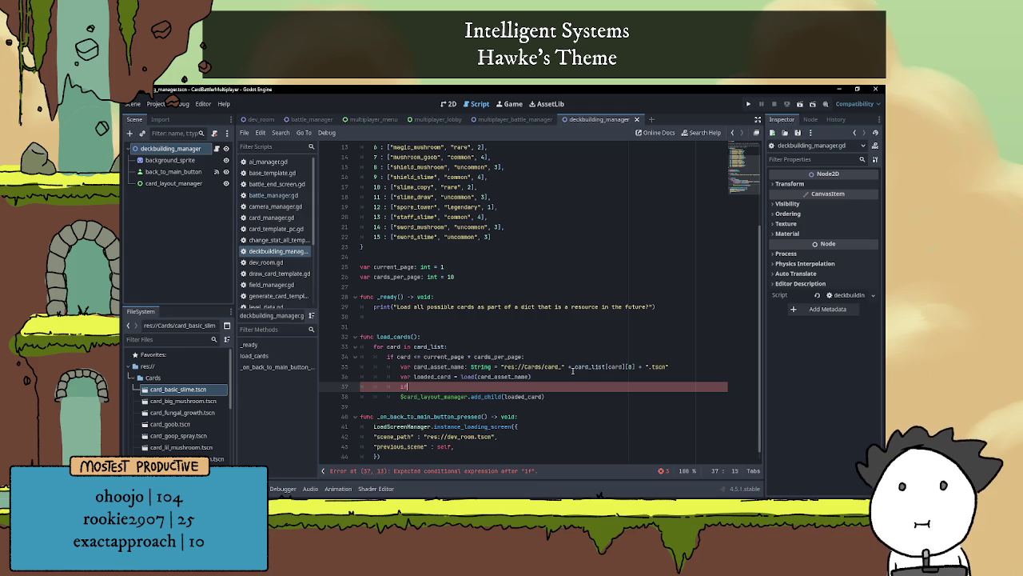
key("BackSpace")
key("BackSpace")
key("Escape")
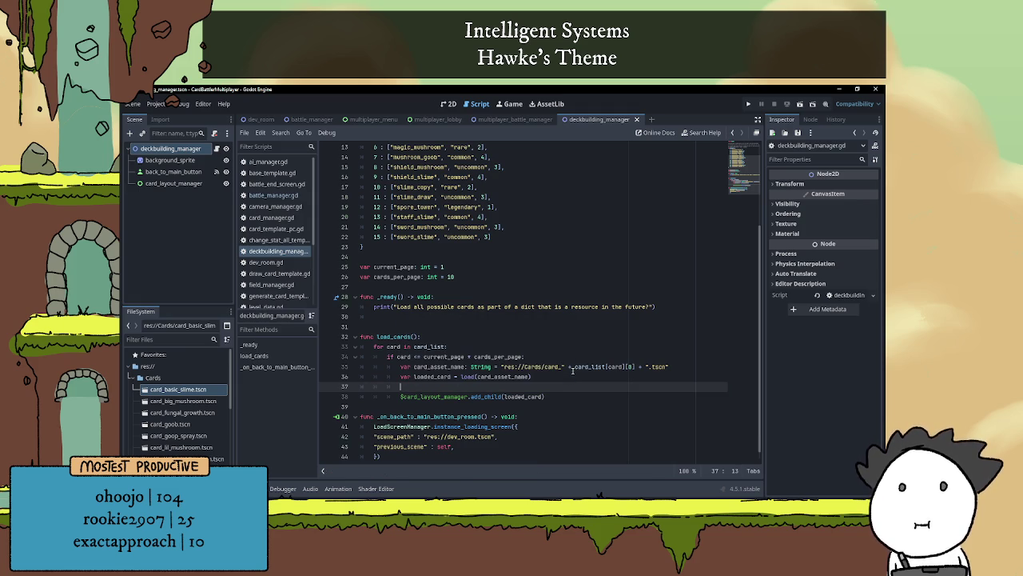
type("c")
key("BackSpace")
type("lo")
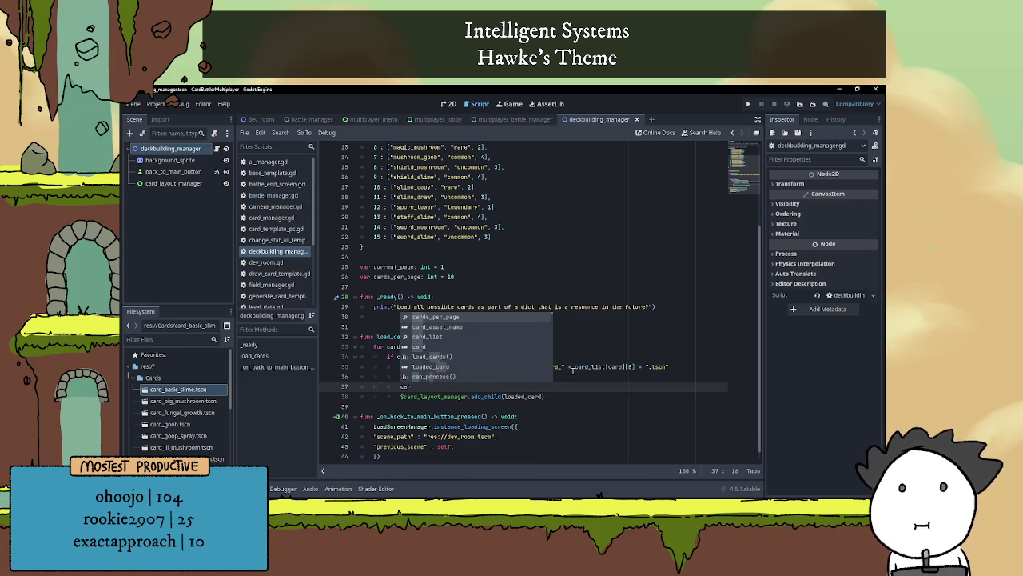
type("aded_card.")
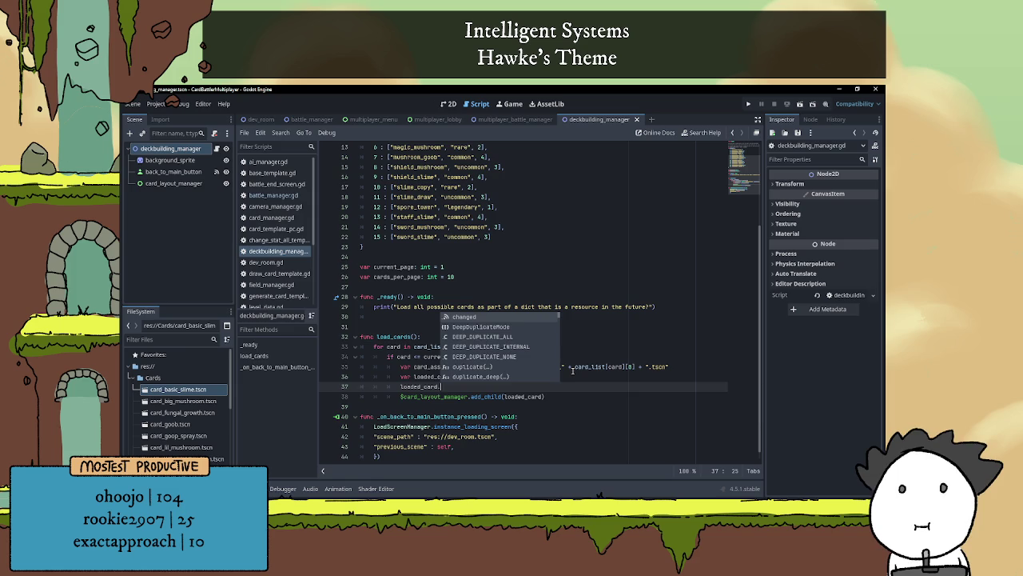
type("posi")
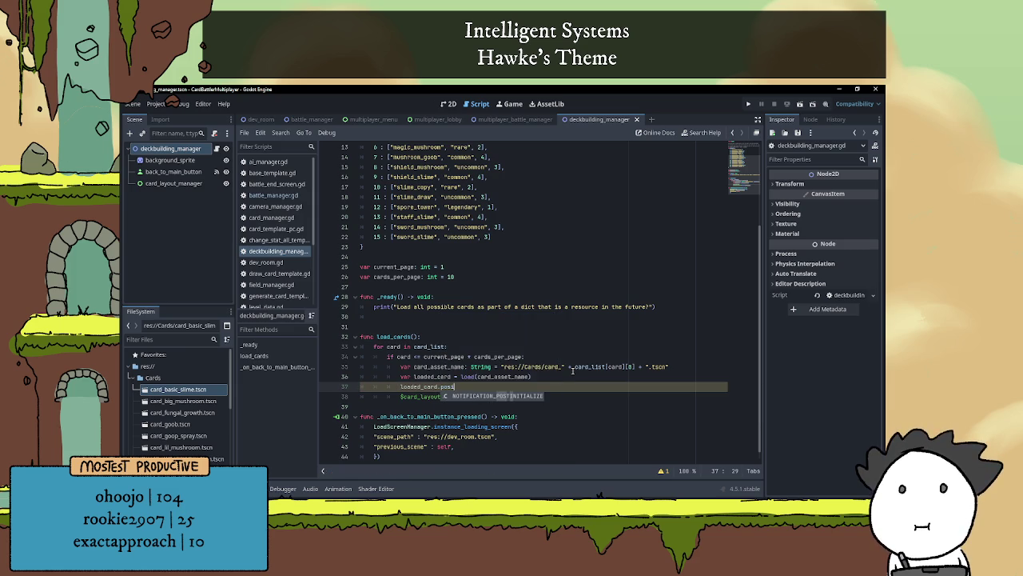
type("tion")
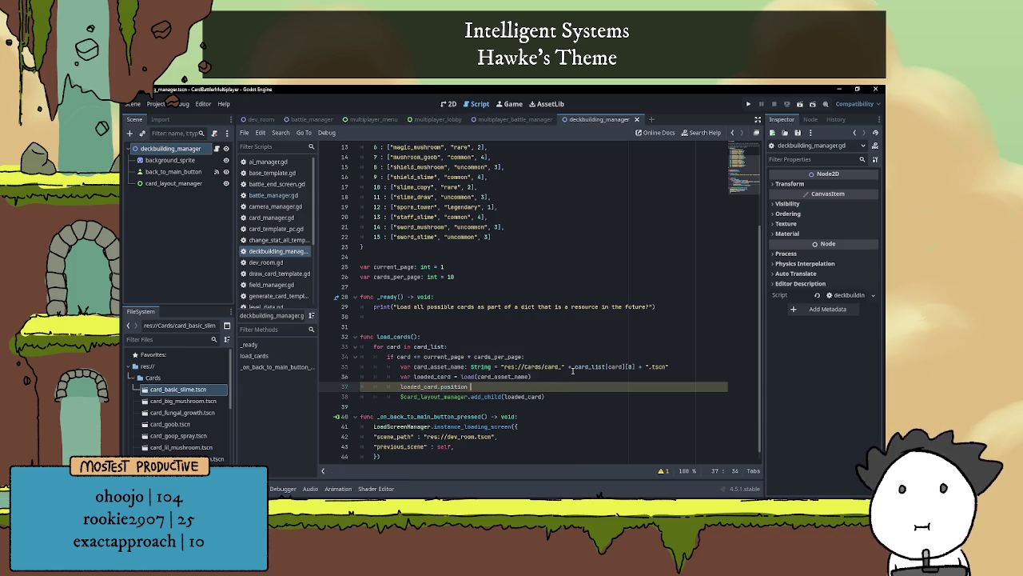
type(".x")
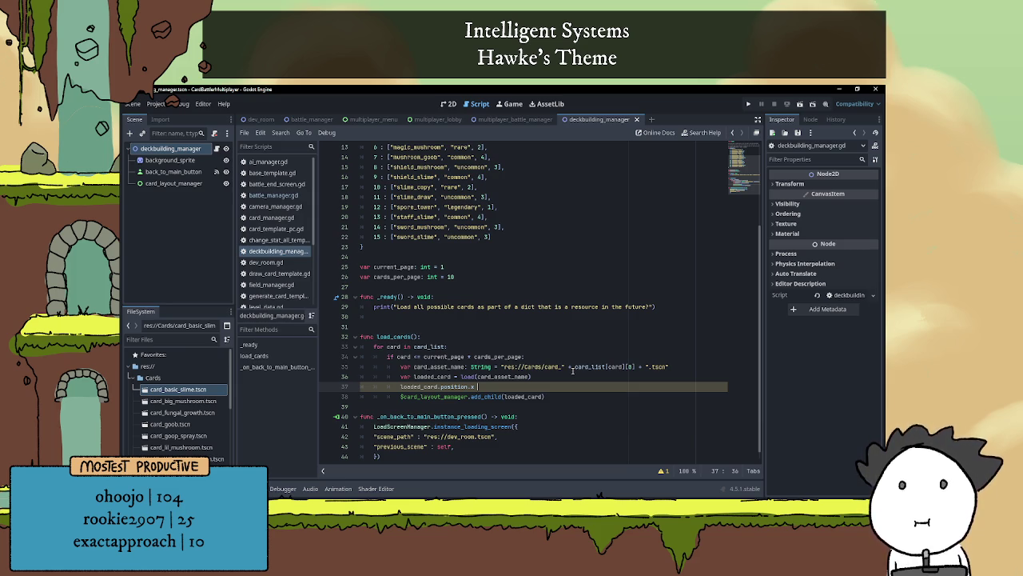
scroll(572, 369, "up", 4)
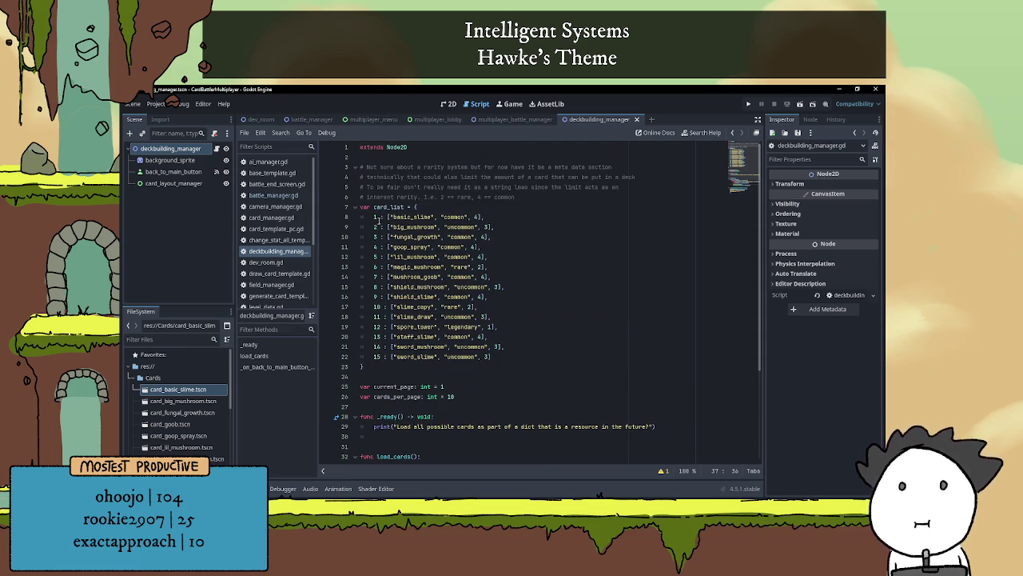
left_click(379, 217)
left_click(550, 257)
scroll(555, 278, "down", 1)
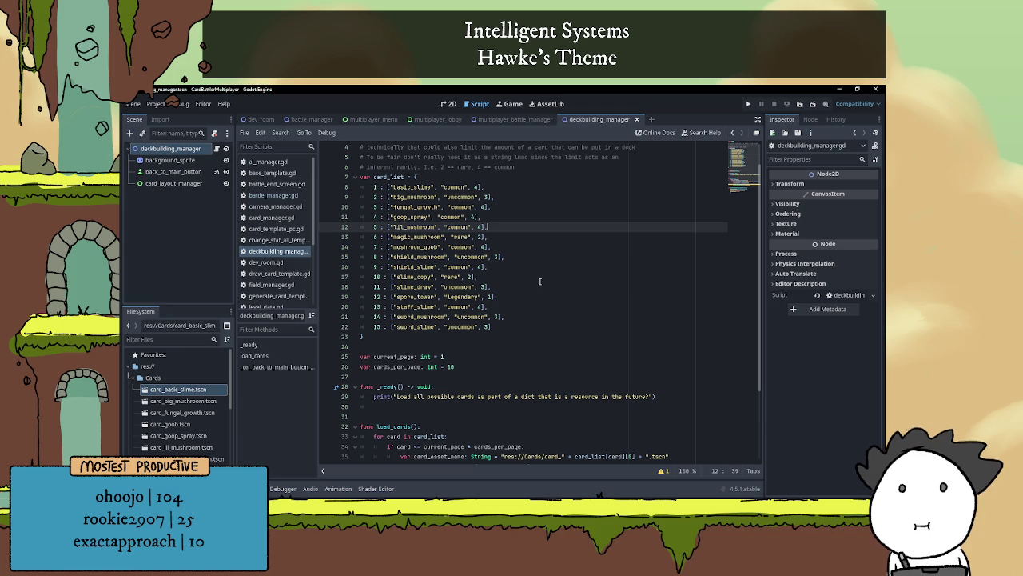
scroll(539, 279, "down", 2)
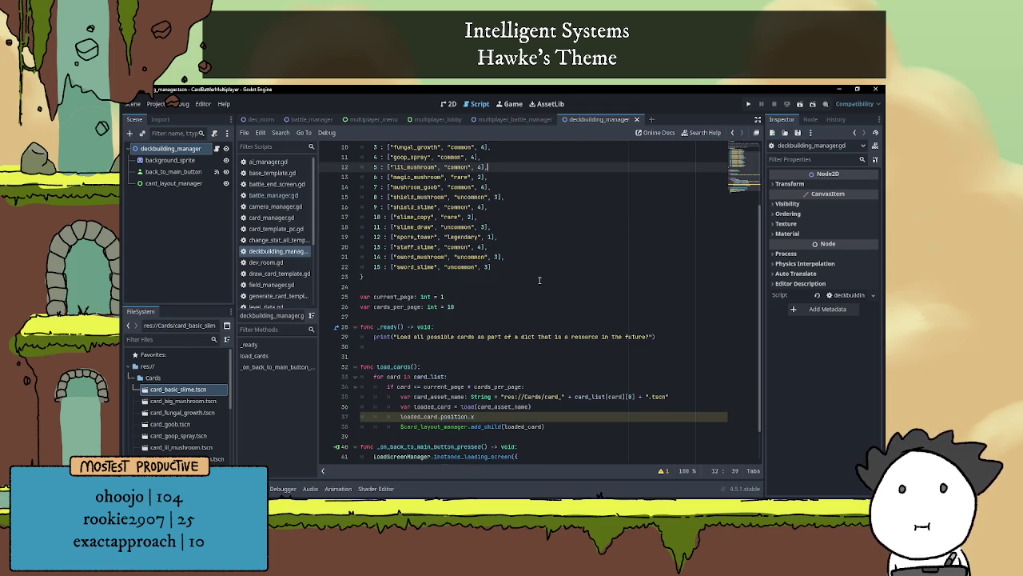
scroll(539, 281, "up", 1)
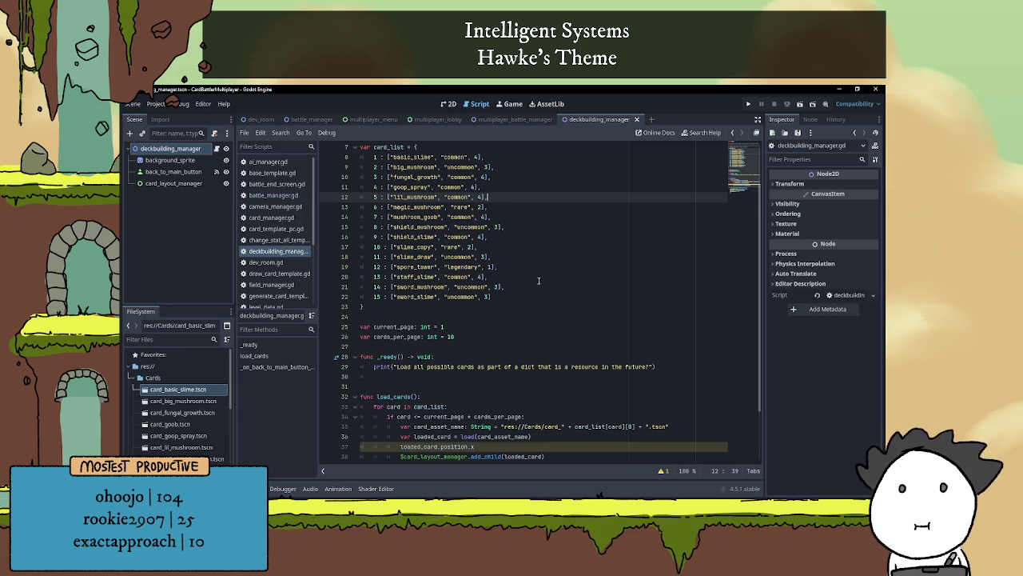
scroll(524, 288, "up", 1)
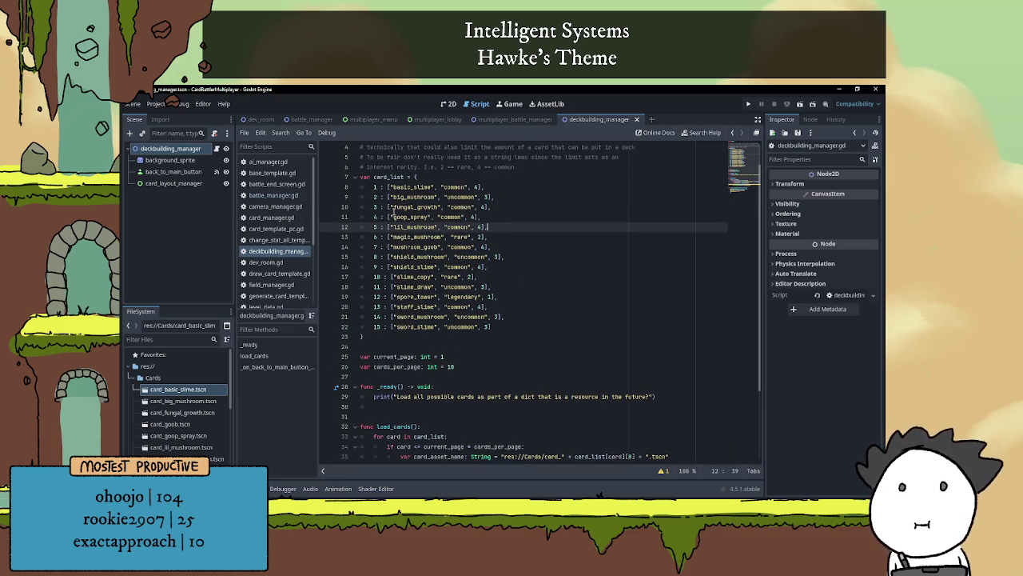
left_click(374, 187)
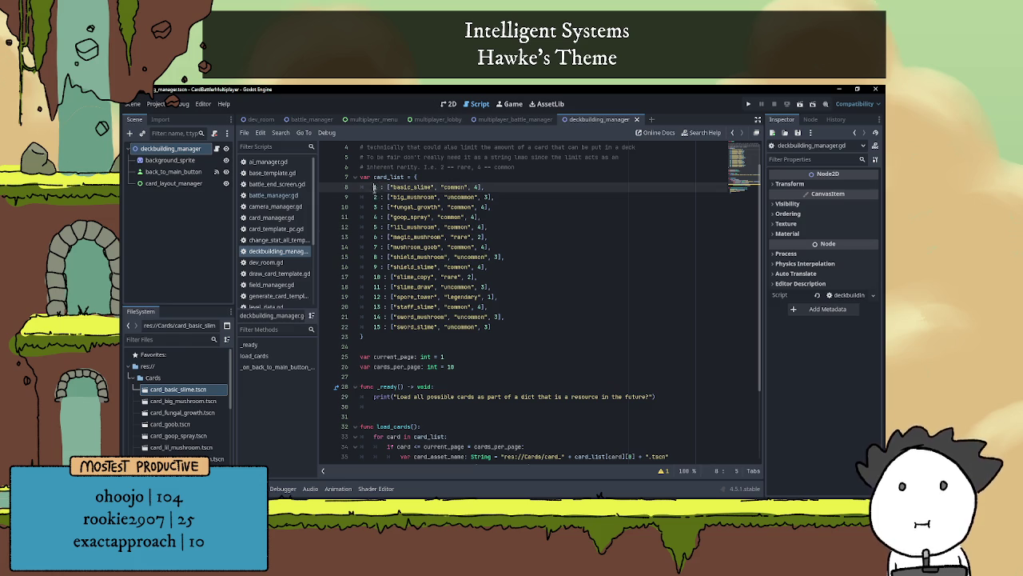
key("Right")
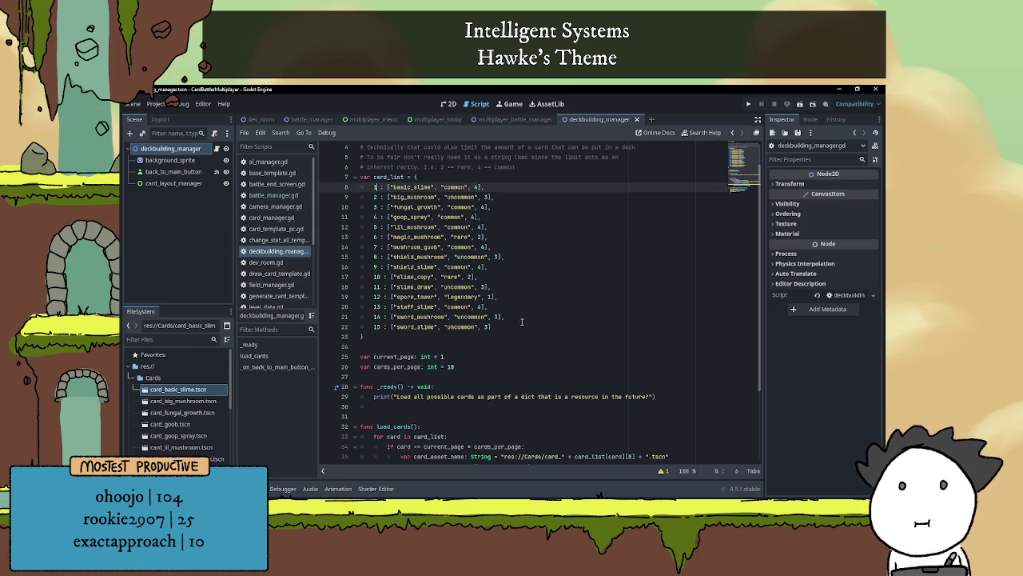
scroll(522, 322, "down", 3)
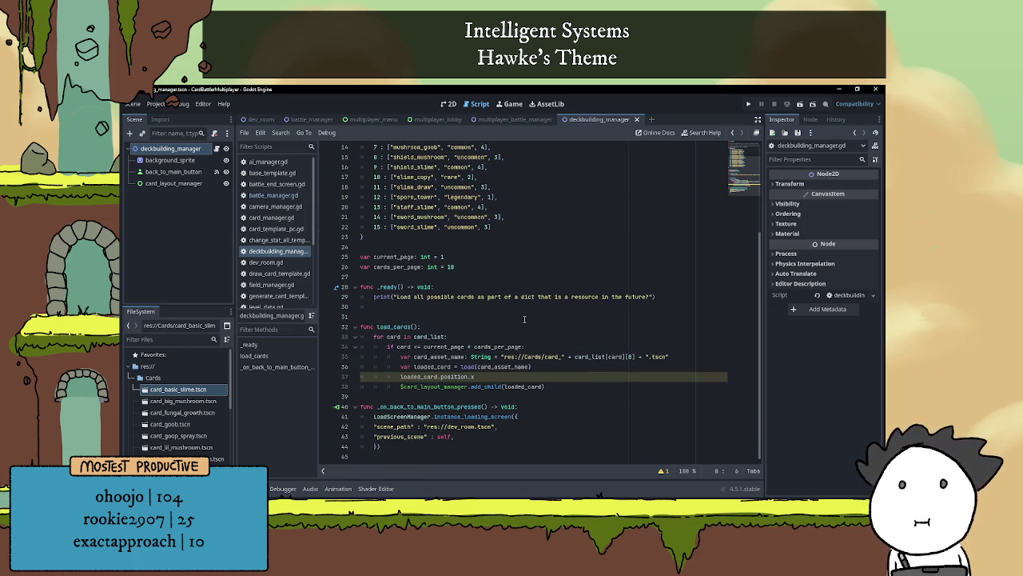
left_click(532, 373)
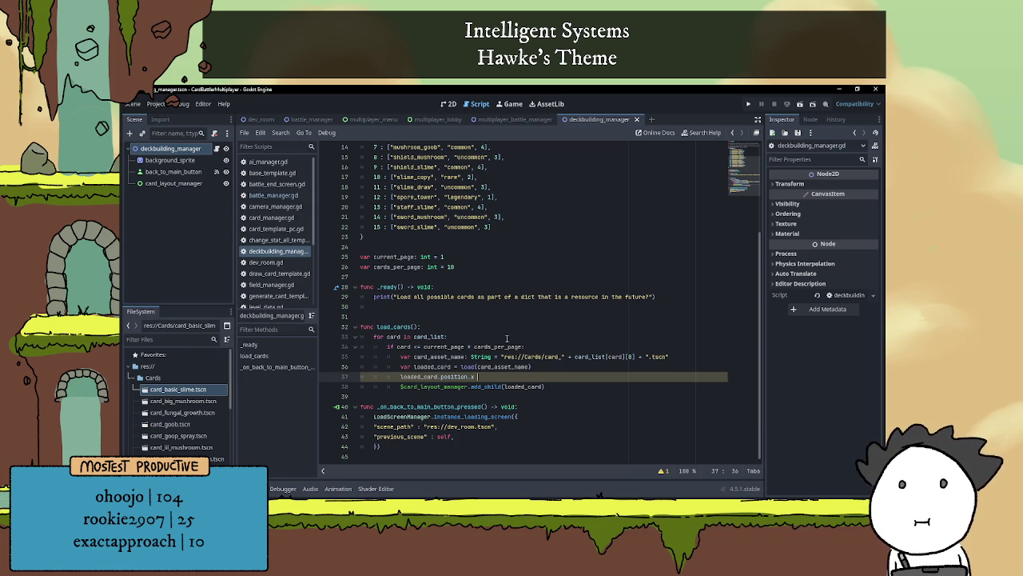
- Declare var i: int = 0 at the top of load_cards
left_click(453, 329)
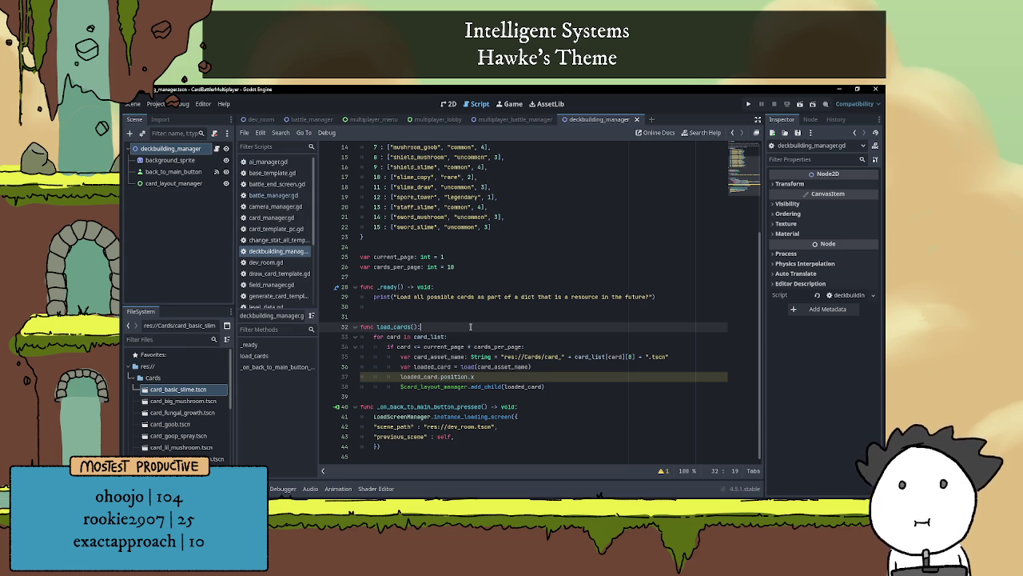
key("Return")
type("var ")
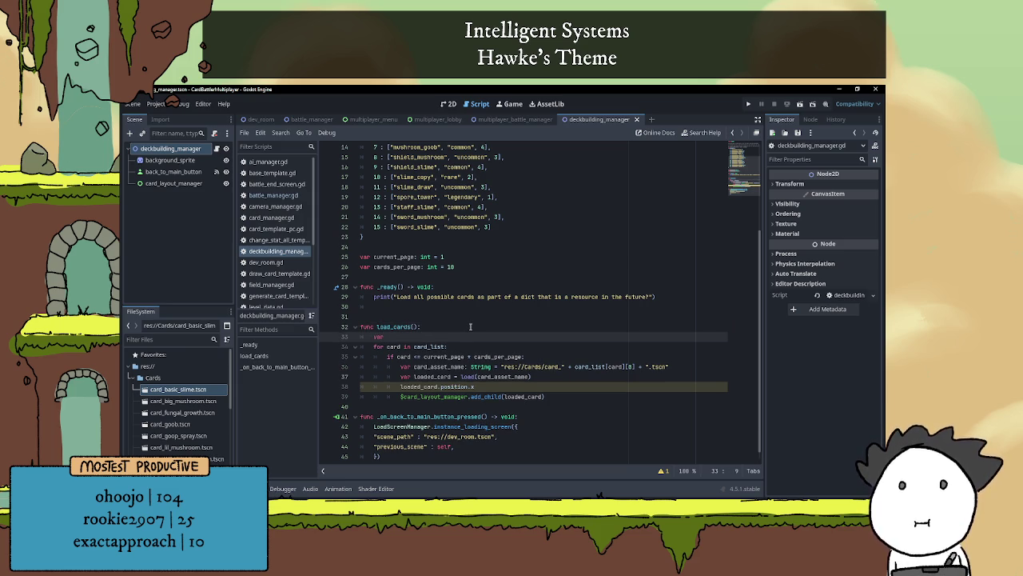
type("i: int = ")
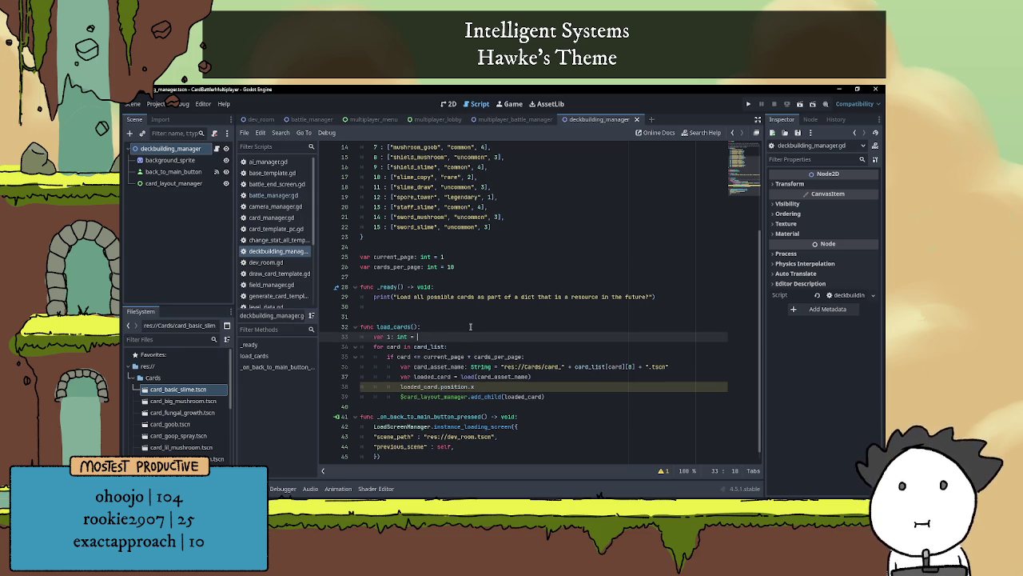
type("0")
left_click(473, 350)
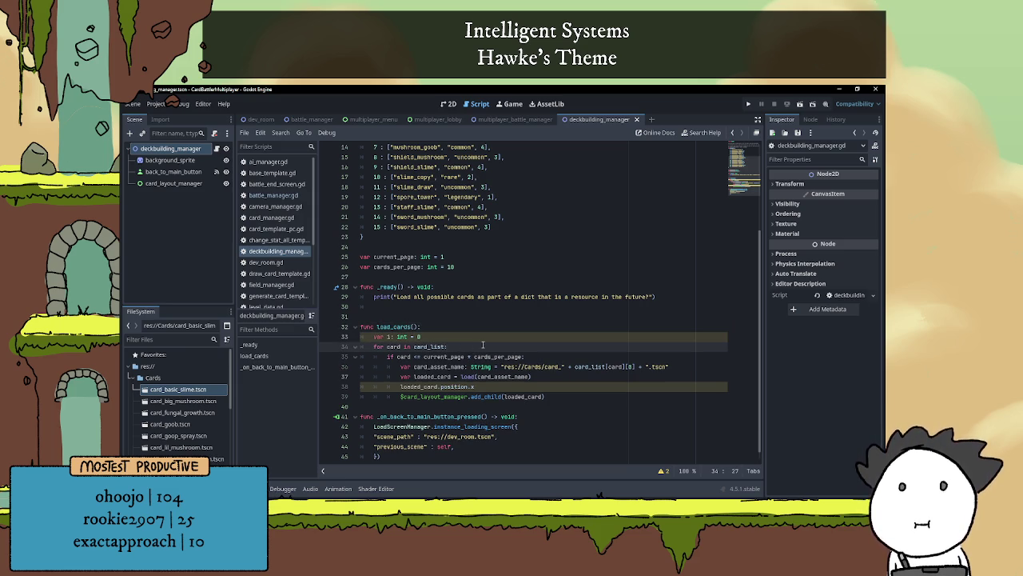
left_click(512, 387)
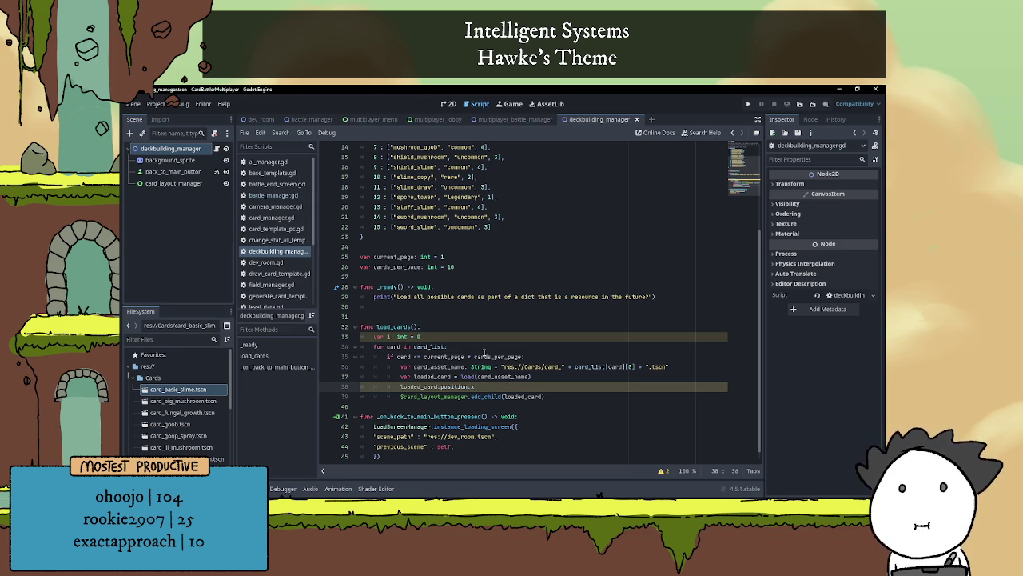
- Add i += 1 right after the add_child call
left_click(569, 396)
key("Return")
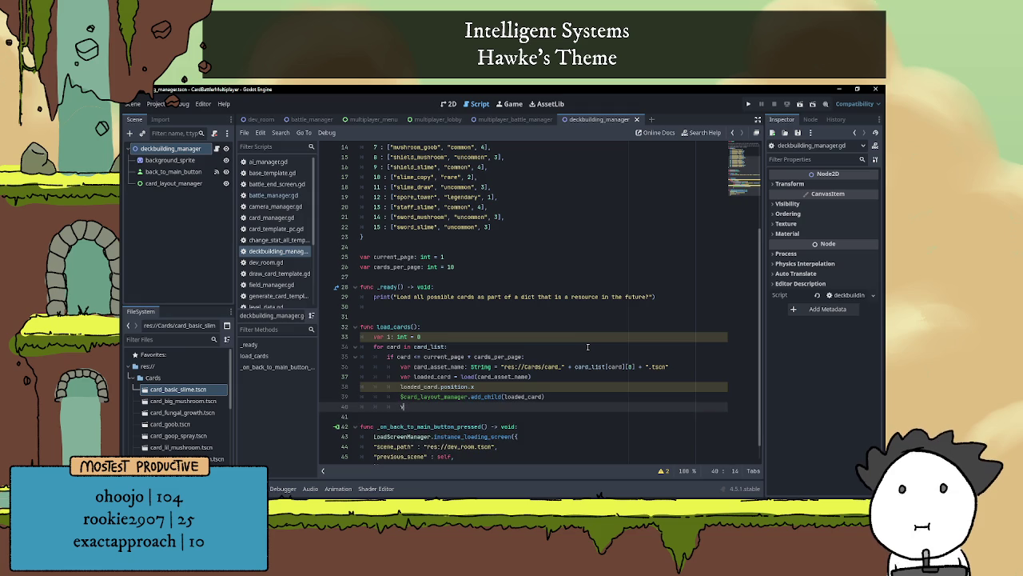
type("var")
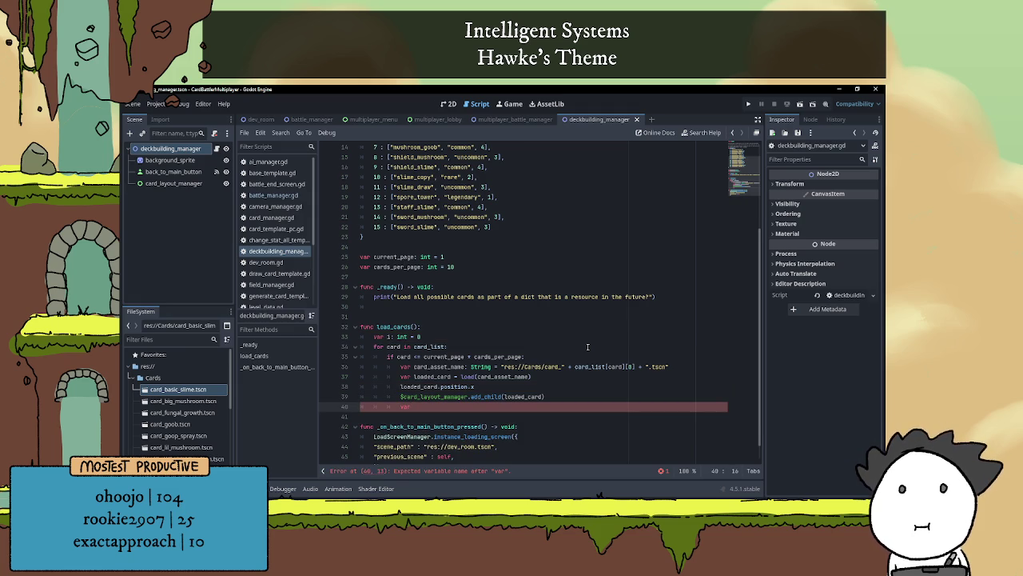
key("BackSpace")
key("BackSpace")
key("BackSpace")
type("i")
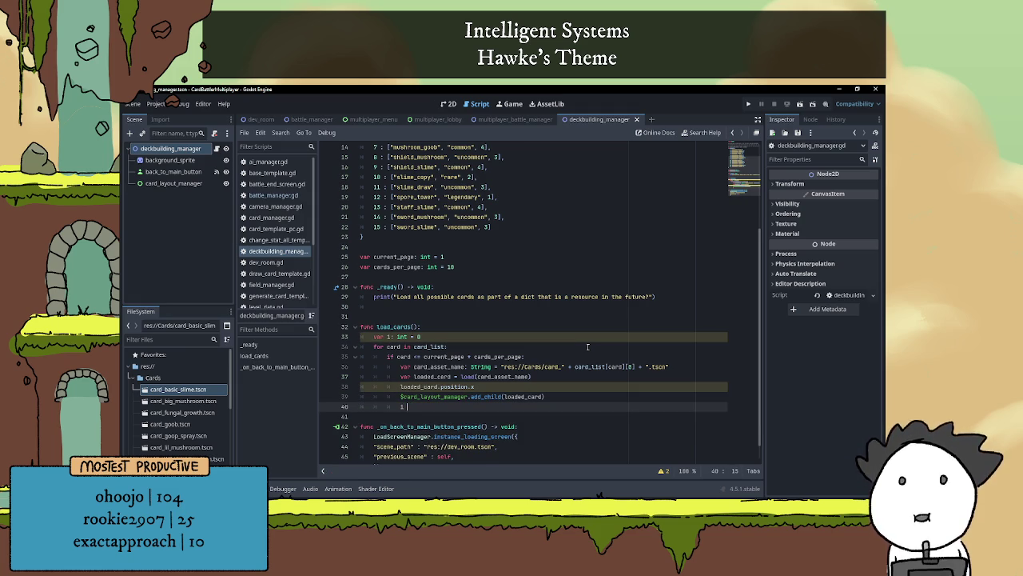
type("+= 1")
left_click(465, 326)
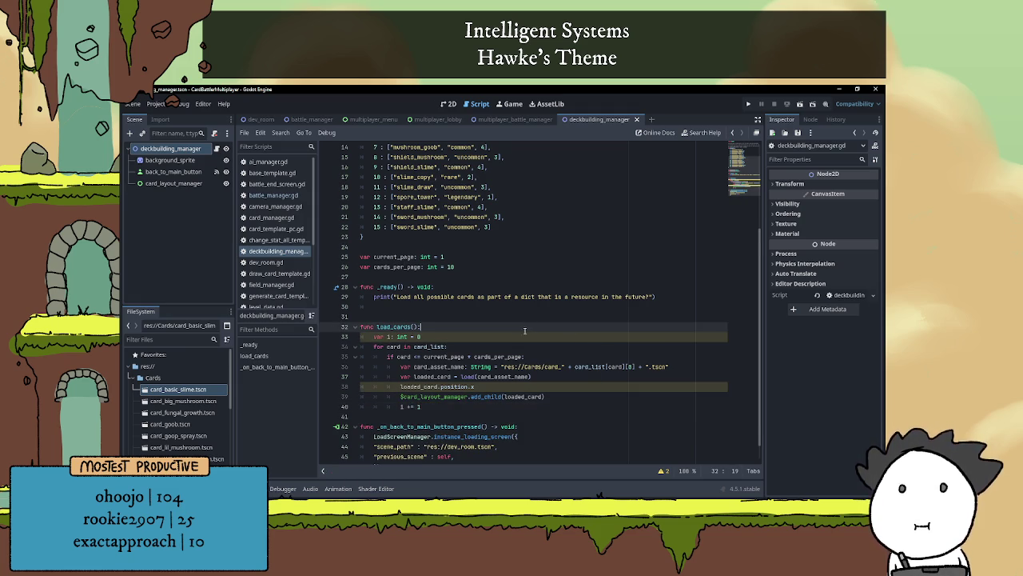
scroll(464, 327, "down", 1)
left_click(470, 386)
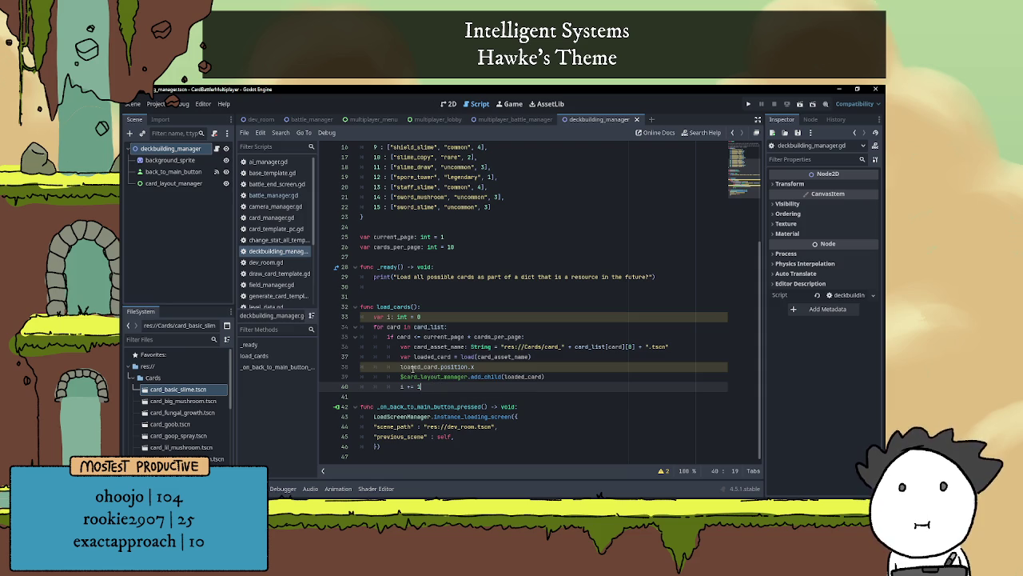
- Check the script warnings, then continue the position line as loaded_card.position.x = i *
left_click(663, 470)
left_click(665, 437)
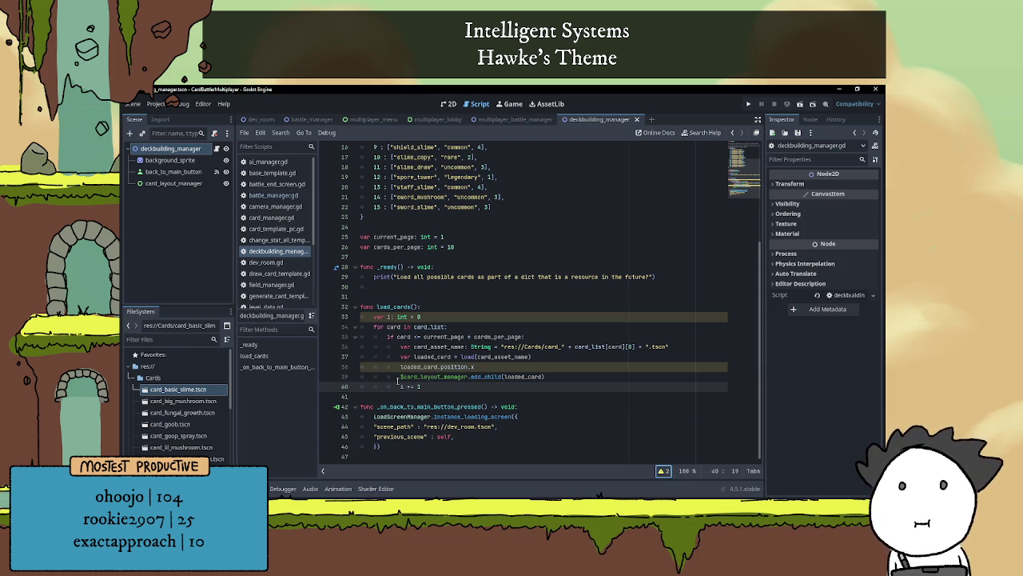
left_click(457, 385)
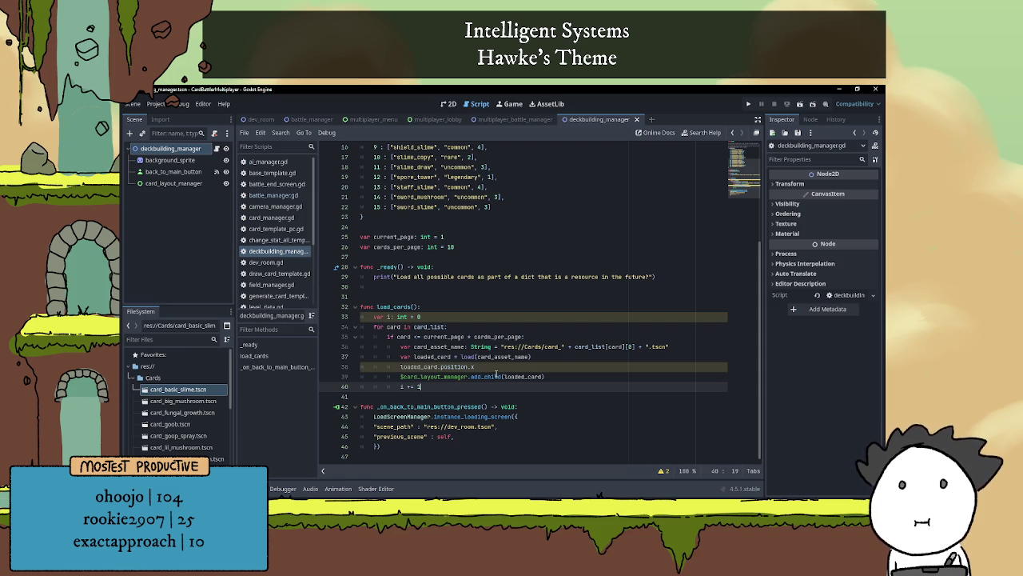
left_click(499, 368)
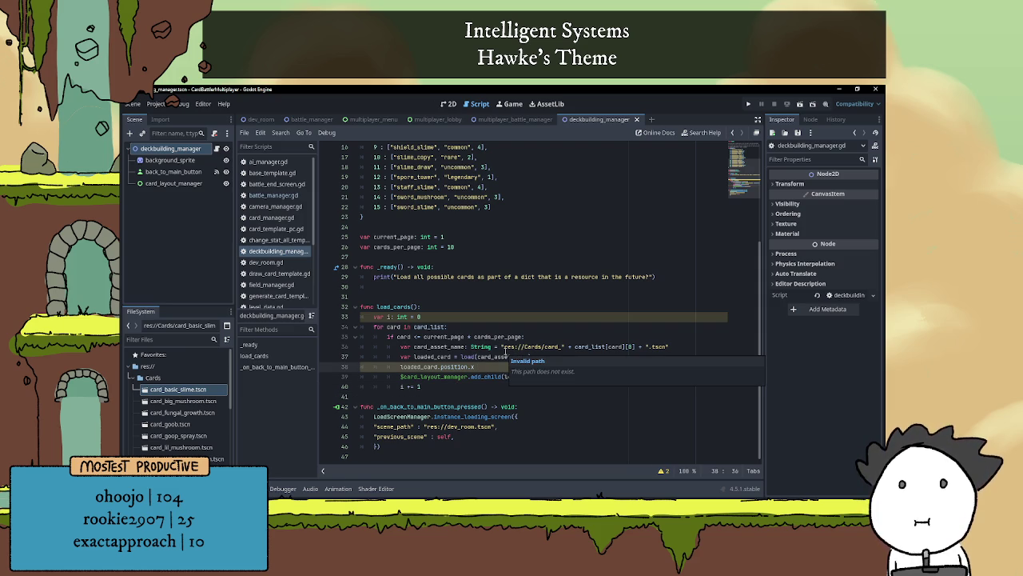
type("=")
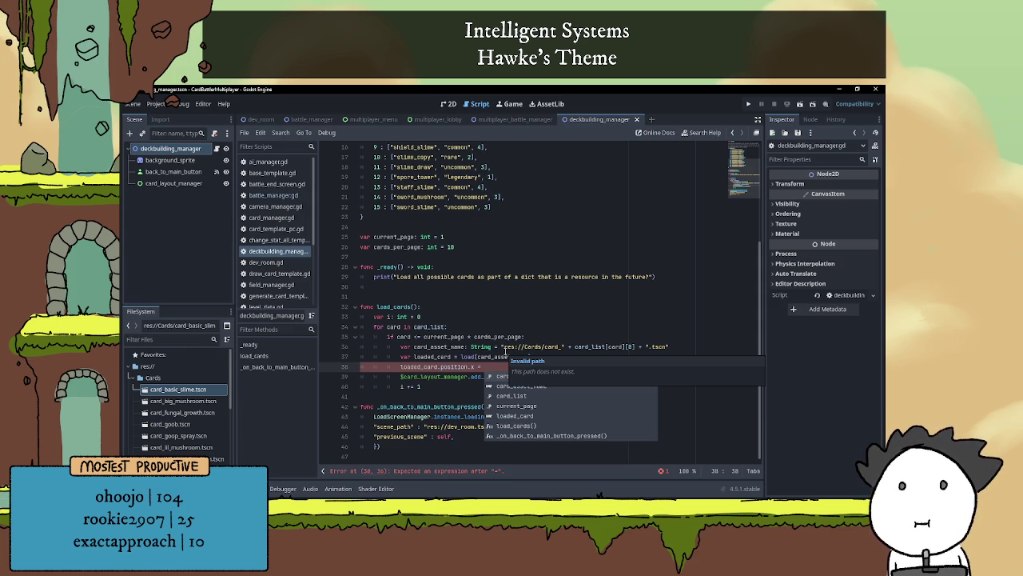
type("1 ")
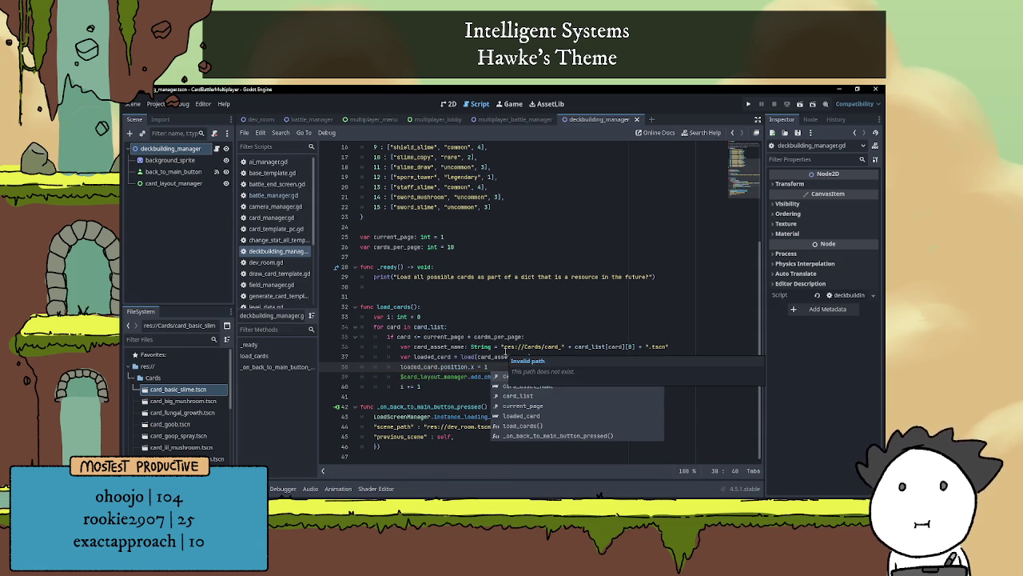
type("+")
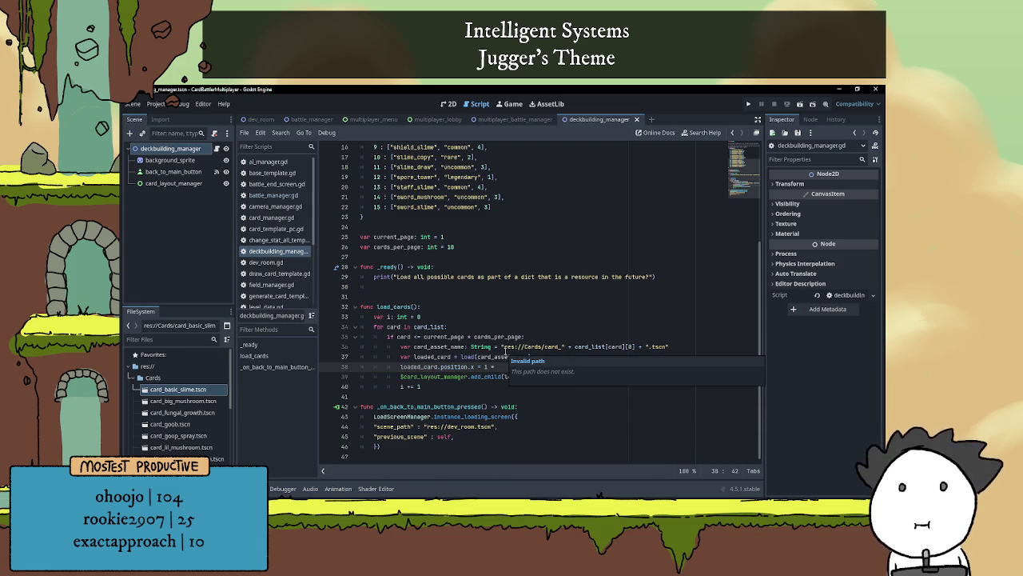
- Declare var x_position_modifier: int = 300 below cards_per_page
left_click(449, 253)
key("Return")
key("Up")
type("var ")
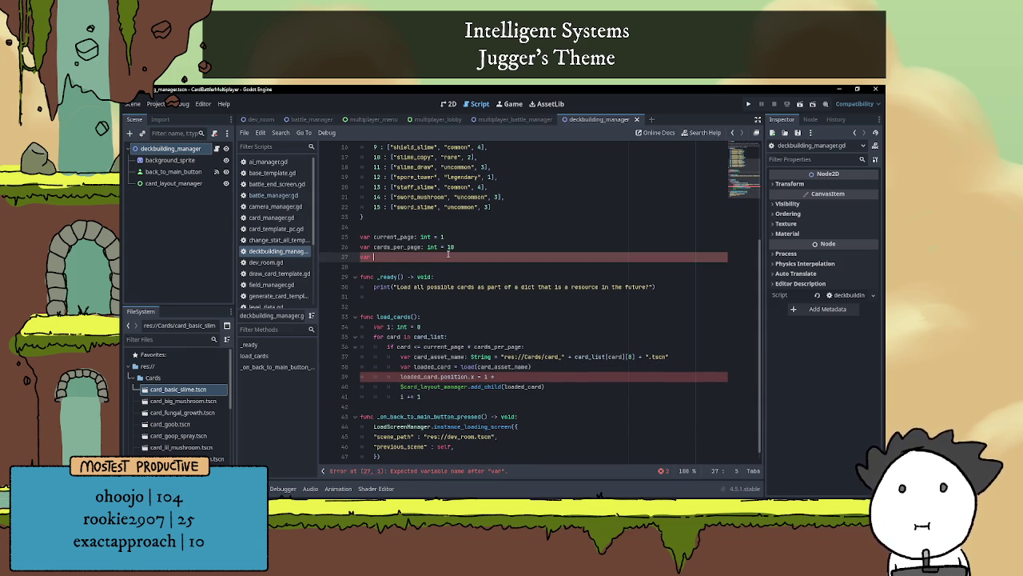
type("x_posi")
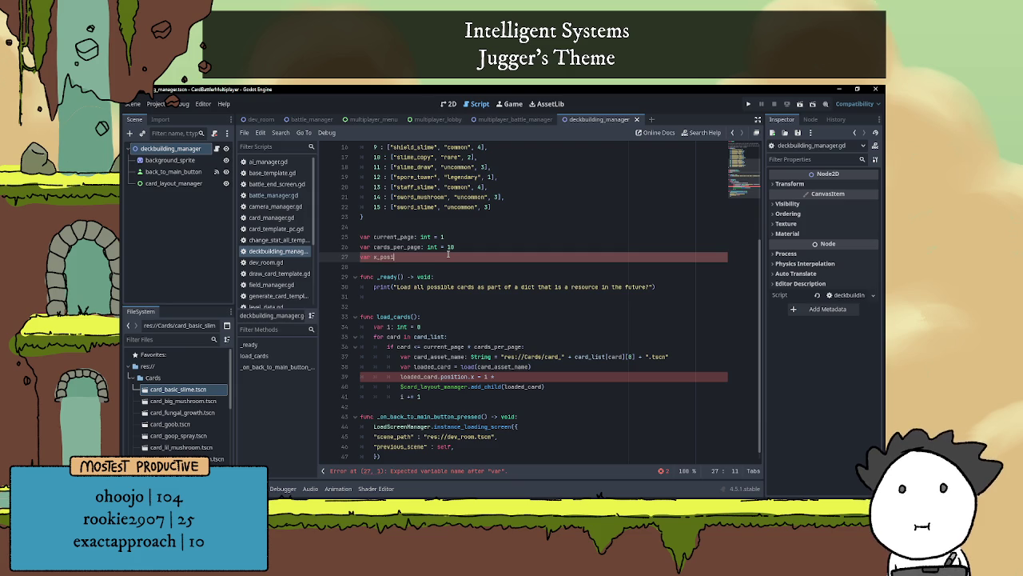
type("tion_modi")
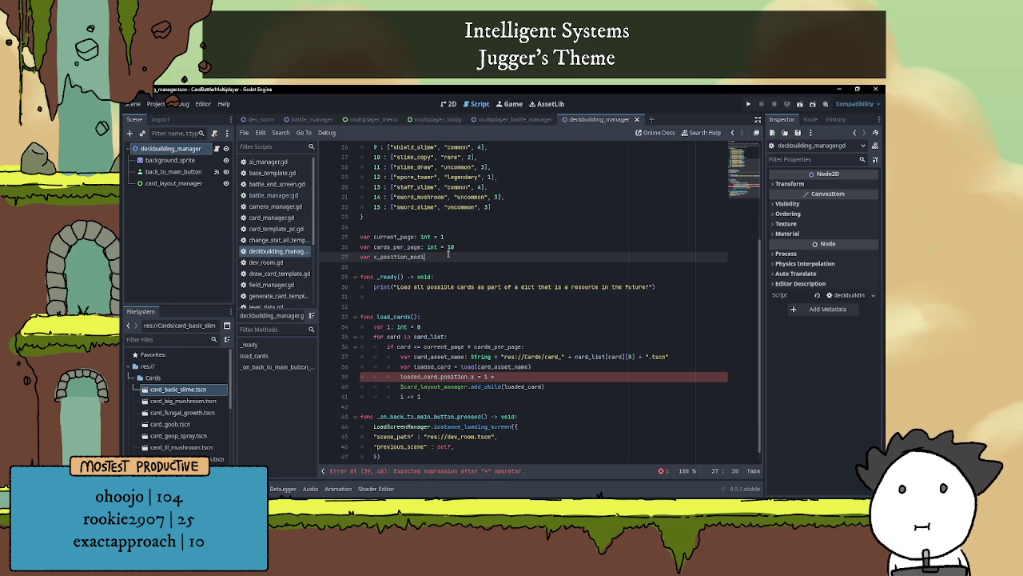
type("fier: int = ")
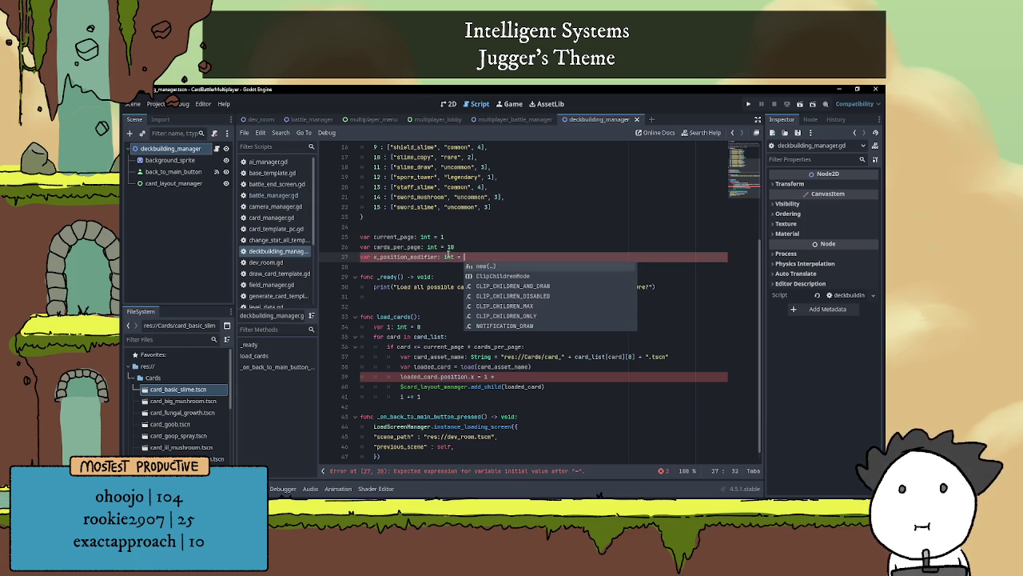
type("300")
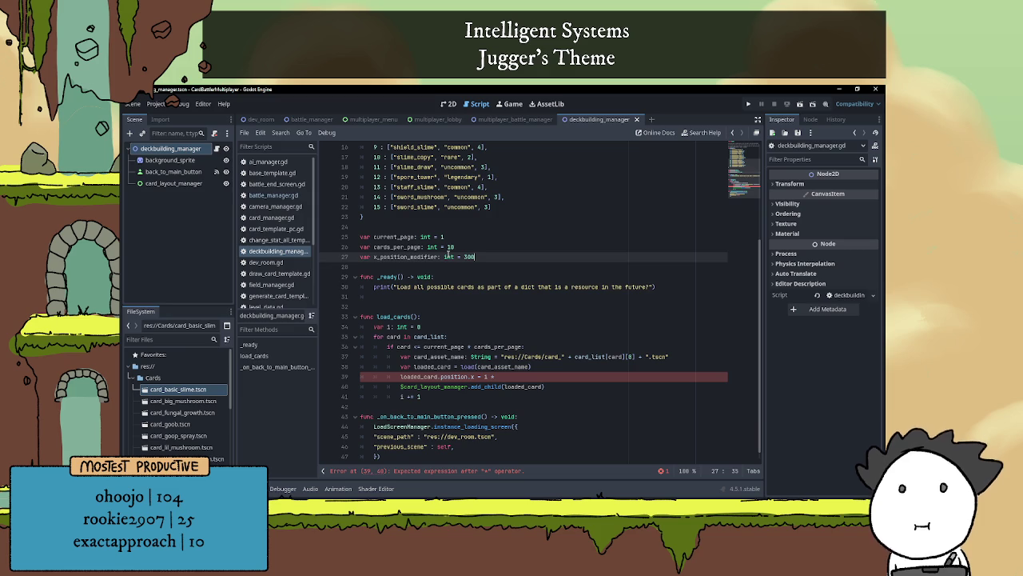
left_click(510, 375)
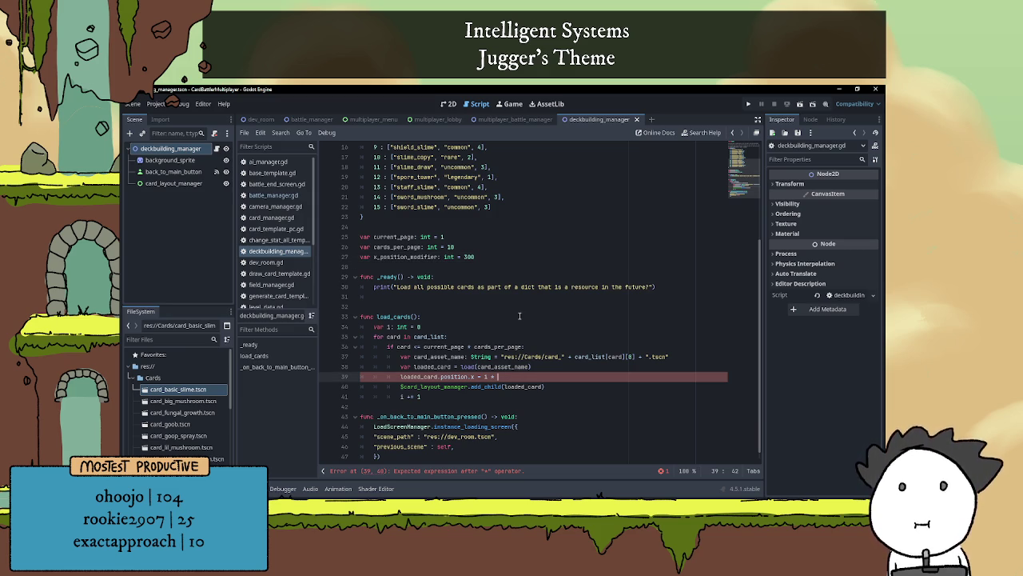
- Finish the line as loaded_card.position.x = i * x_position_modifier
type("x_p")
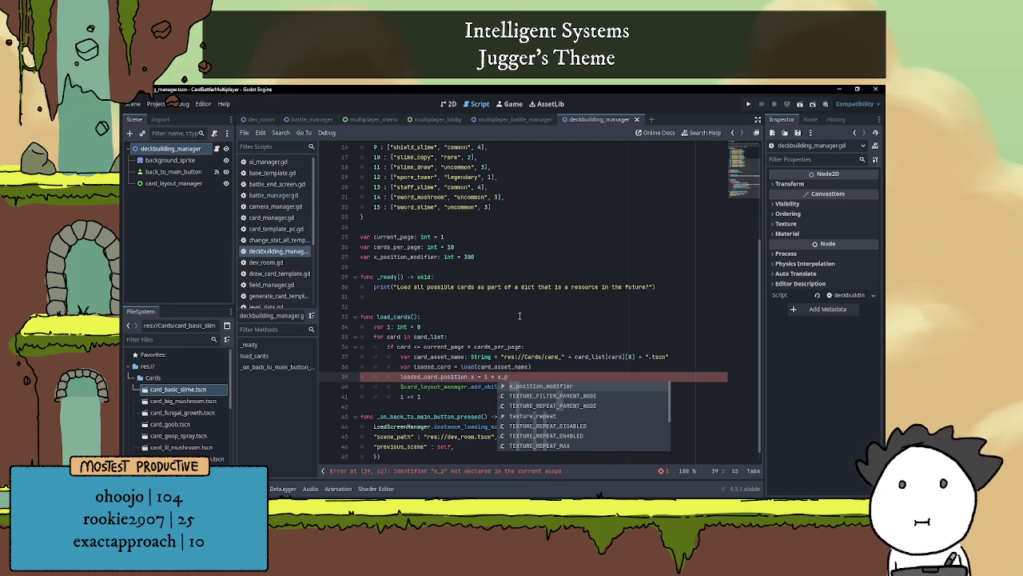
key("Return")
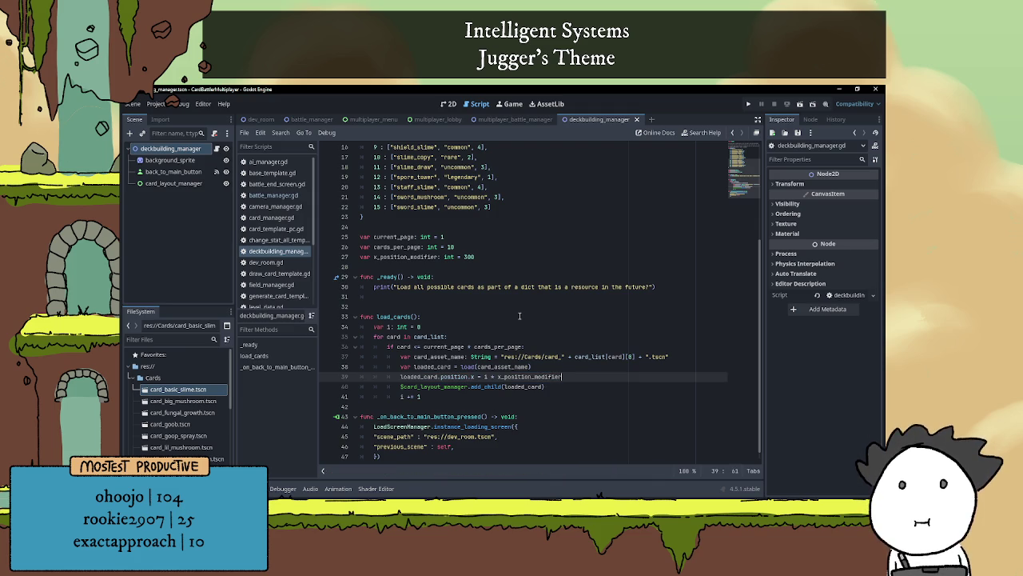
key("Return")
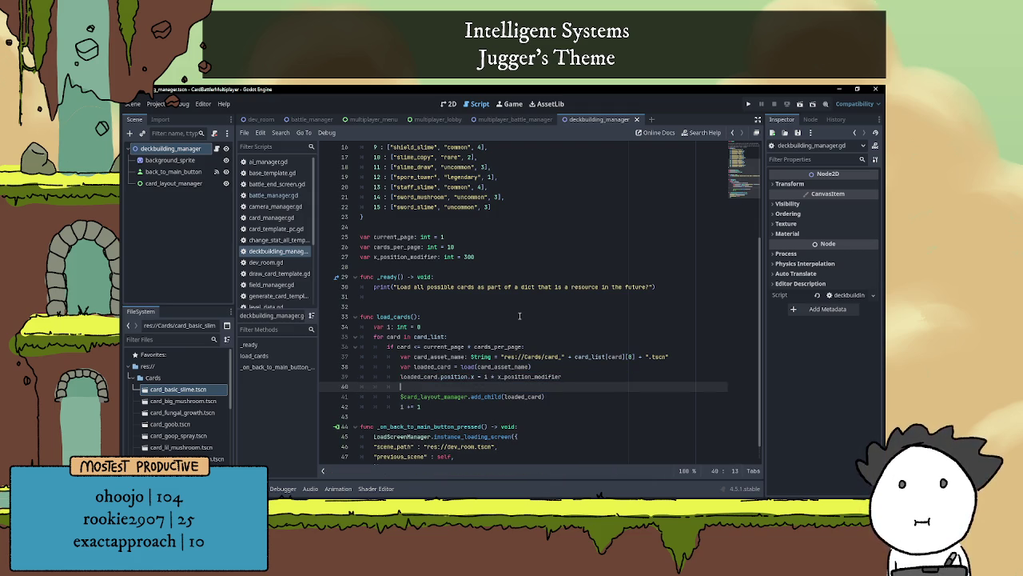
- Add an if i > 5: block whose body starts with loaded_card.position.y +=
type("if ")
type("i > ")
type("5:")
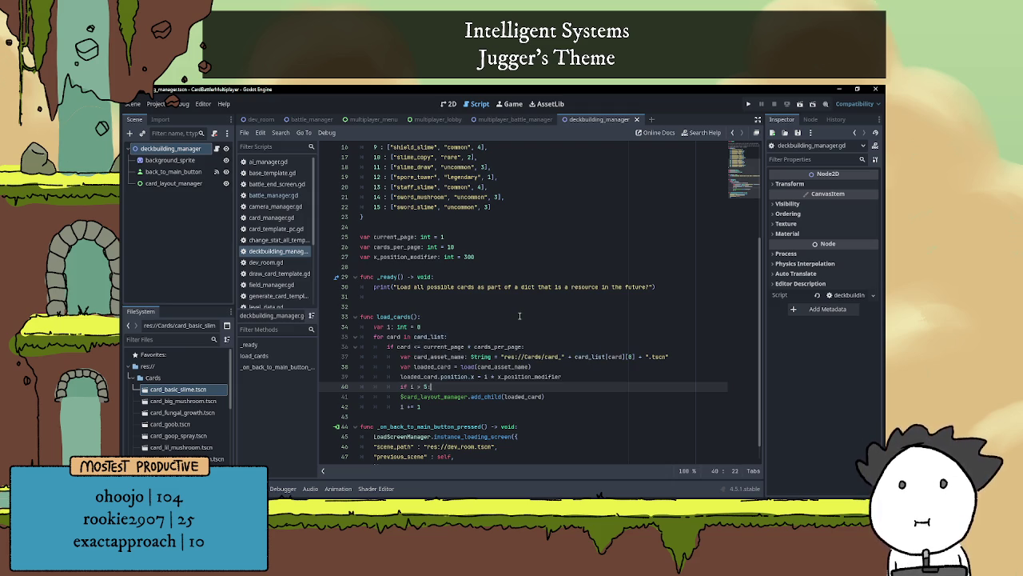
key("Return")
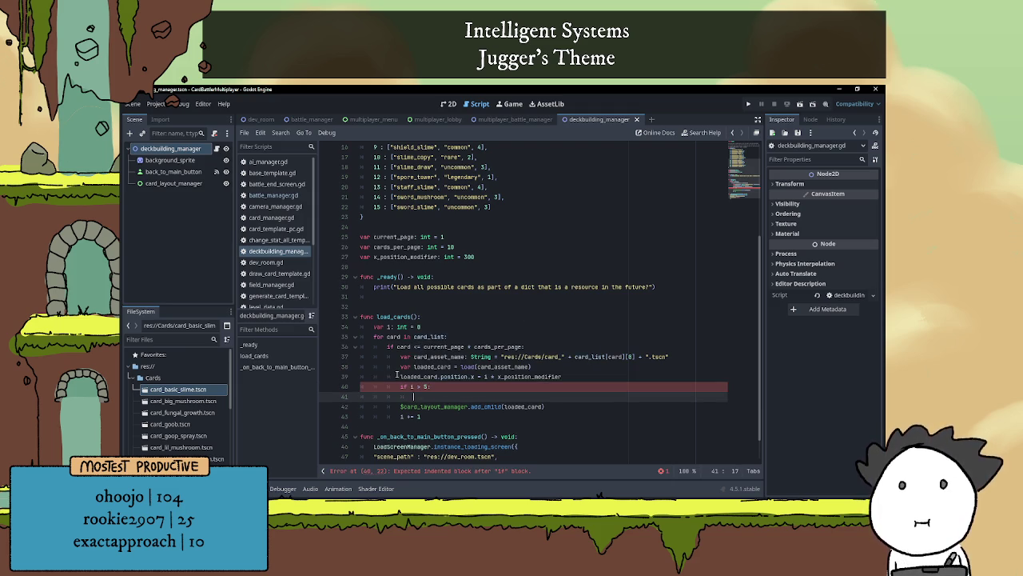
left_click_drag(401, 376, 478, 376)
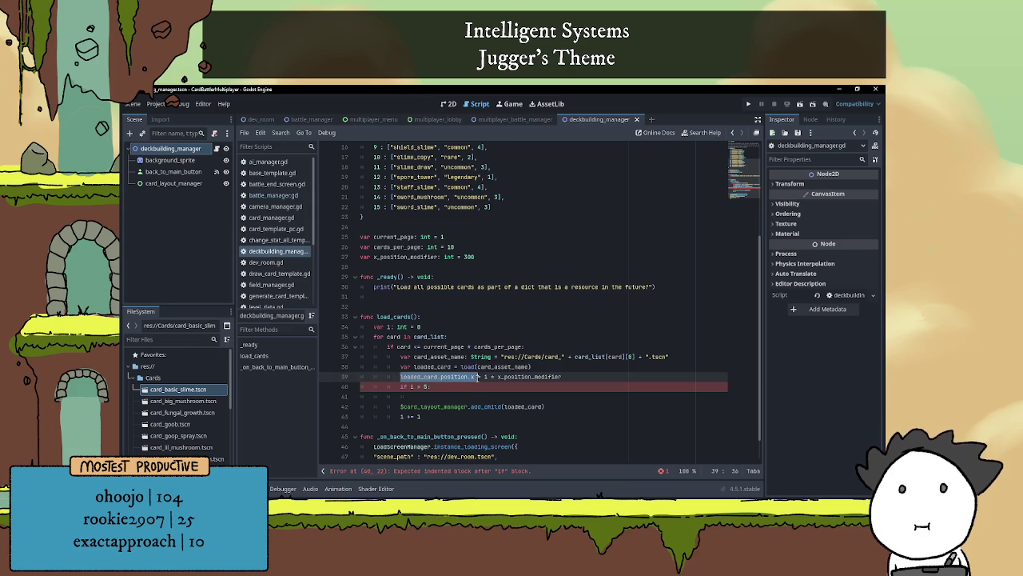
key("ctrl+c")
left_click(437, 395)
key("ctrl+v")
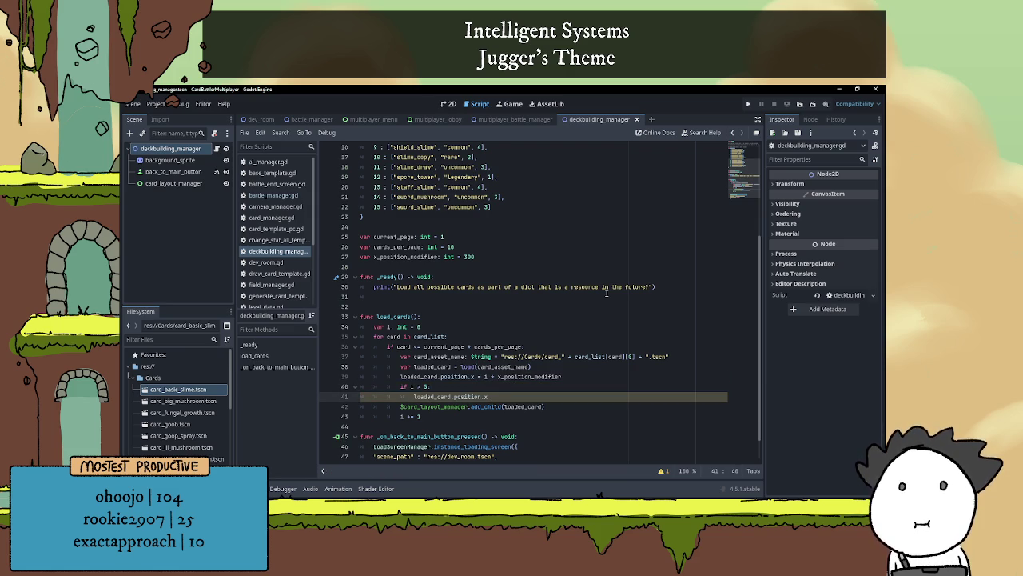
key("BackSpace")
type("y")
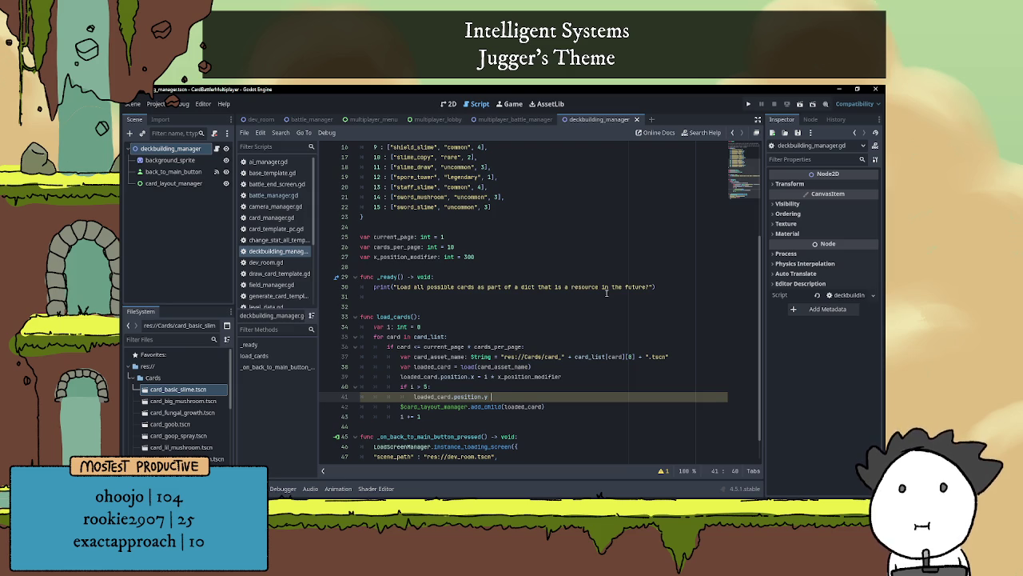
type(" +=")
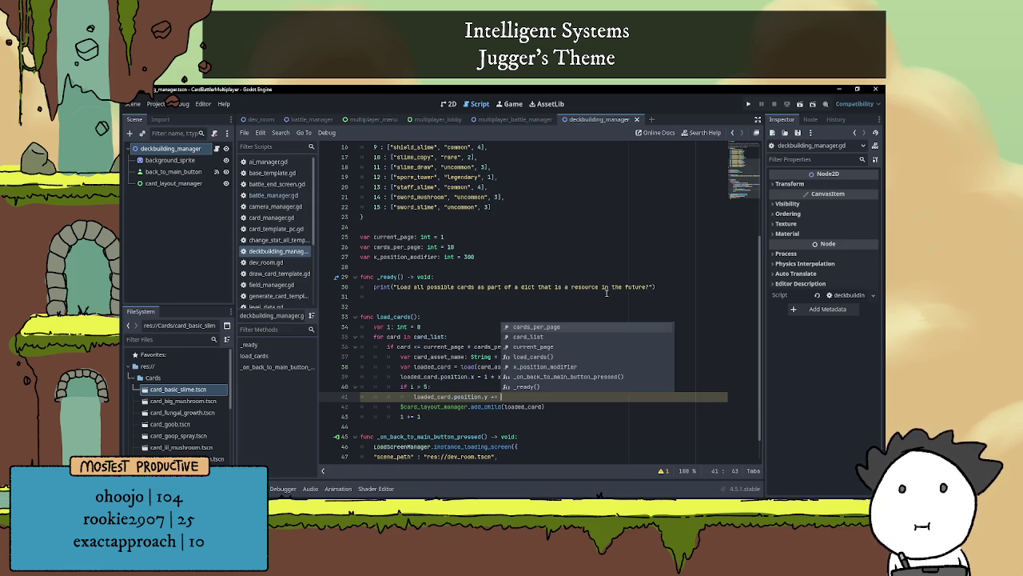
- Declare var y_position_modifier: int = 400 below the x_position_modifier declaration
left_click(481, 258)
key("Return")
type("var y_p")
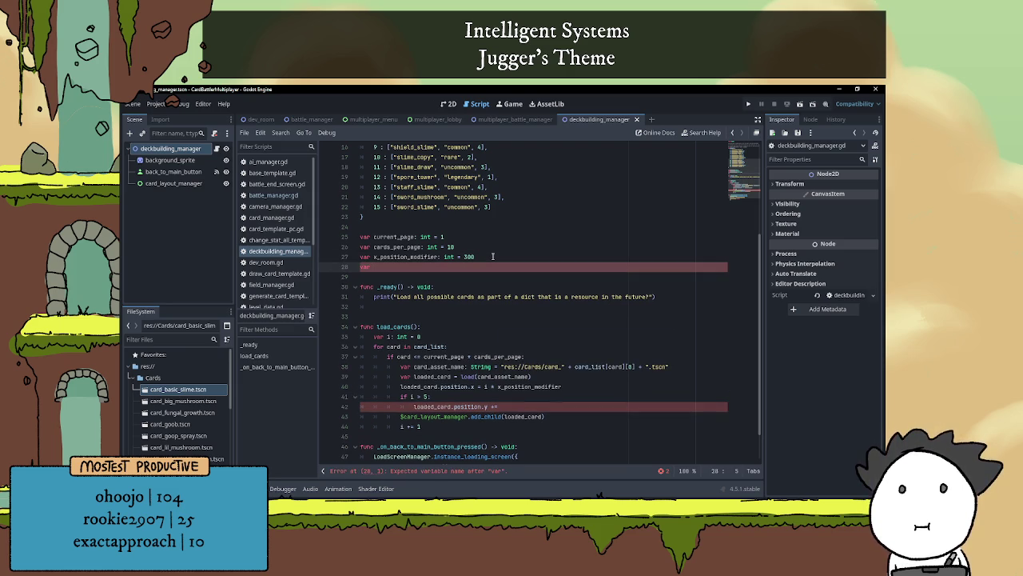
type("osition")
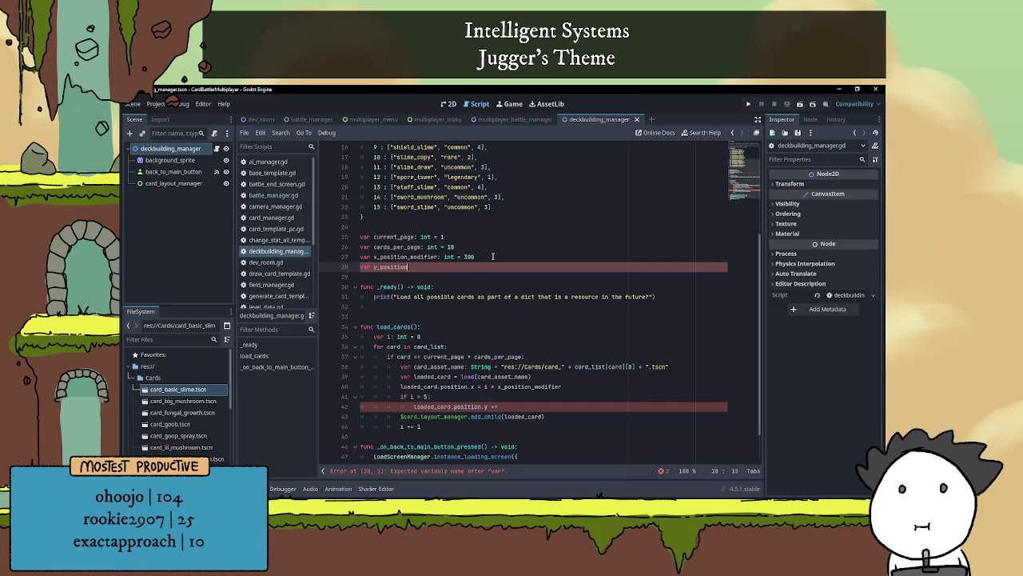
type("_modifi")
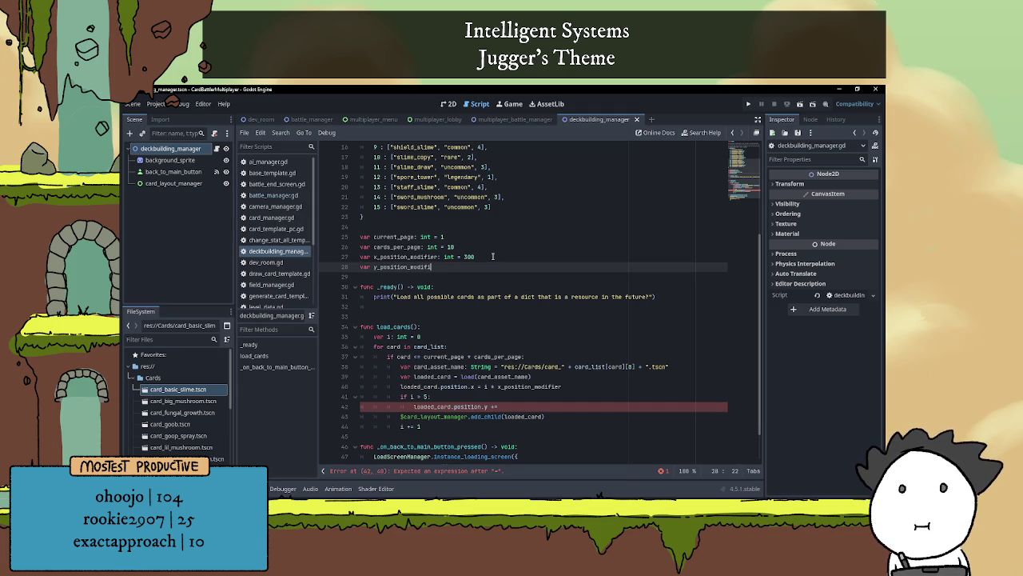
type("er: int = ")
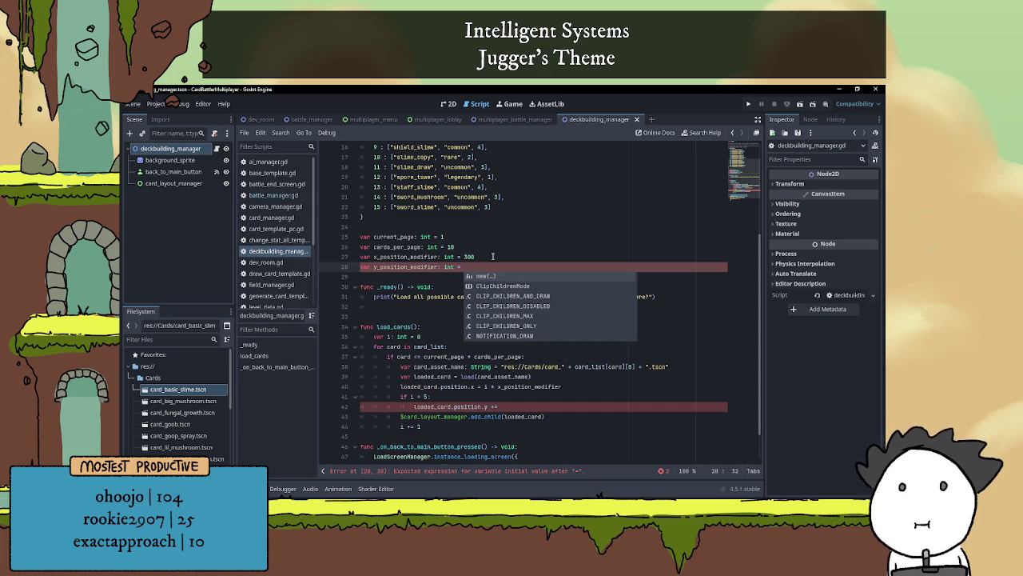
type("400")
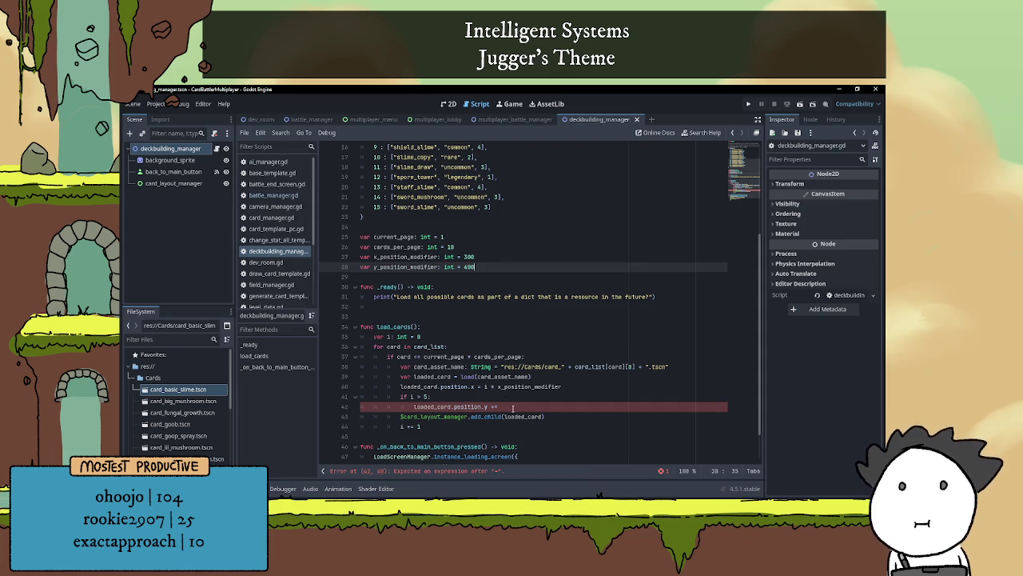
- Complete the unfinished position.y line with y_position_modifier for cards past the fifth
left_click(512, 408)
type("y")
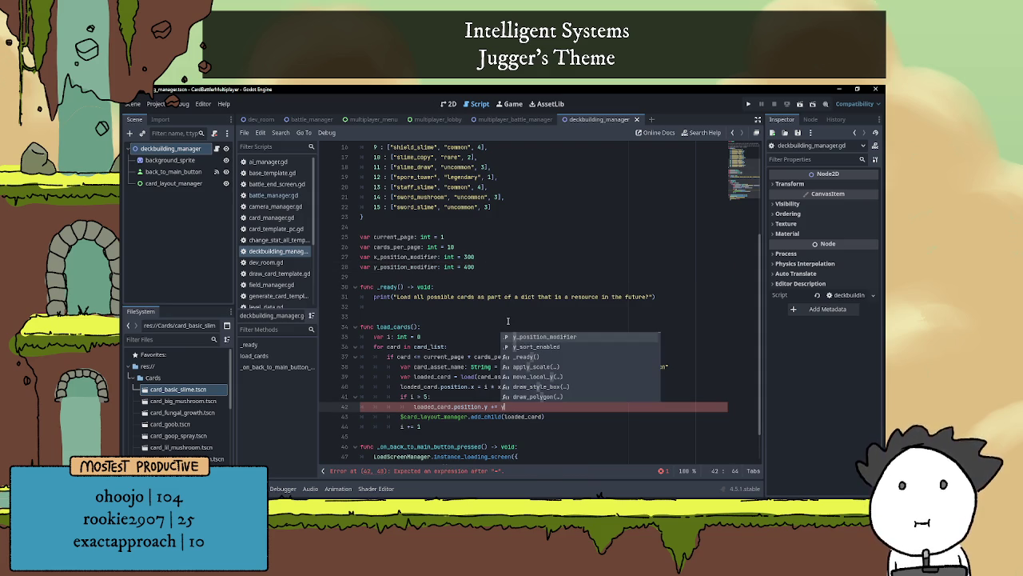
key("Return")
key("Up")
key("Up")
key("Up")
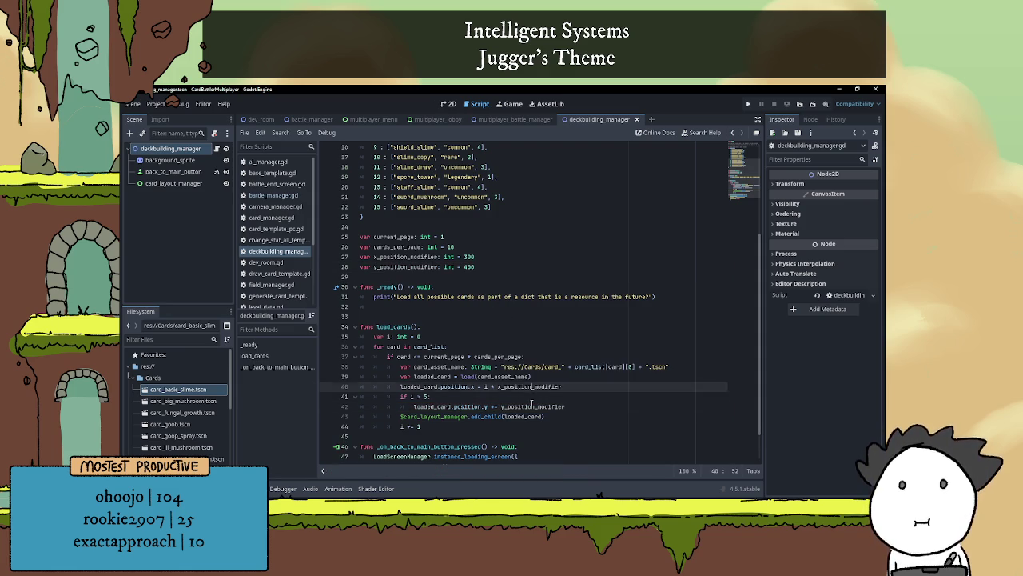
scroll(554, 373, "down", 2)
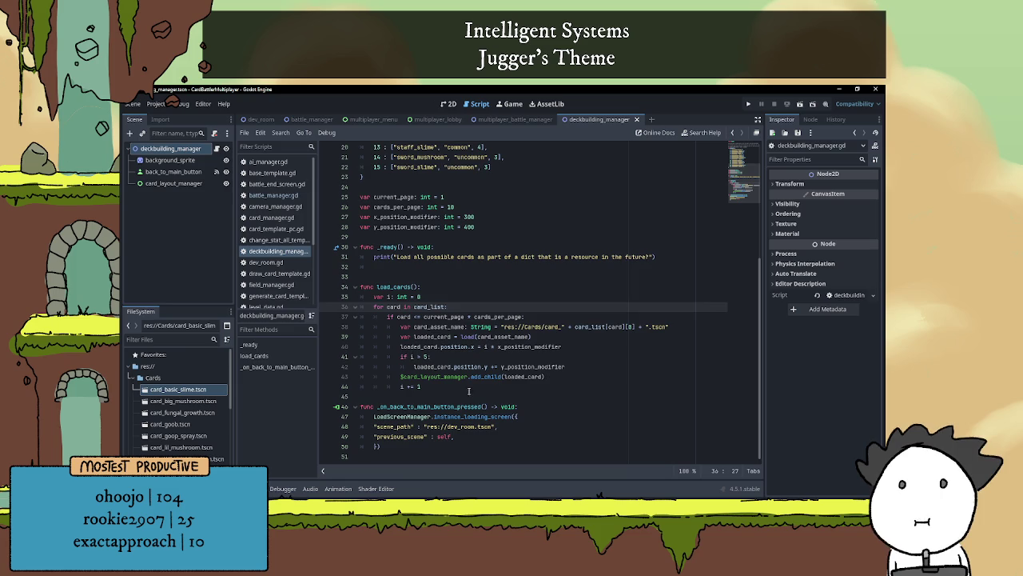
left_click(475, 387)
left_click(458, 287)
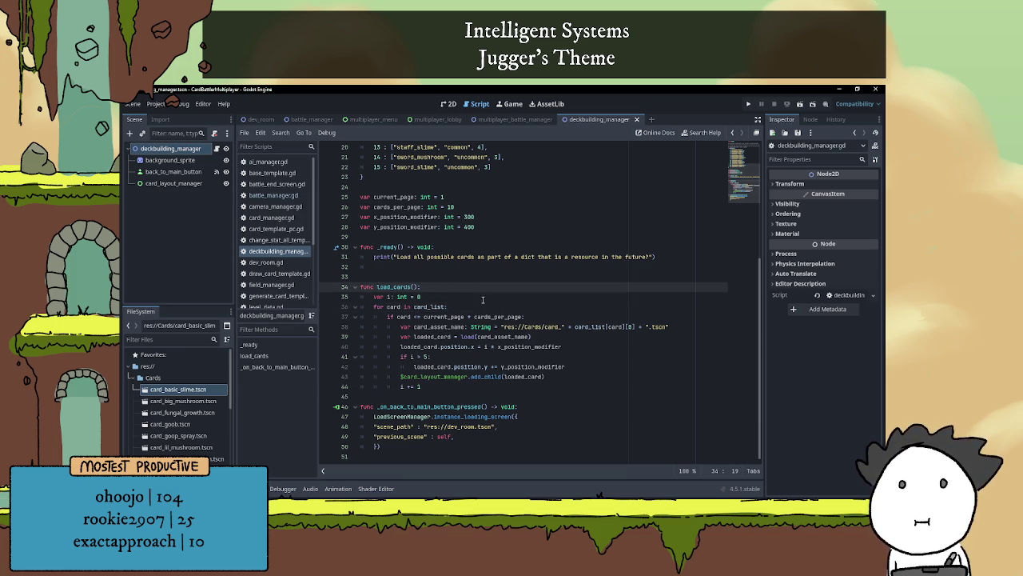
scroll(488, 303, "up", 3)
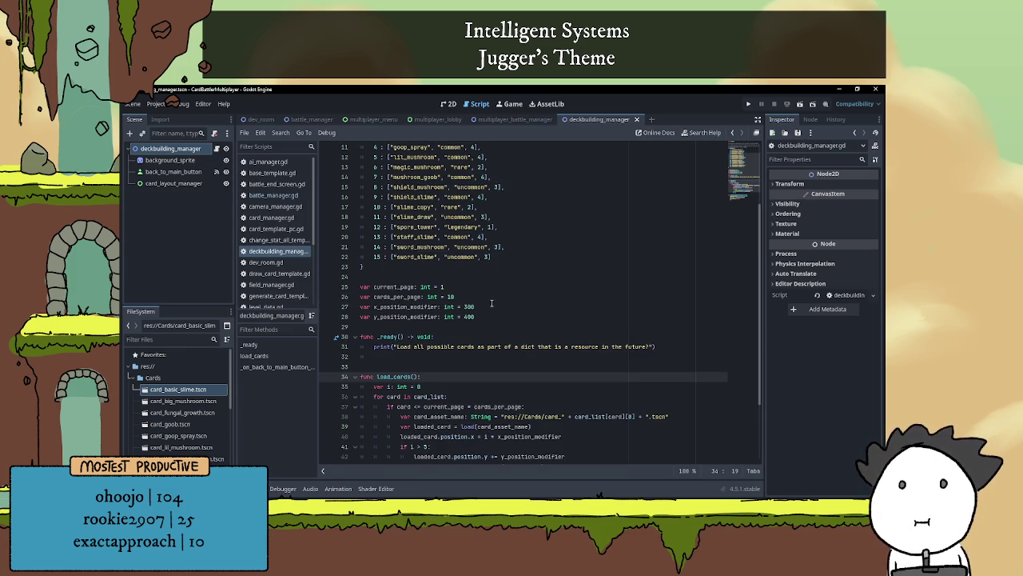
scroll(492, 303, "down", 3)
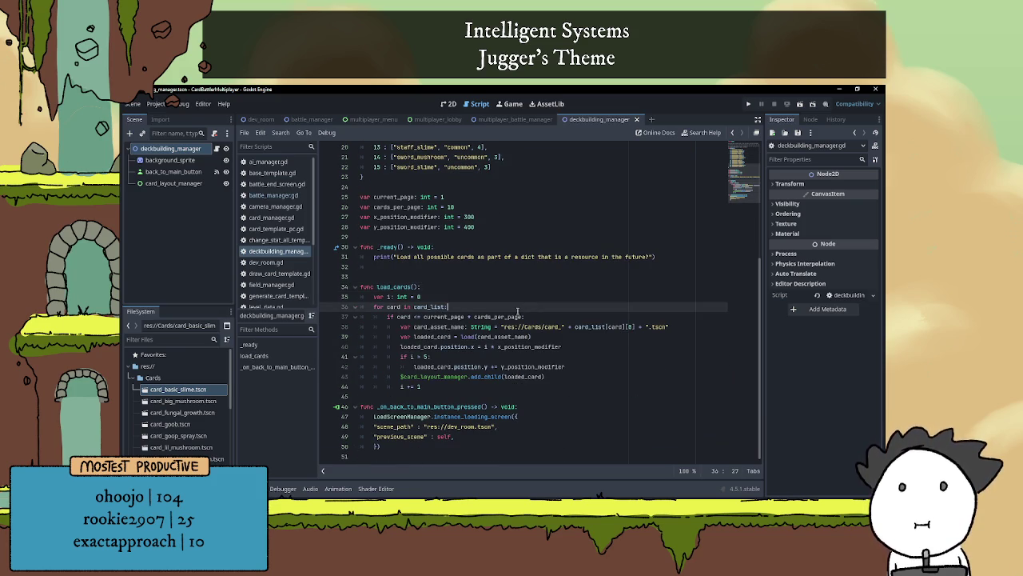
double_click(498, 317)
key("End")
type(":")
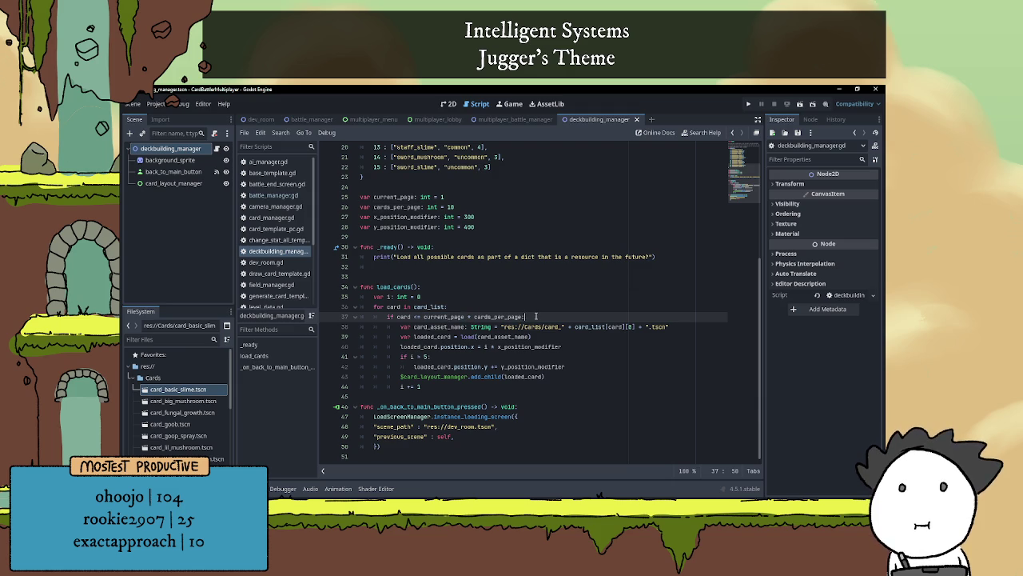
scroll(538, 317, "up", 1)
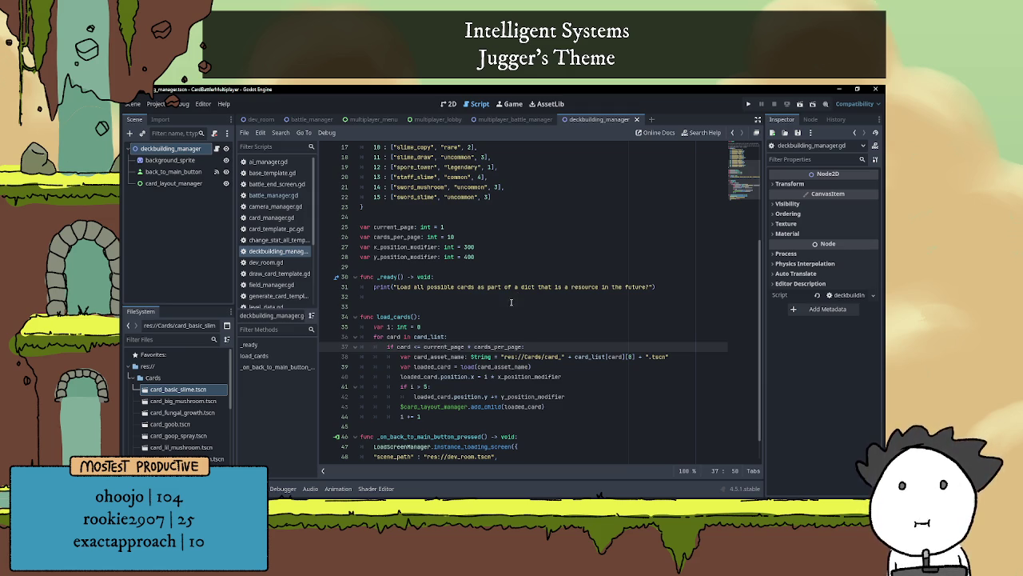
left_click(388, 346)
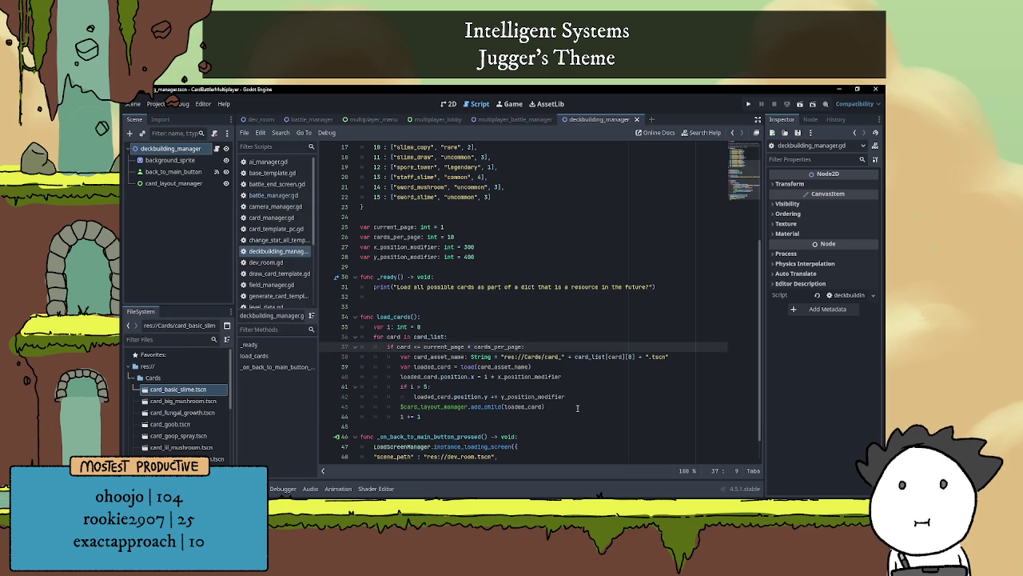
left_click(550, 406)
scroll(556, 332, "down", 1)
mouse_move(555, 323)
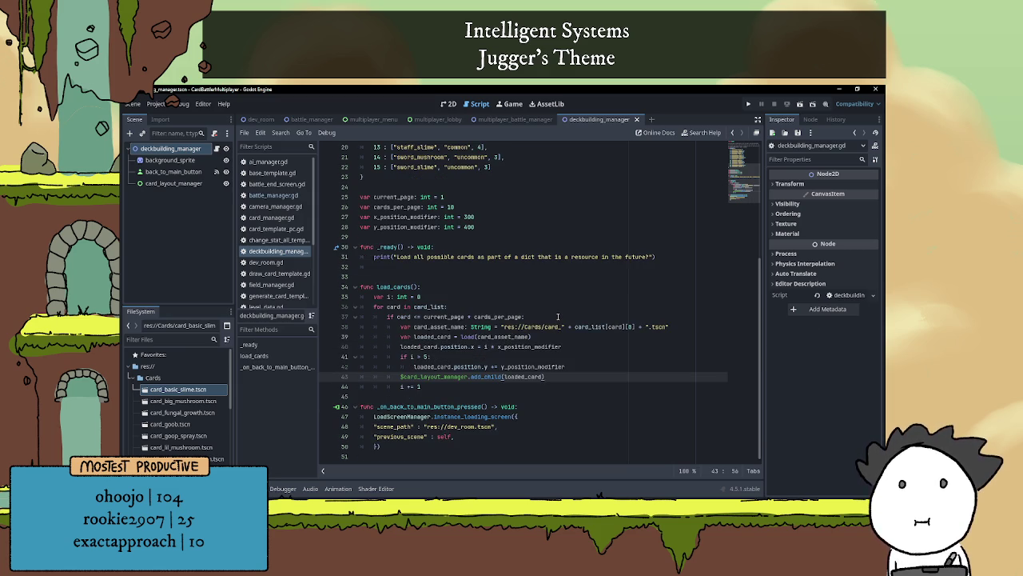
scroll(447, 346, "up", 1)
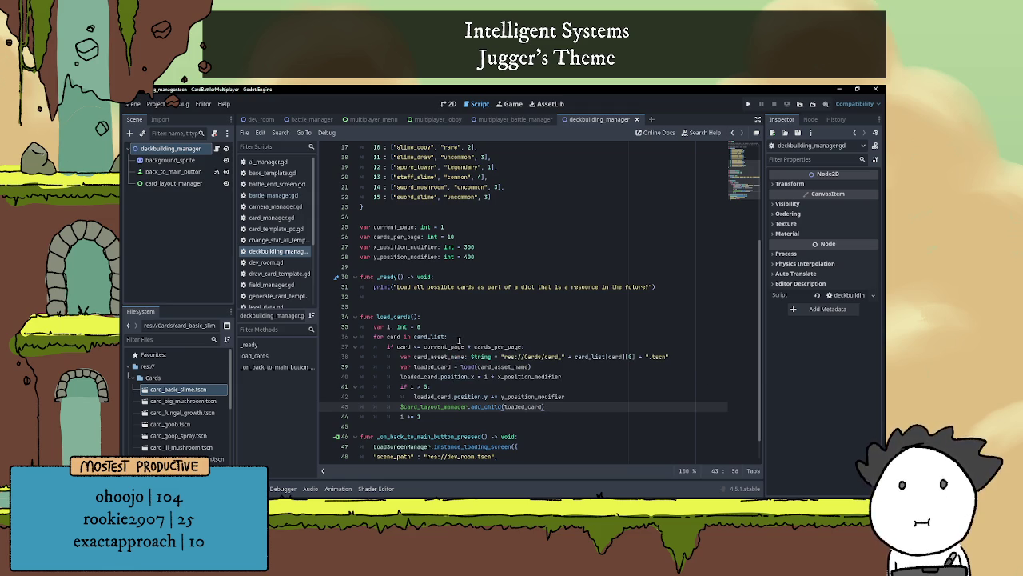
left_click(395, 337)
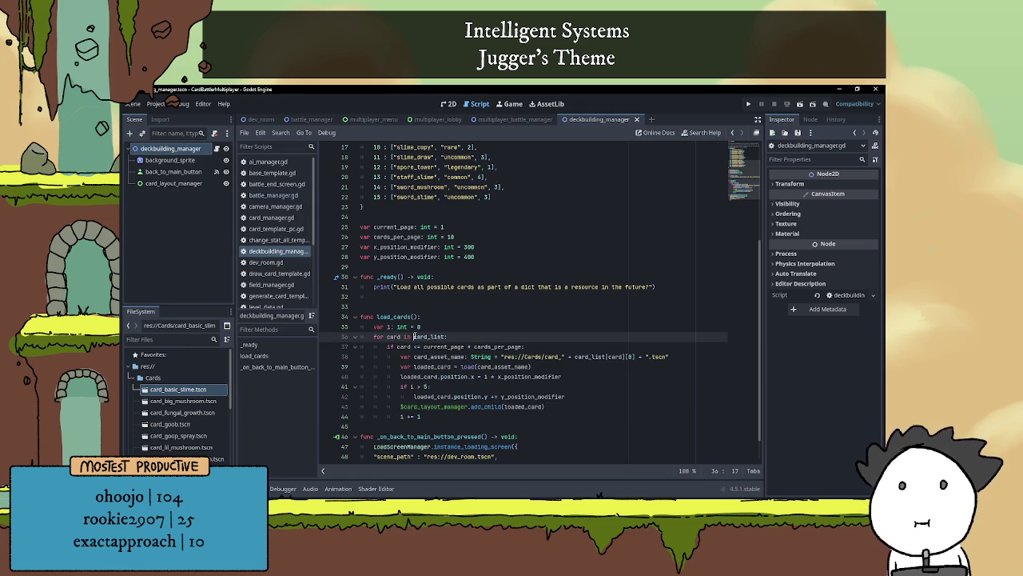
double_click(430, 336)
scroll(426, 337, "up", 4)
scroll(426, 336, "down", 5)
left_click(450, 306)
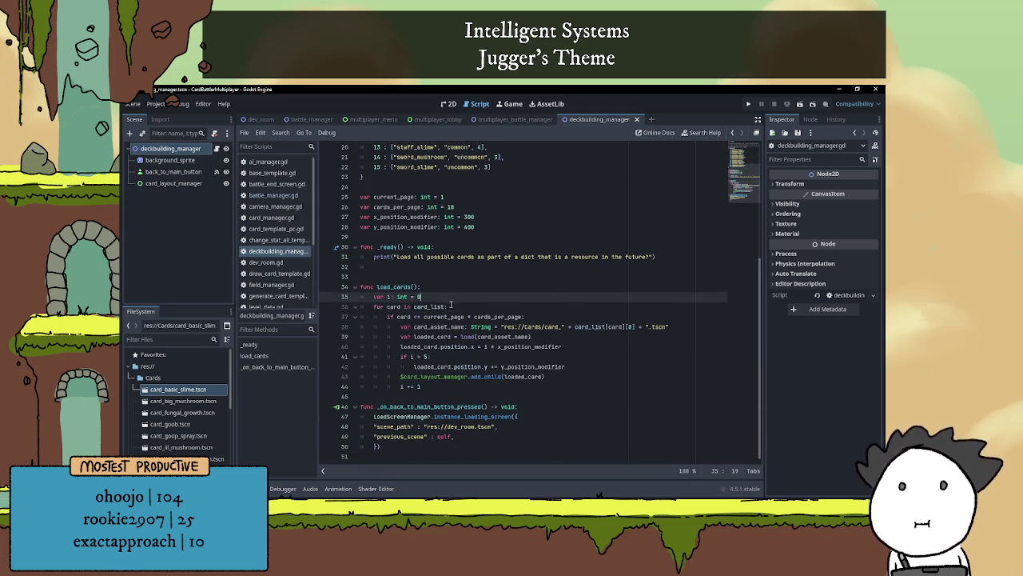
- Add a comment above load_cards noting it always goes through the entire card list
left_click(470, 298)
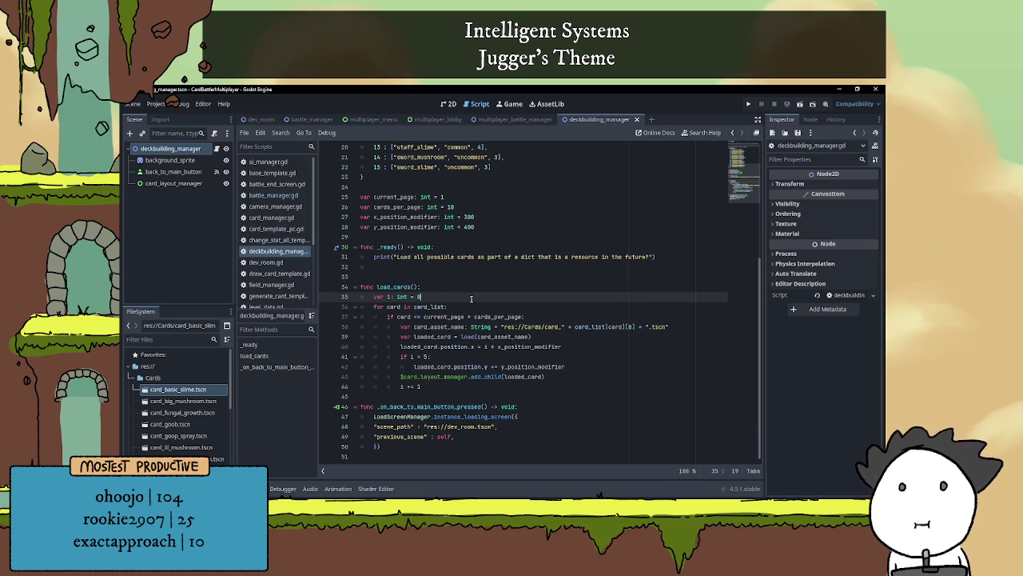
key("Return")
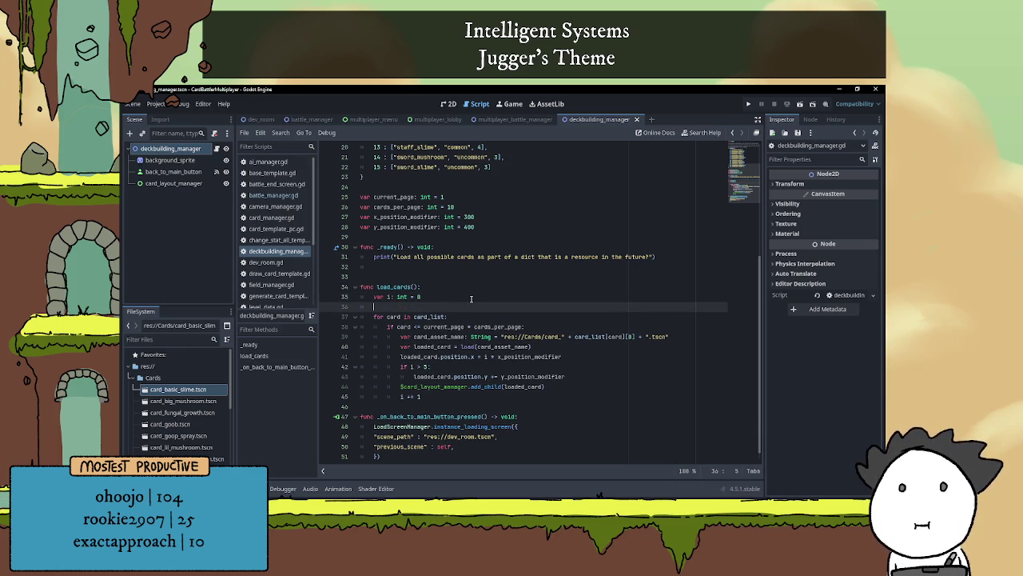
key("ctrl+z")
left_click(416, 276)
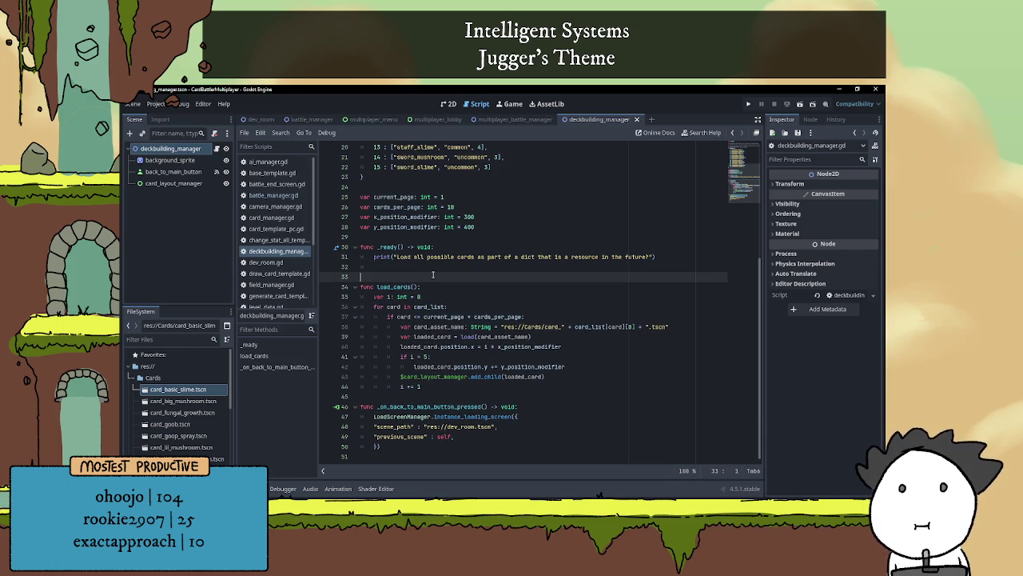
key("Return")
type("# This ")
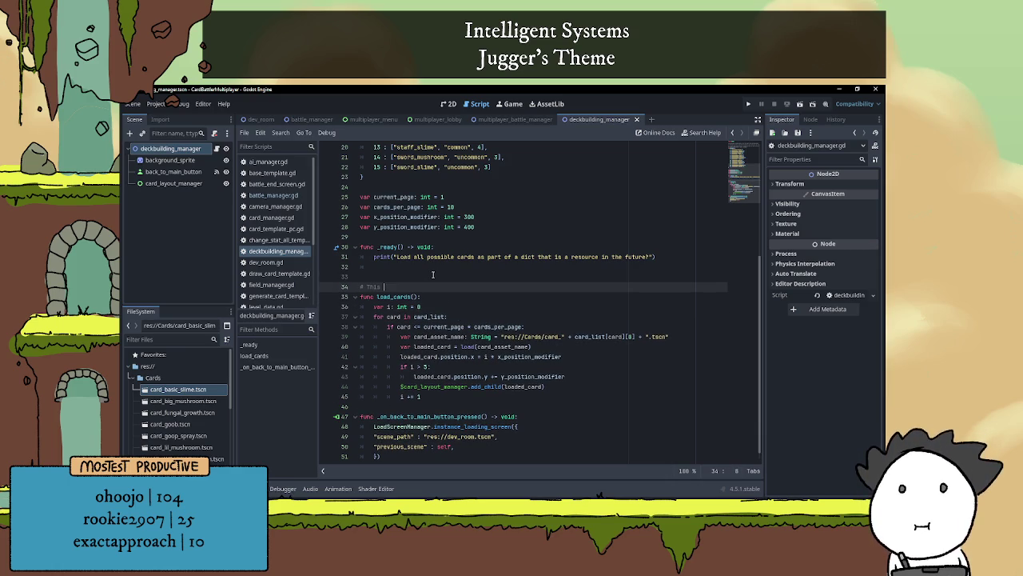
type("is actua")
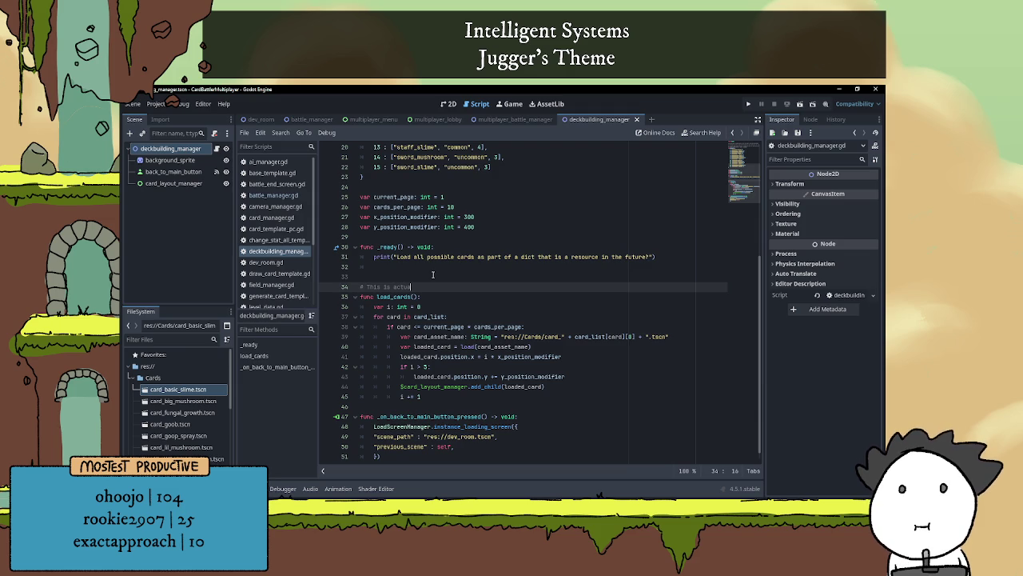
type("lly shit because it s")
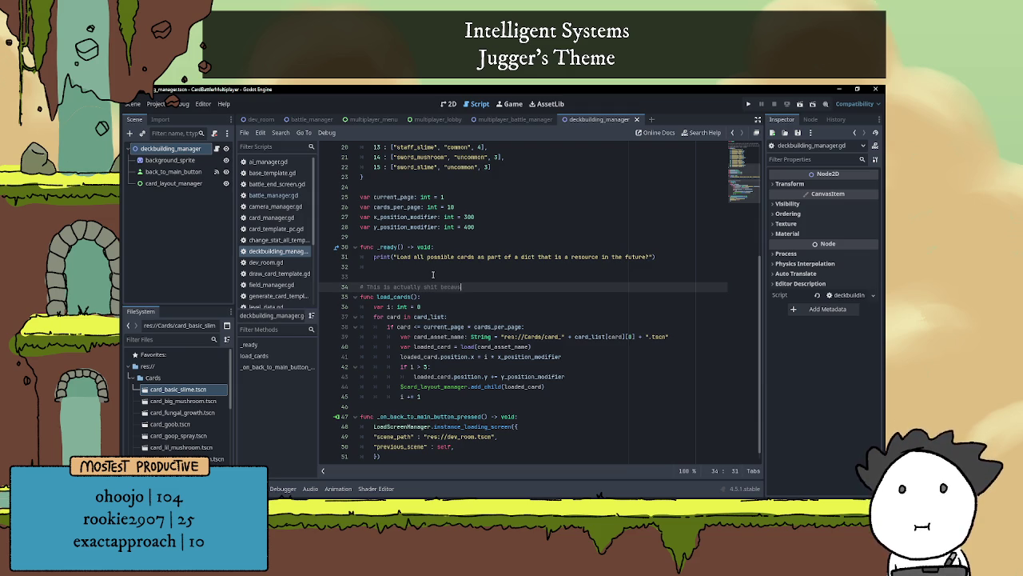
key("BackSpace")
type("will always ")
type("go through the a")
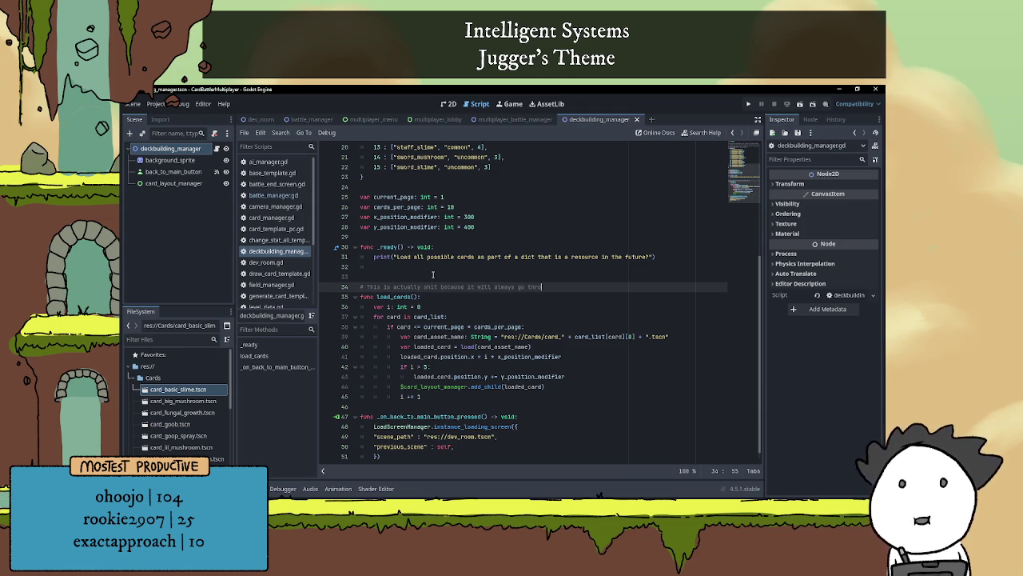
key("BackSpace")
type("entire card list")
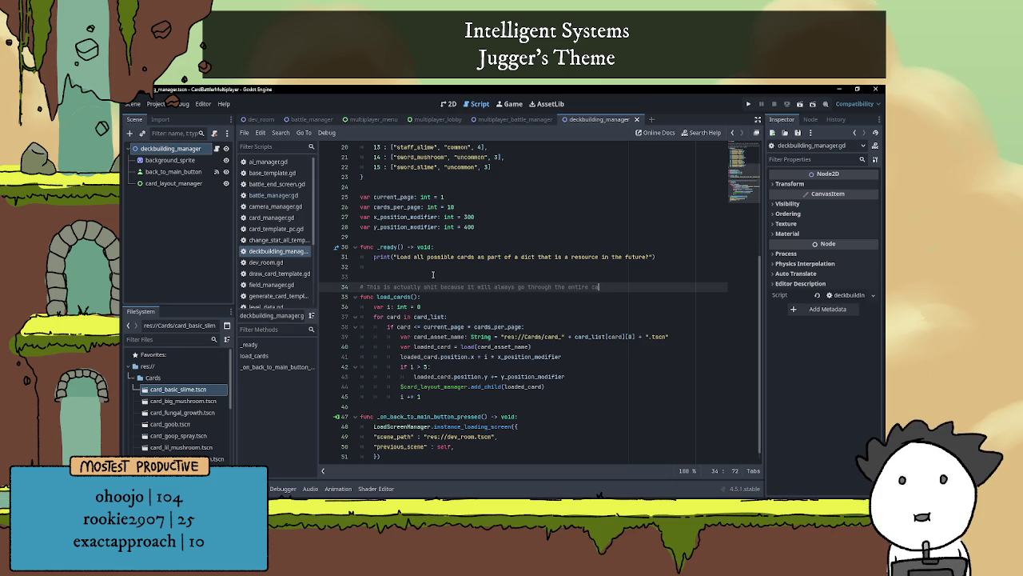
key("Return")
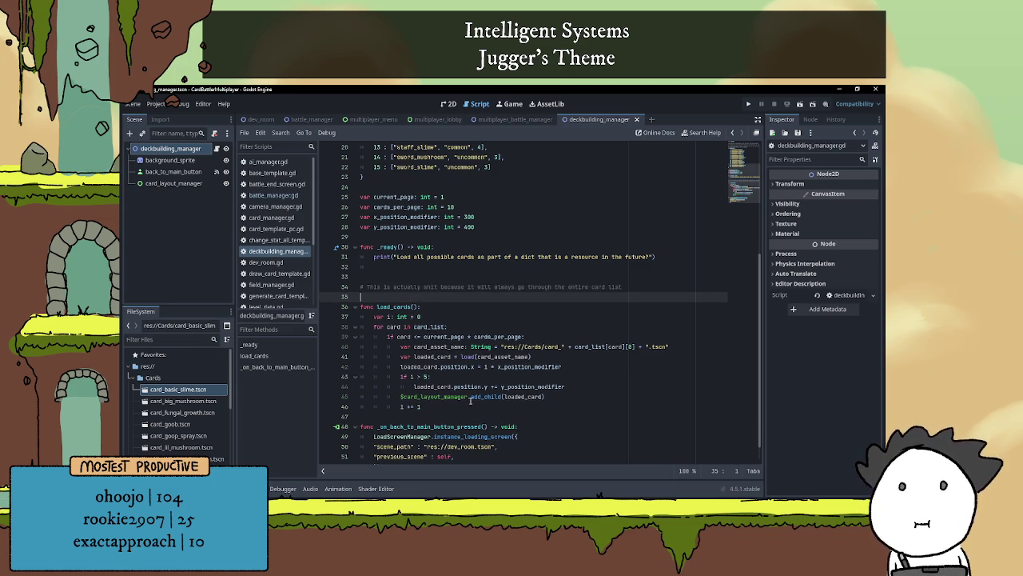
- Add a second comment suggesting 'Instead maybe build with a range', then bring up the to-do notes
left_click(453, 407)
key("Return")
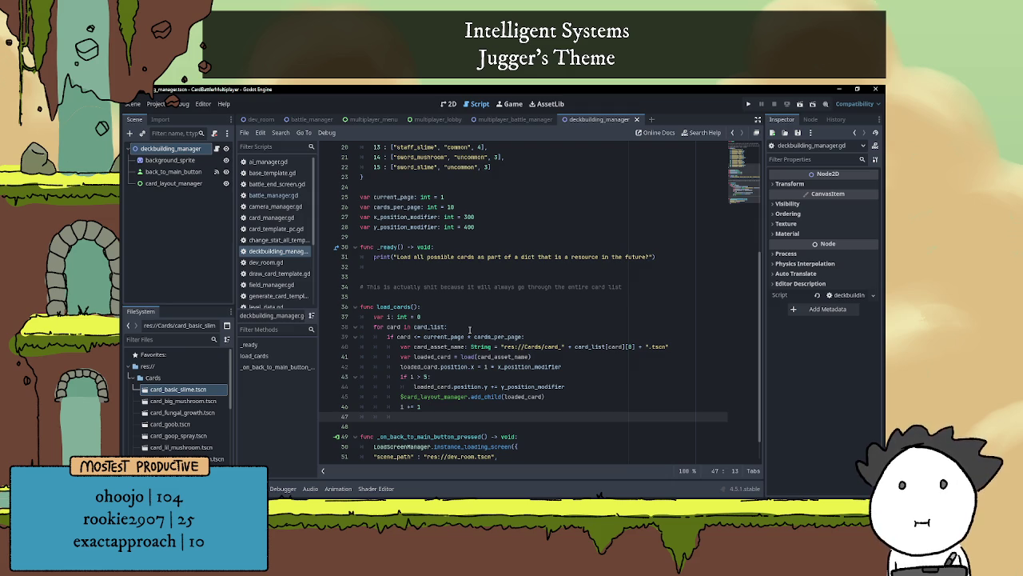
left_click(481, 297)
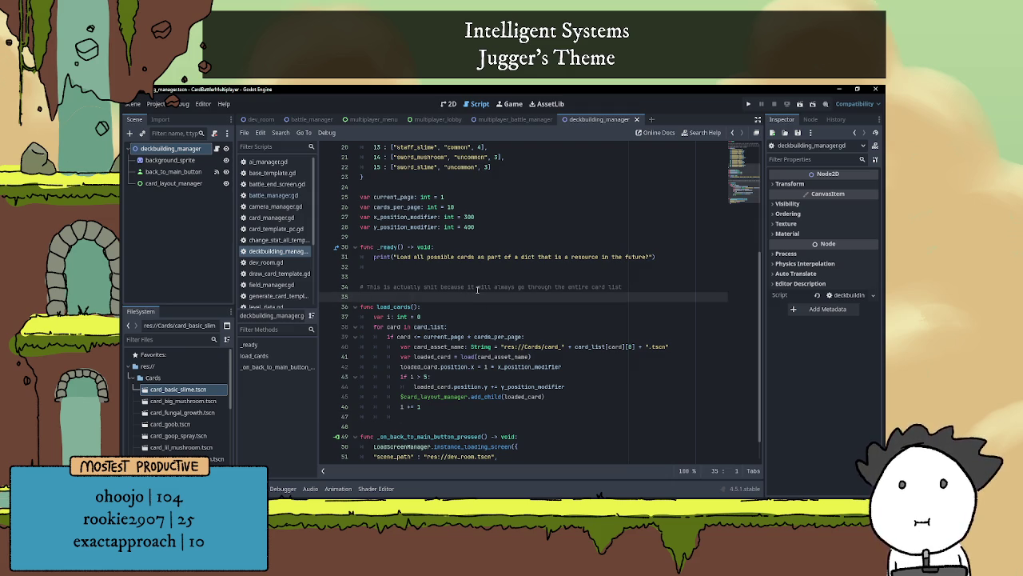
type("#")
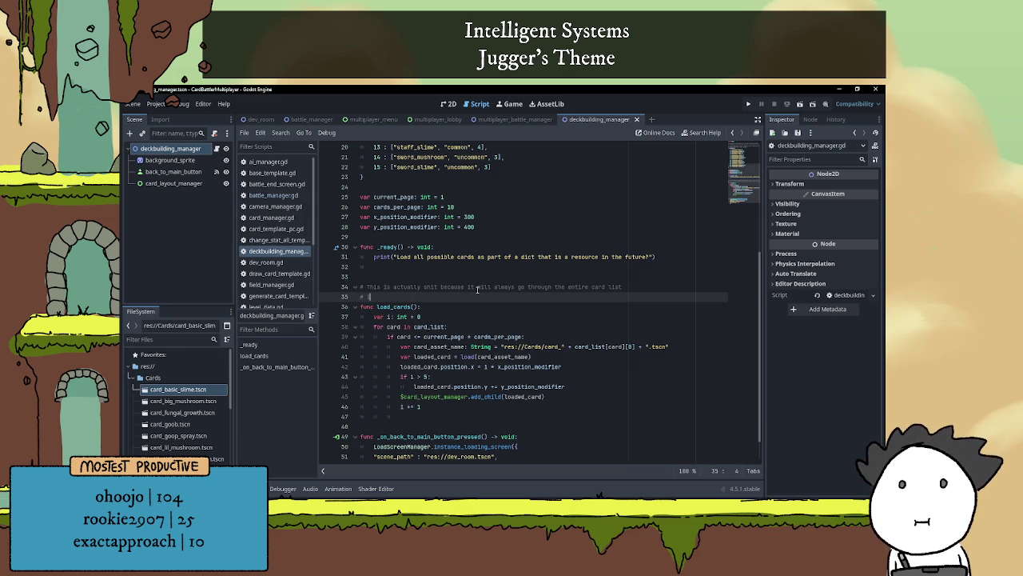
type("Instead")
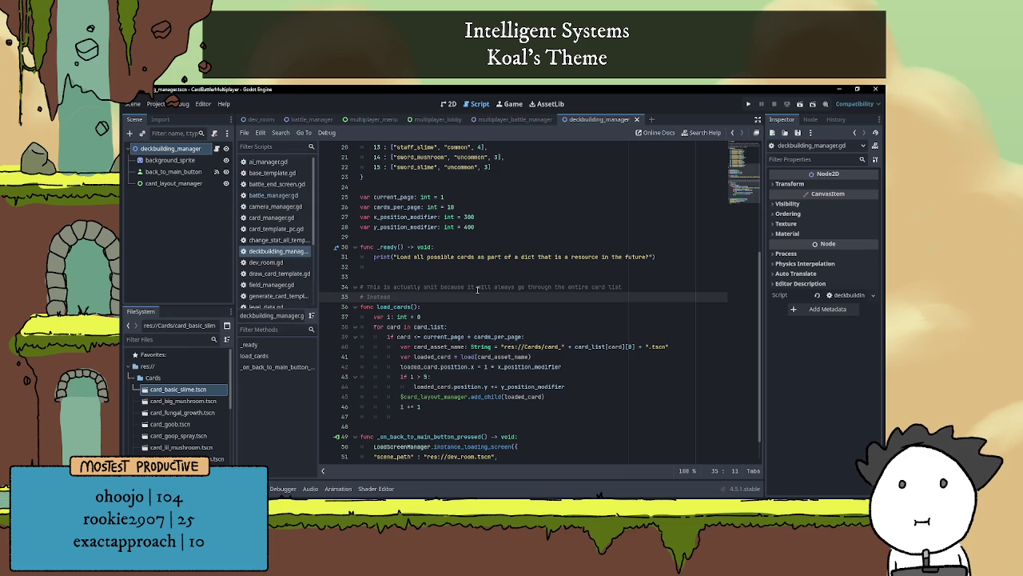
type("maybe bu")
type("ild with a ran")
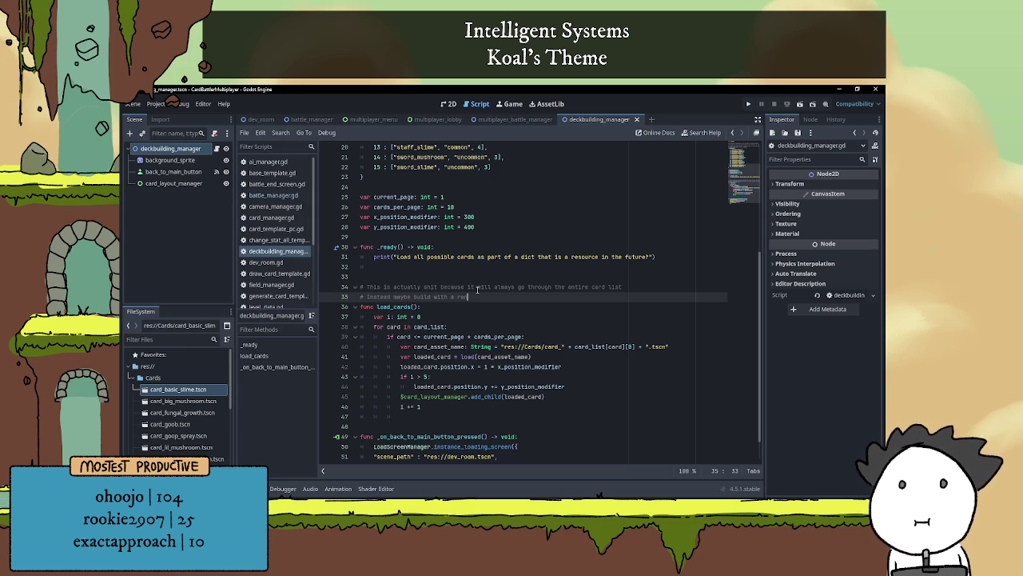
type("ge ")
type(" So")
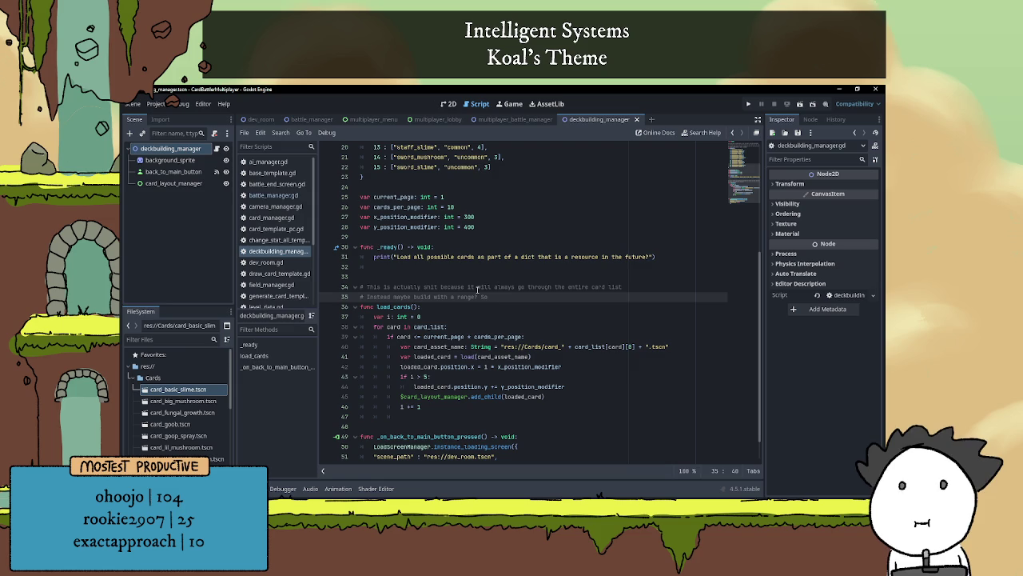
scroll(489, 312, "down", 2)
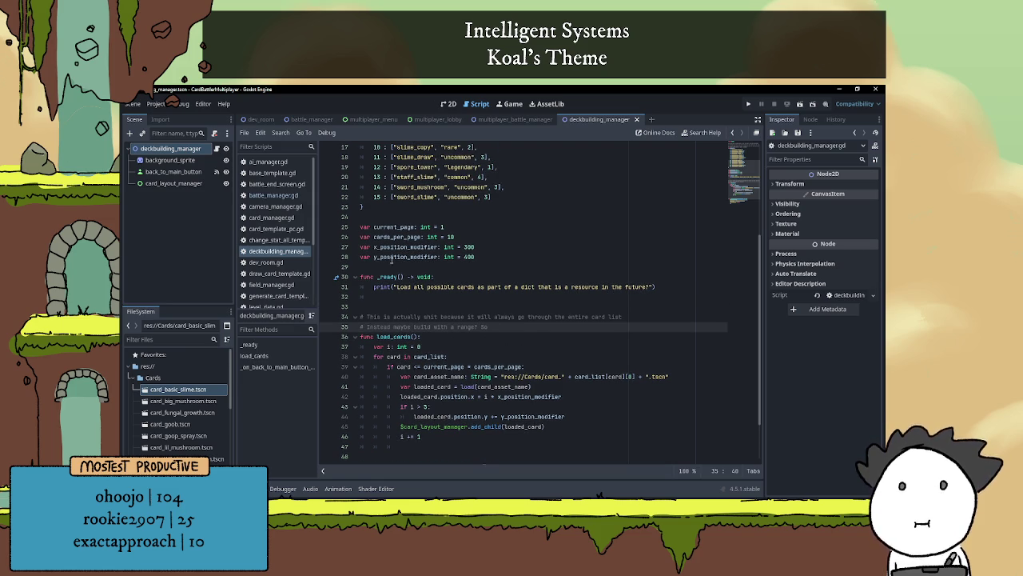
left_click_drag(493, 267, 367, 267)
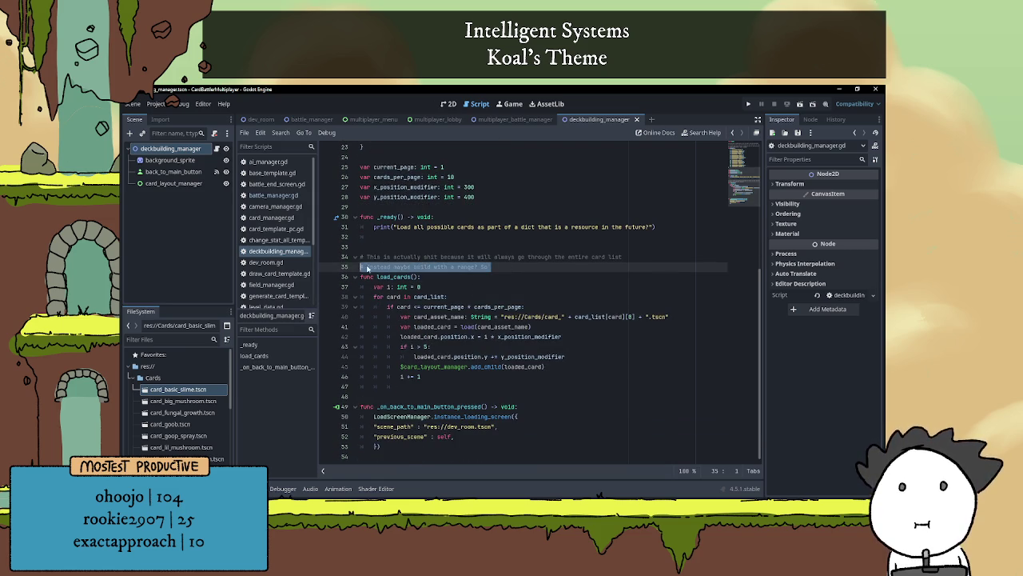
left_click(435, 267)
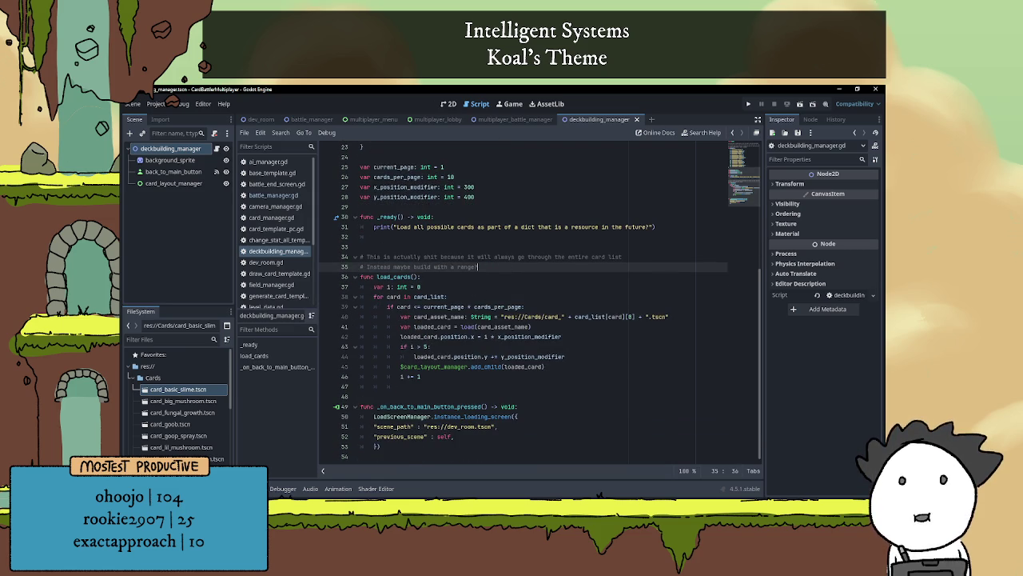
left_click(598, 495)
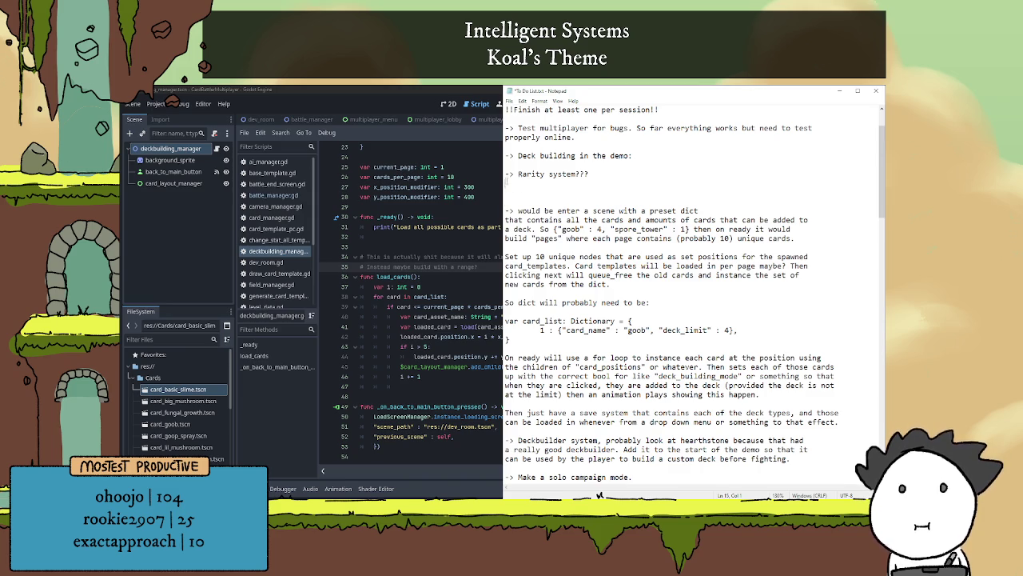
- Replace the Rarity system item with '> Building the available cards on the page using a range. So I'd need'
left_click_drag(506, 200, 510, 174)
key("BackSpace")
type("> Buil")
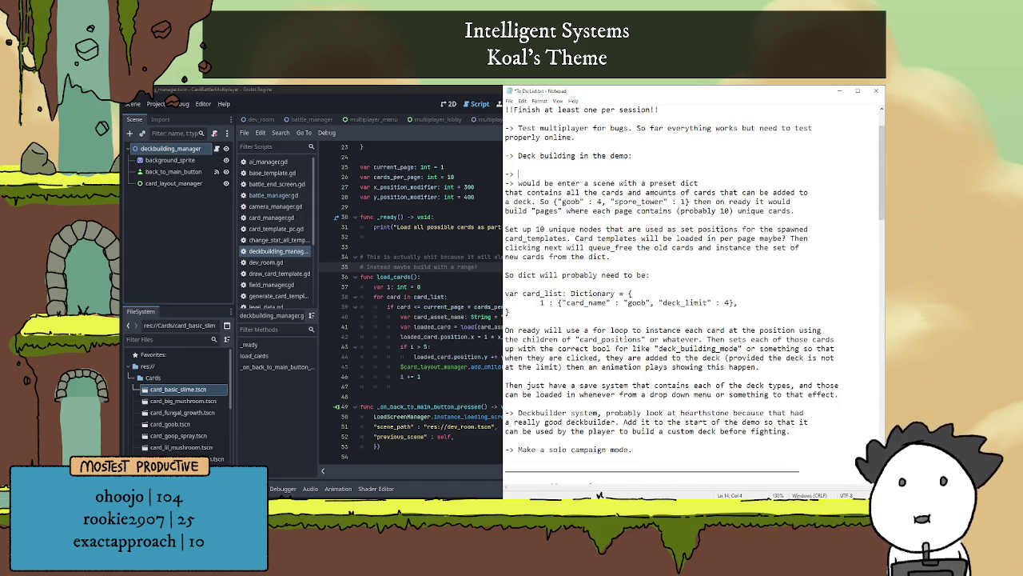
key("Return")
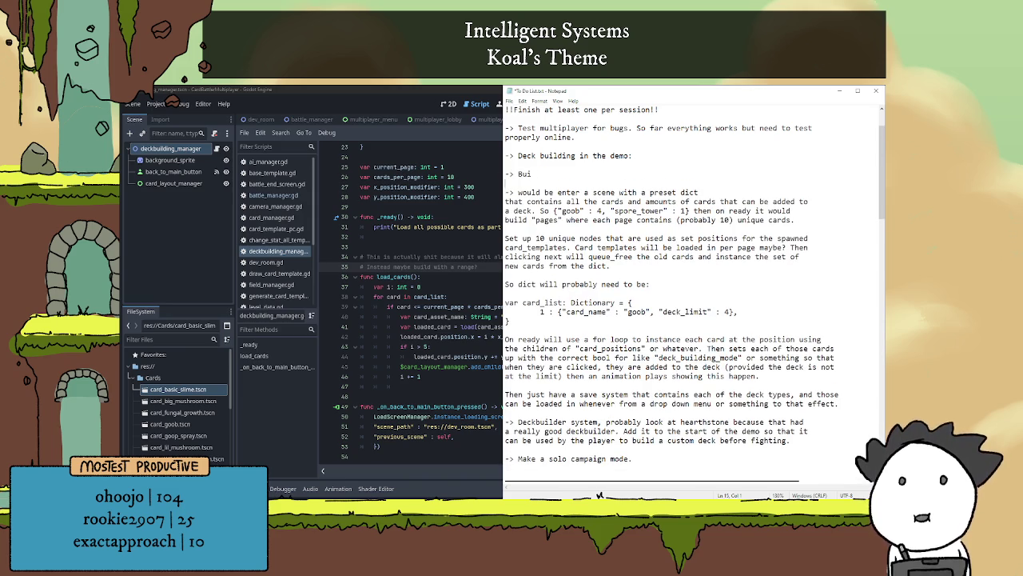
type("lding the ")
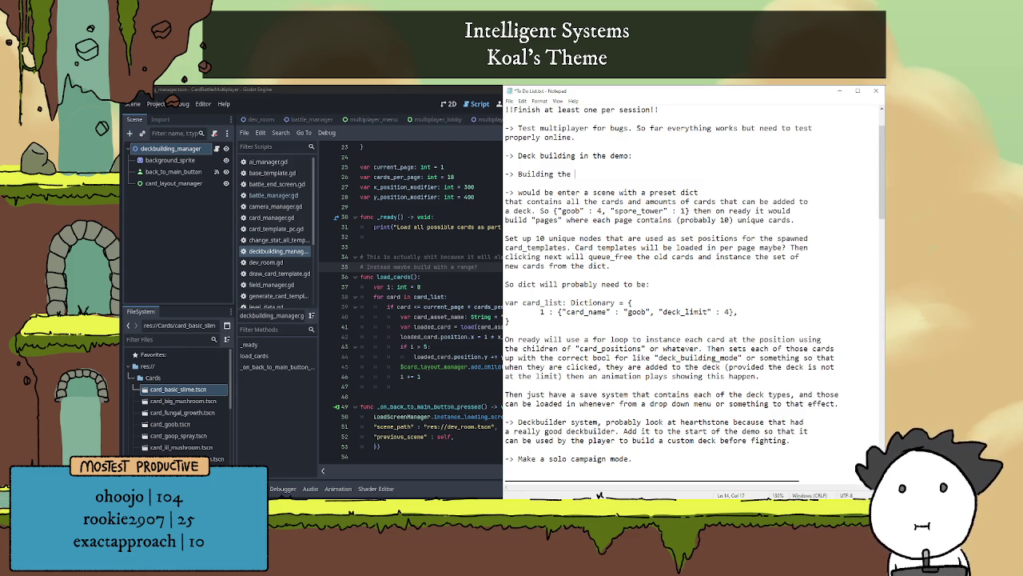
type("vial")
key("BackSpace")
key("BackSpace")
key("BackSpace")
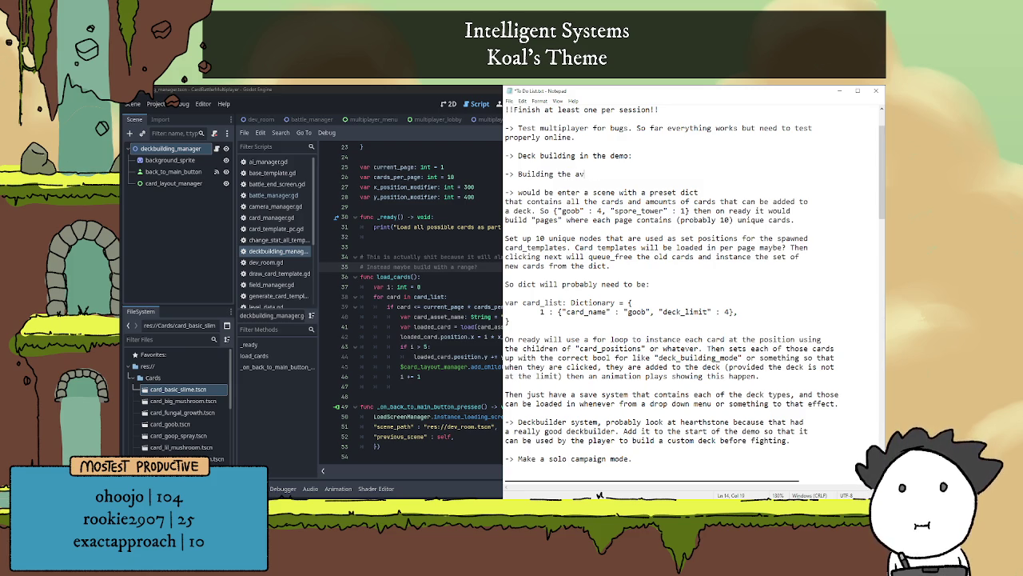
type("a")
type("ilable")
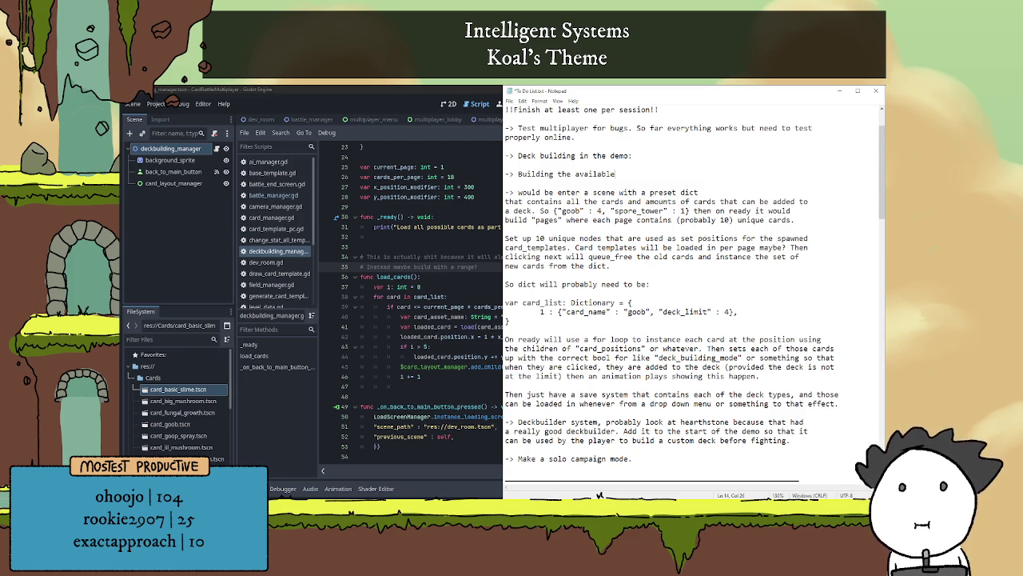
type(" cards on")
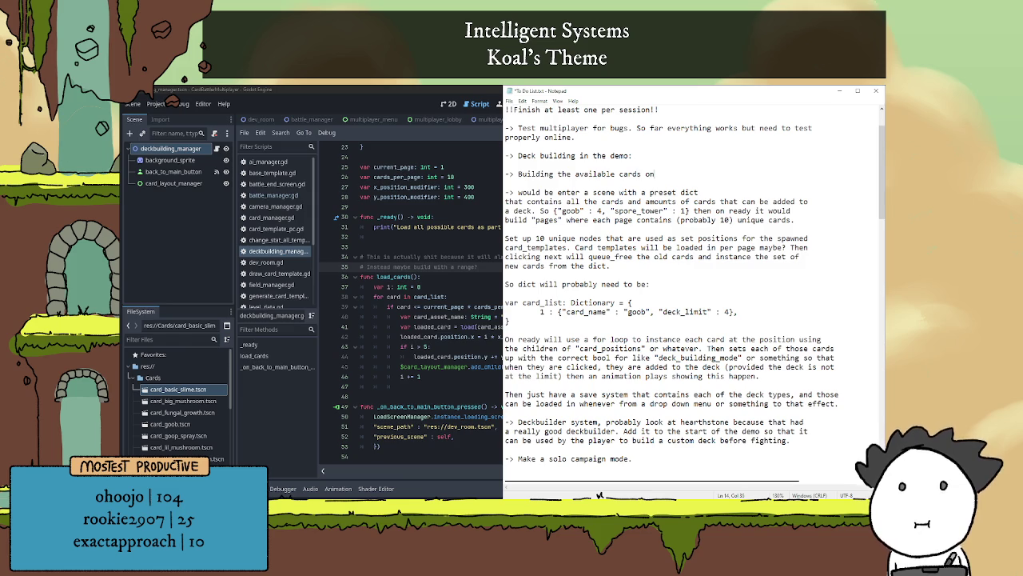
type(" the page using a")
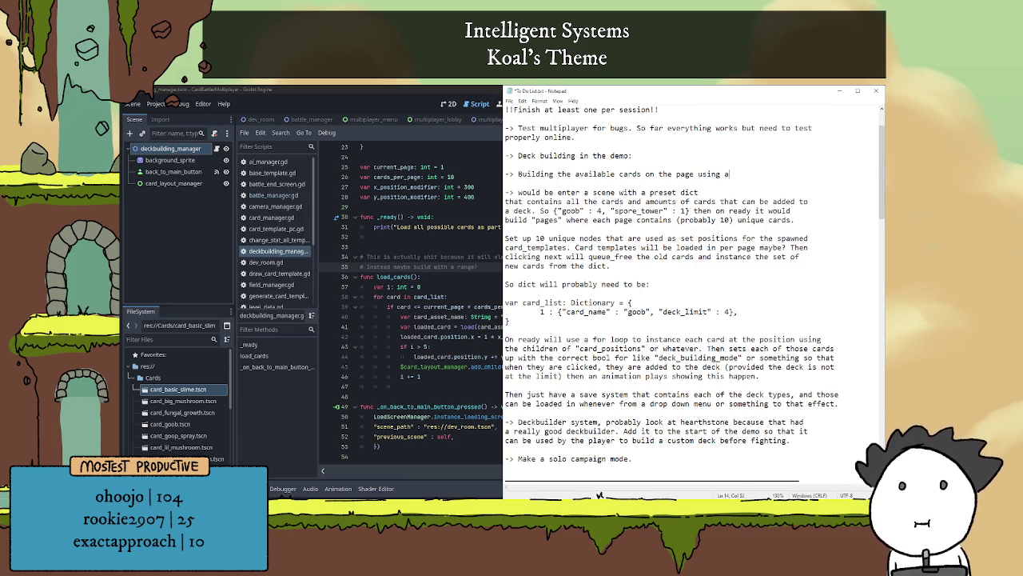
type(" range. So")
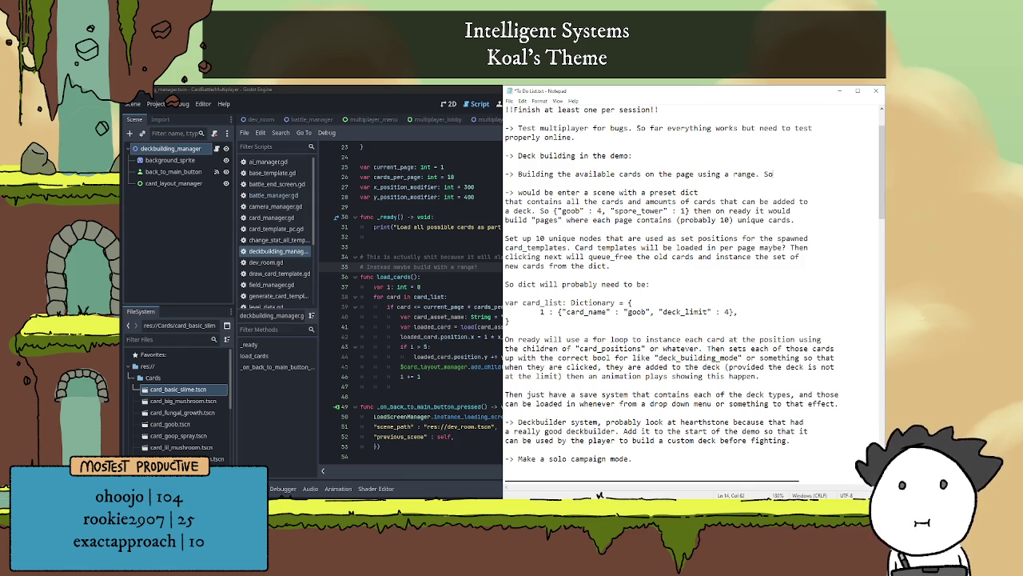
type(" I'd need")
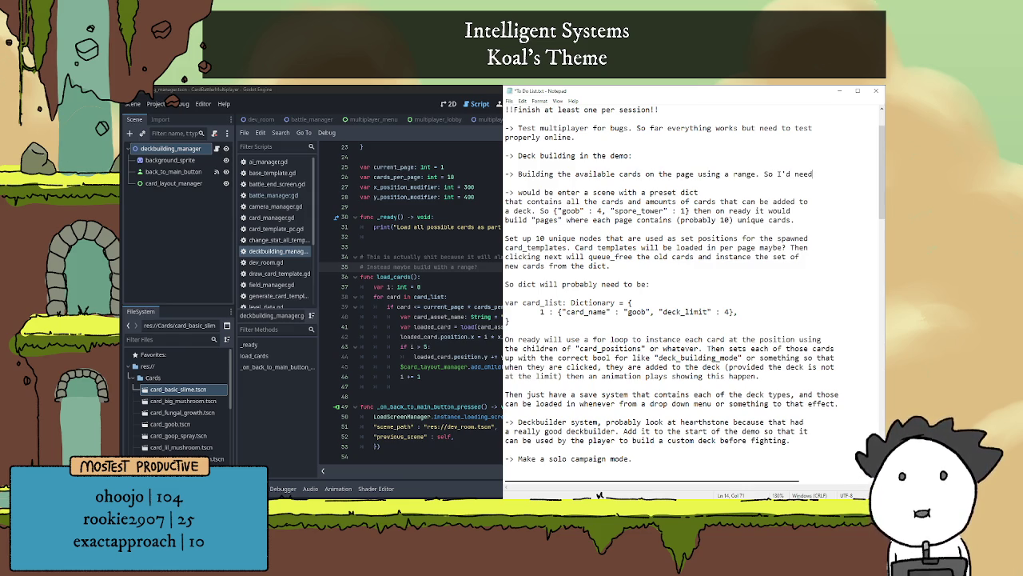
key("Return")
- Add 'card page (1) * cards_per_page (10) to give 10, then 20 for page 2 and so'
type("card page ")
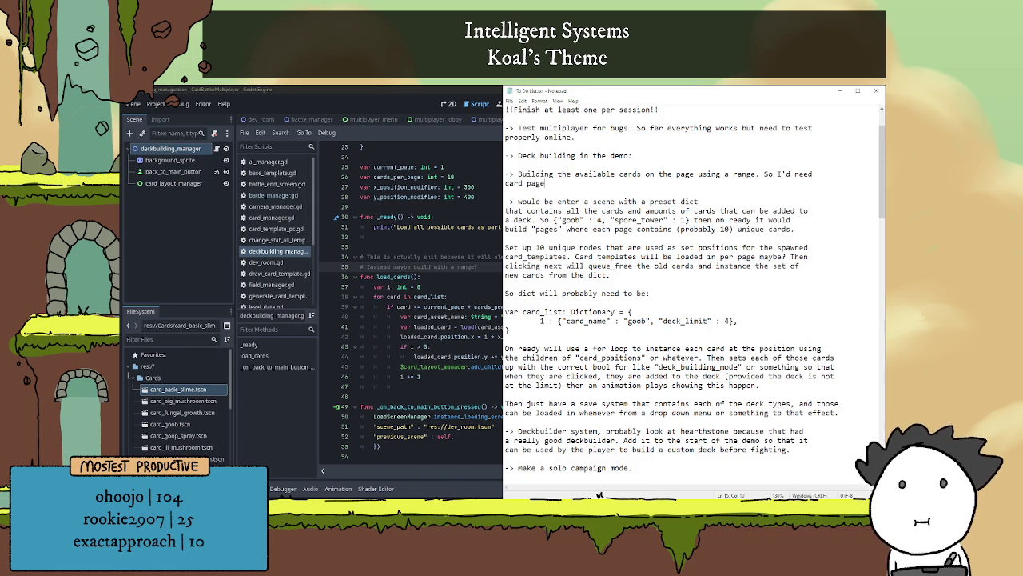
type("(1) *")
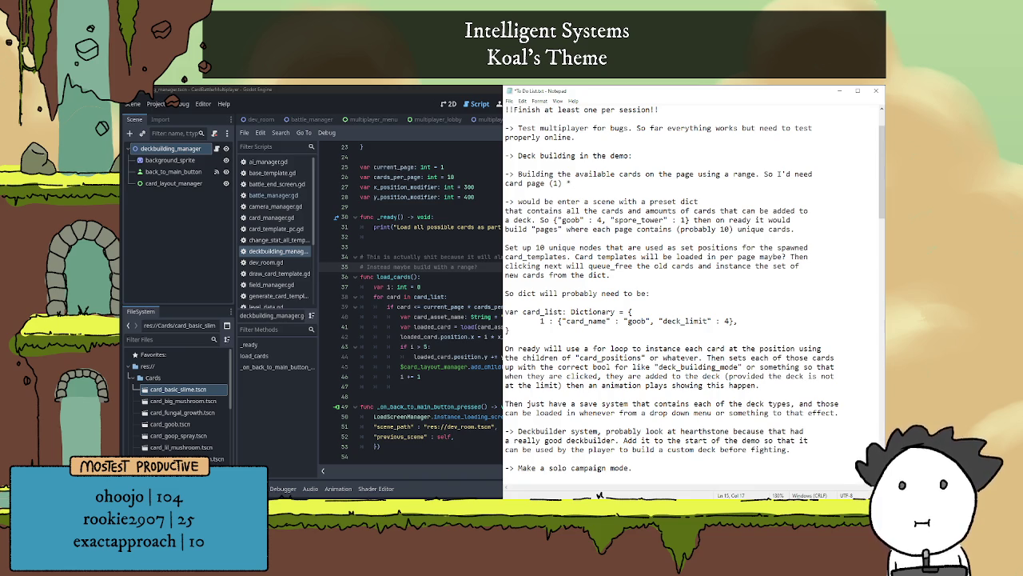
type("cards_")
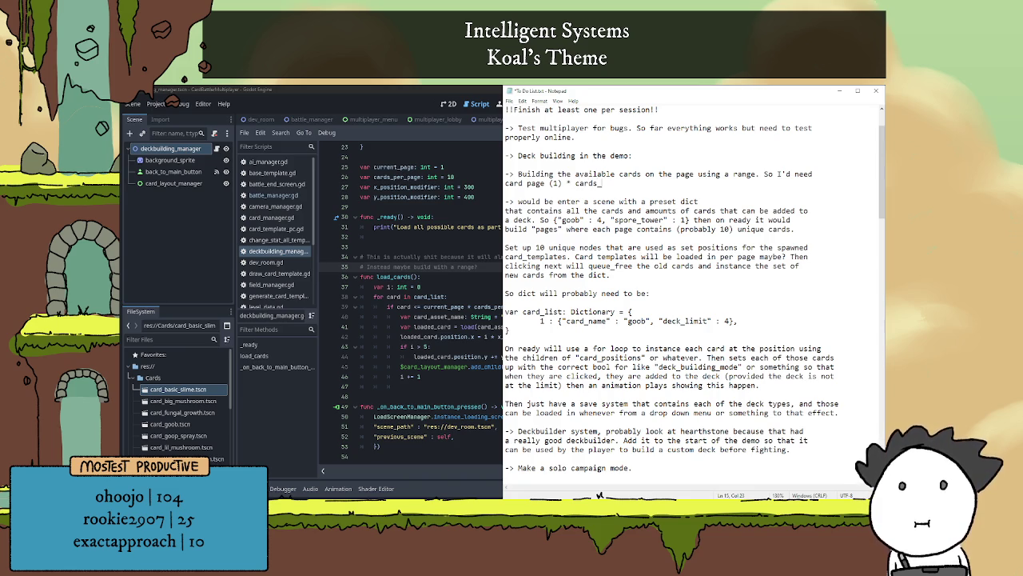
type("per_page ")
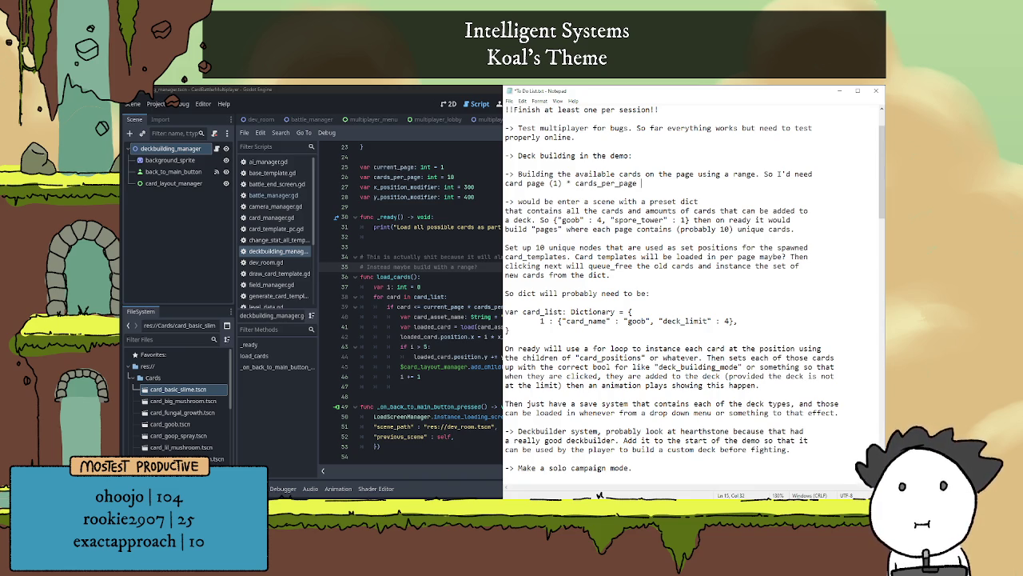
type("(10) ")
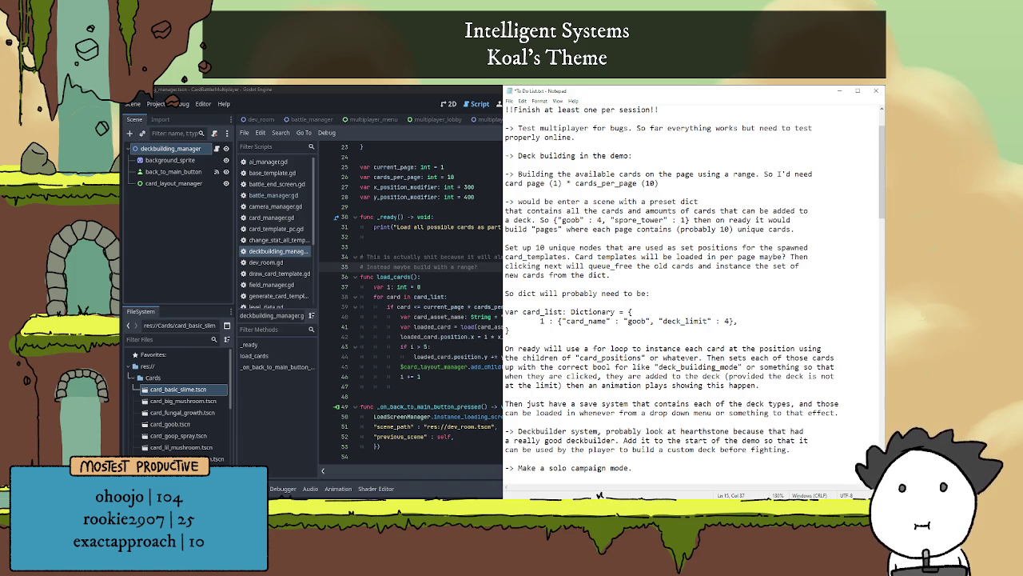
type("to give ")
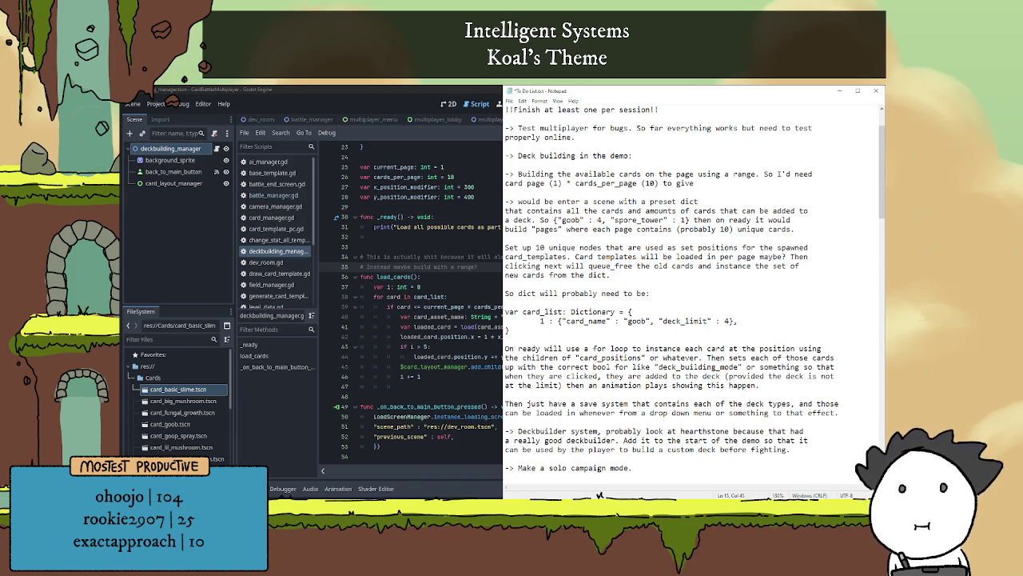
type("10")
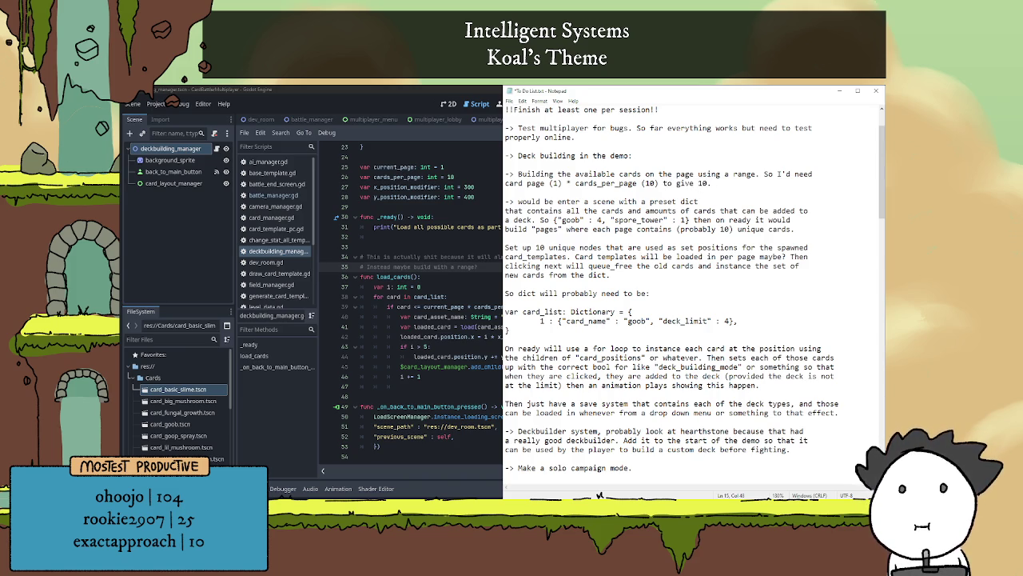
type(", then ")
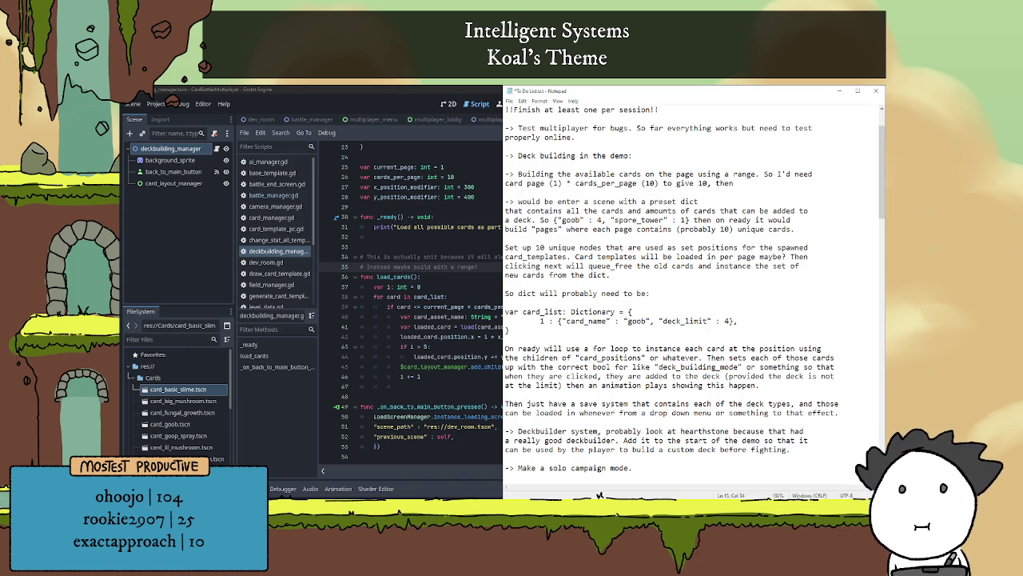
type("20")
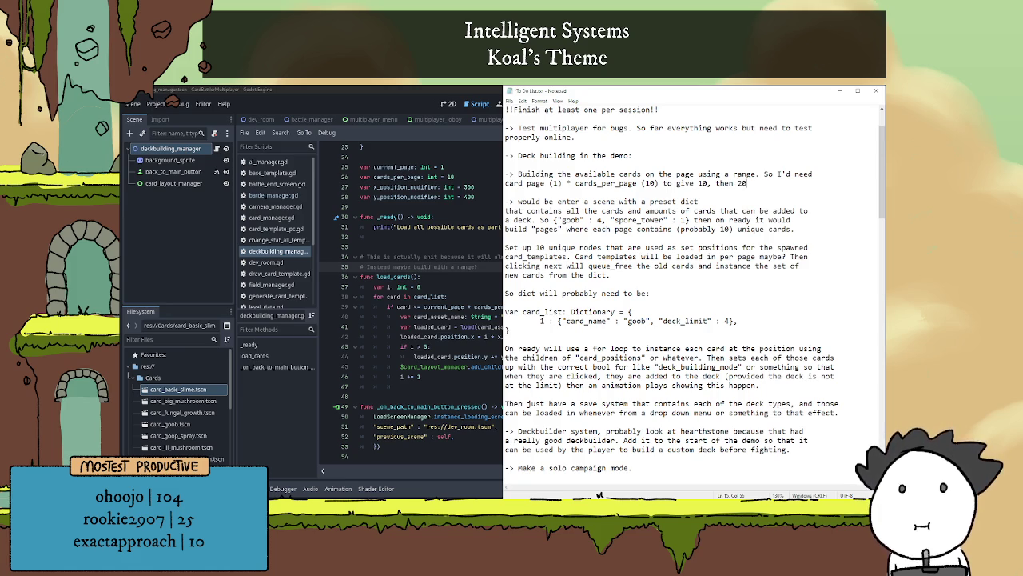
type(".")
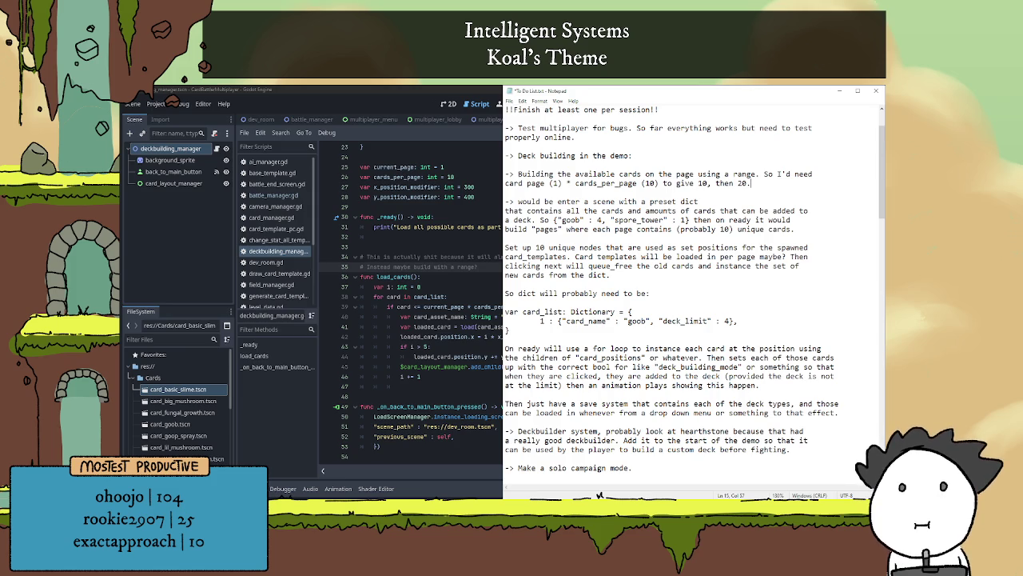
key("BackSpace")
type("for pag")
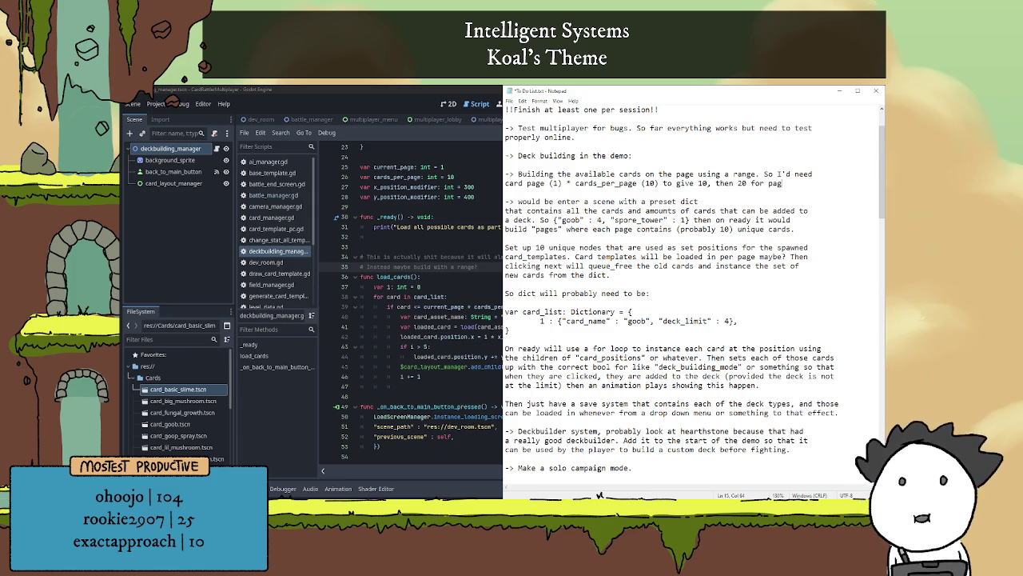
type("e 2 and so")
- Continue the note with 'on. Ultimately though it would always be 10 cards, so for i in range 10:'
key("Return")
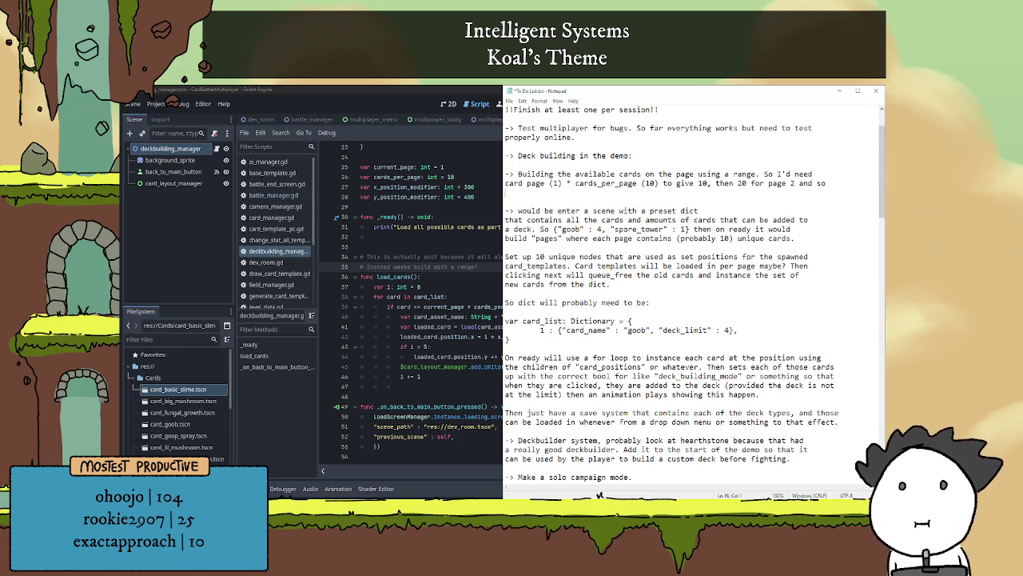
type("on. ")
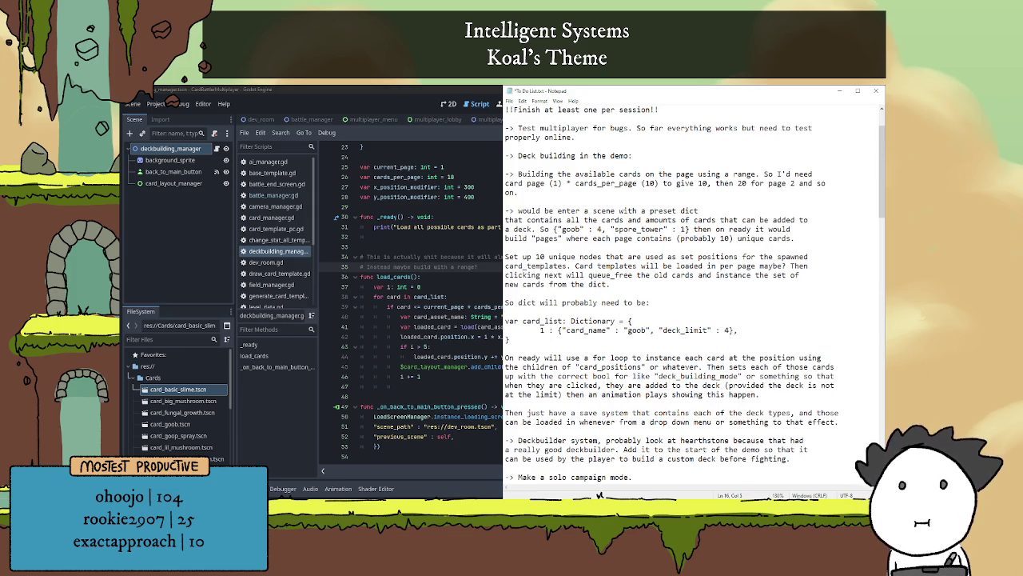
type("Then")
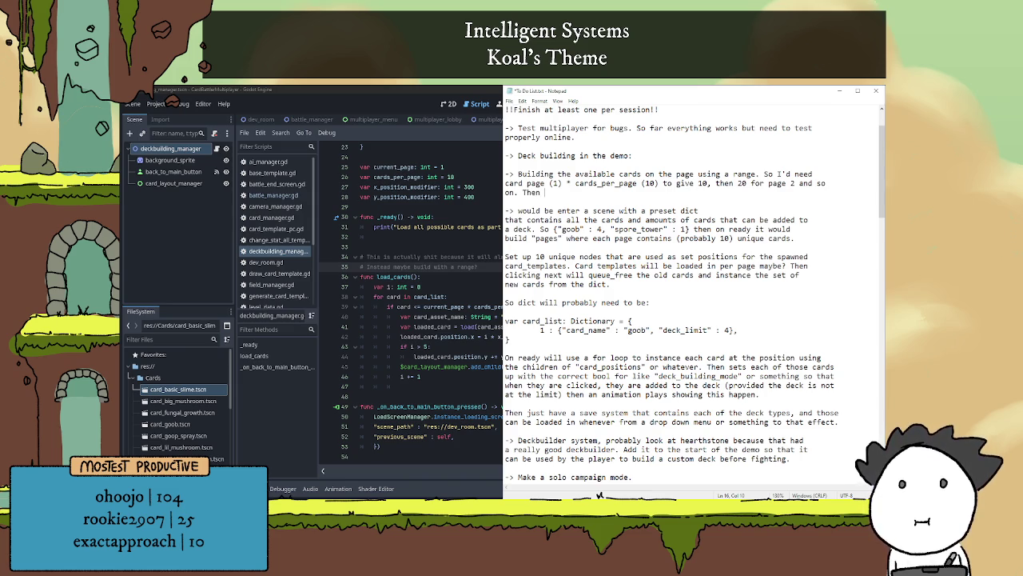
key("BackSpace")
key("BackSpace")
key("BackSpace")
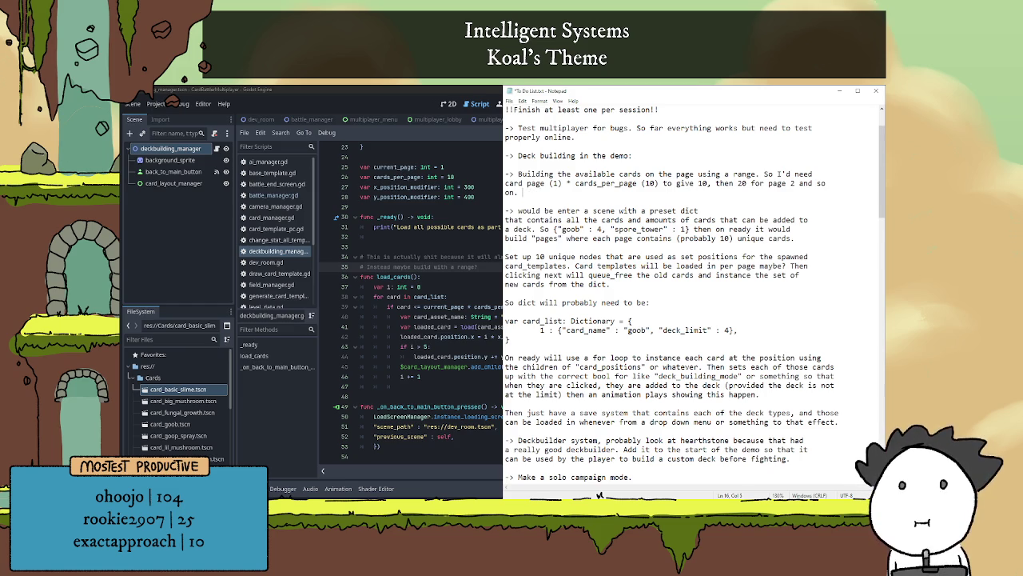
type("Ultimat")
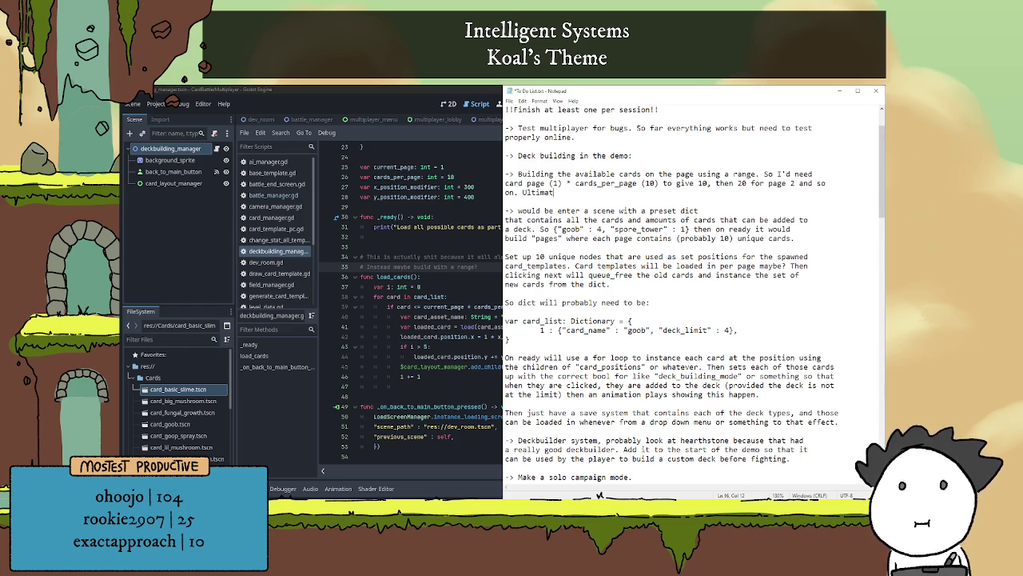
type("ely though it ")
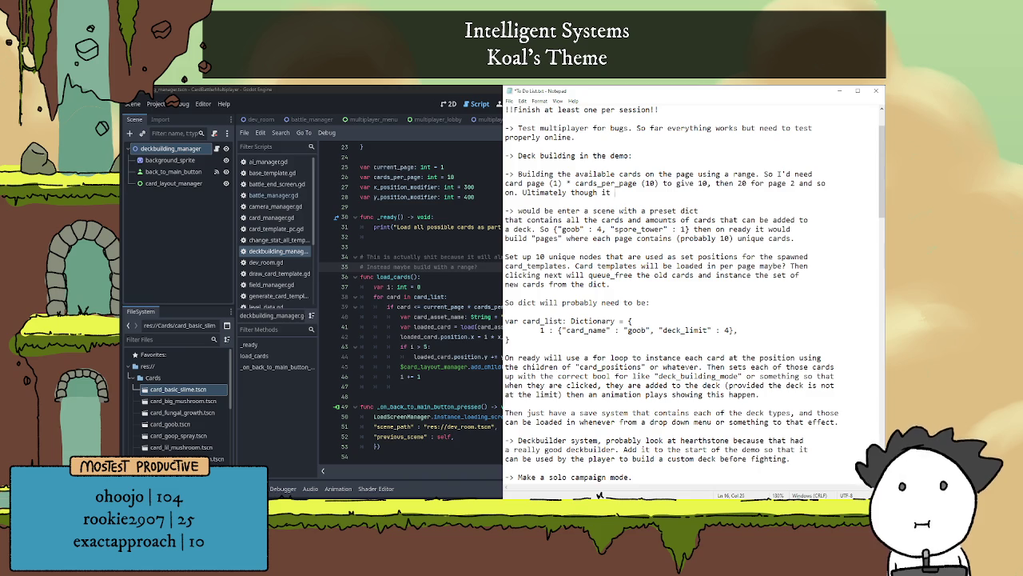
type("would alwa")
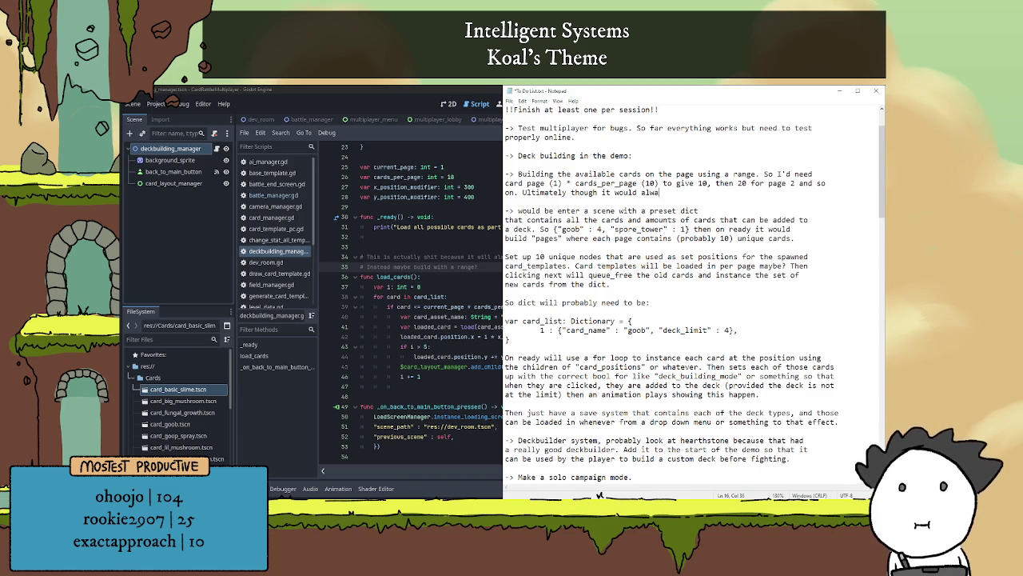
type("ys be ")
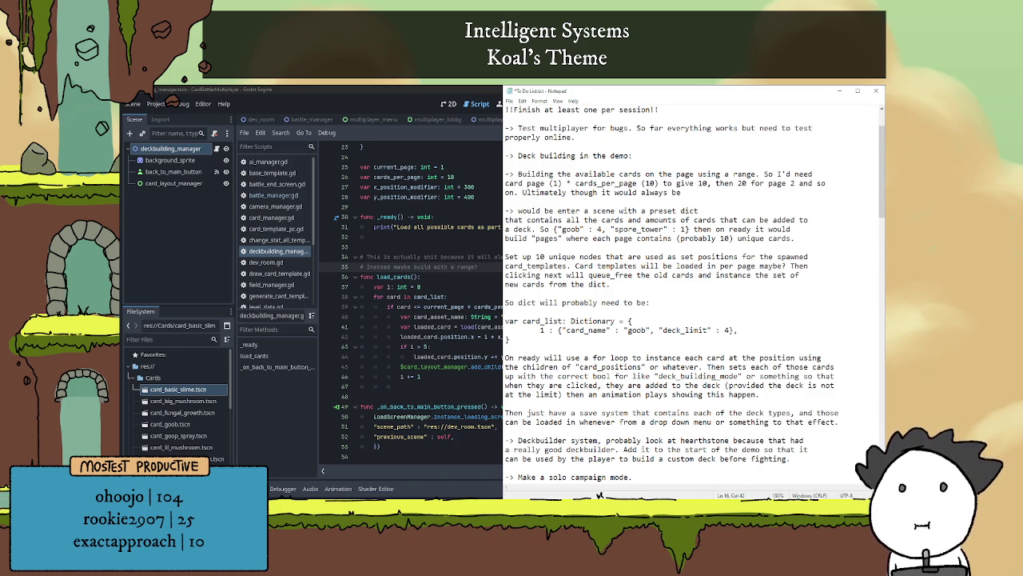
type("10 ca")
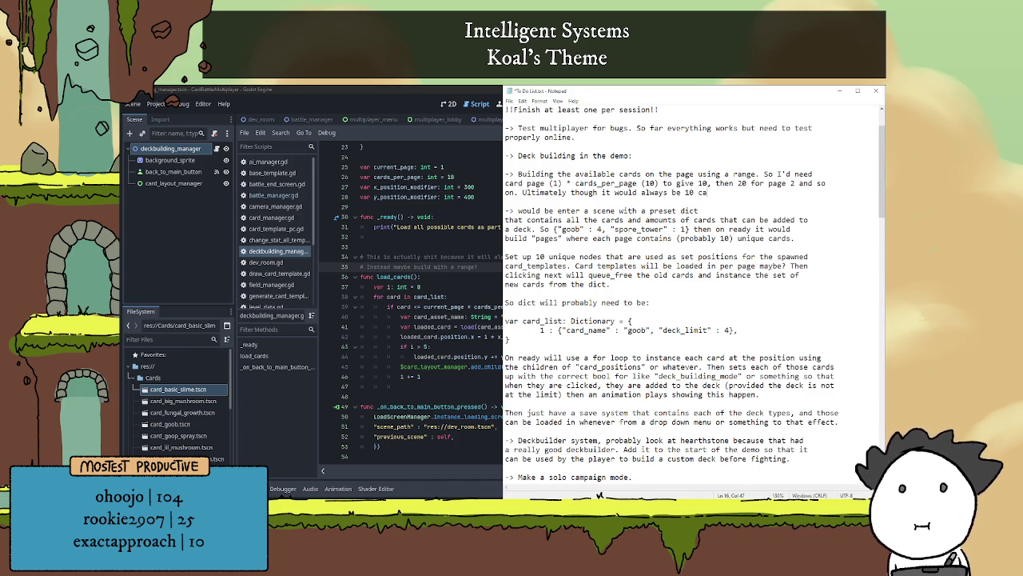
type("rds, so for ")
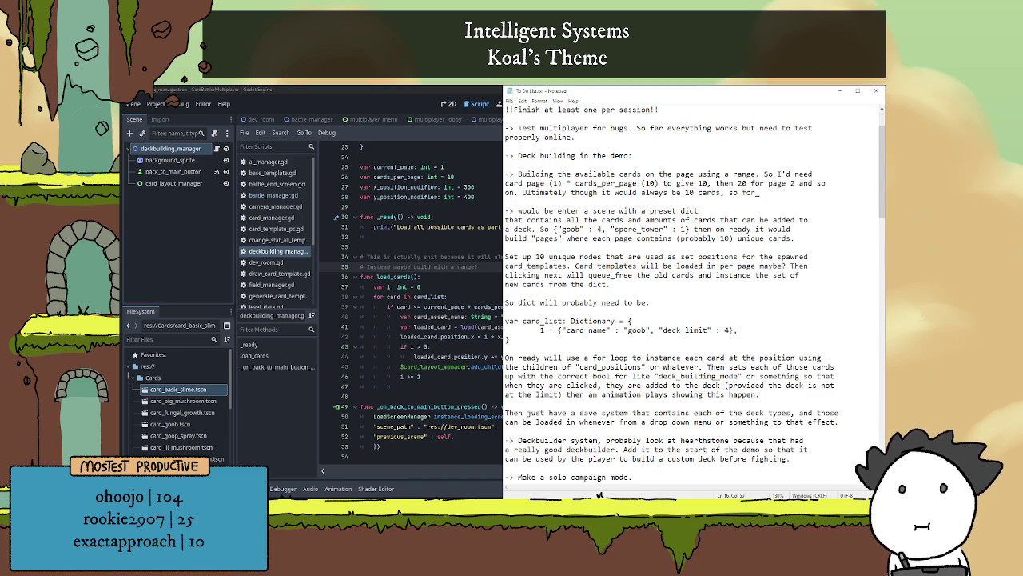
type("i in")
type(" range ")
type("10")
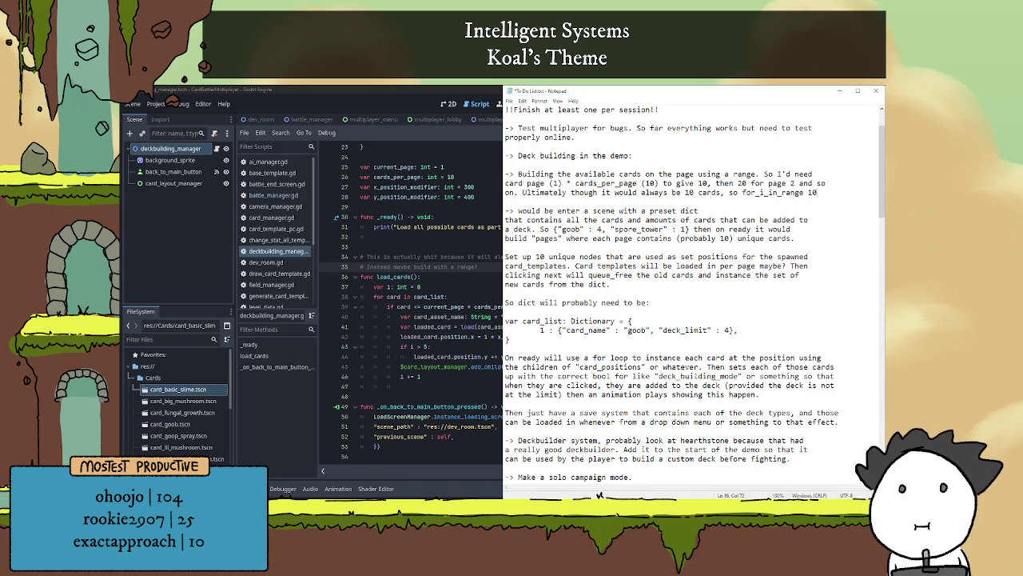
type(":")
key("Return")
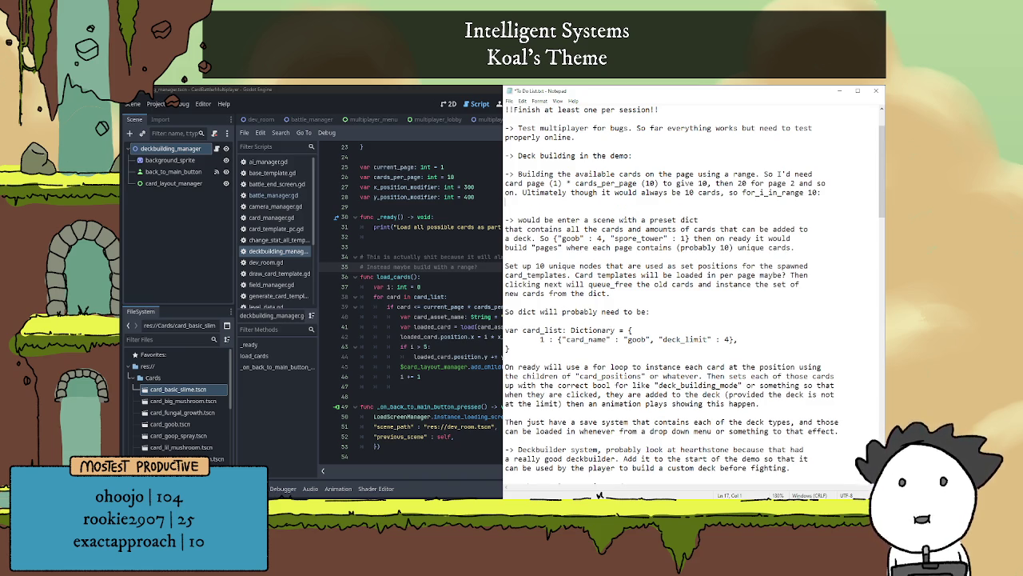
- Write the note line 'starting_point: int = 1, 11, 21, etc.'
type("var ")
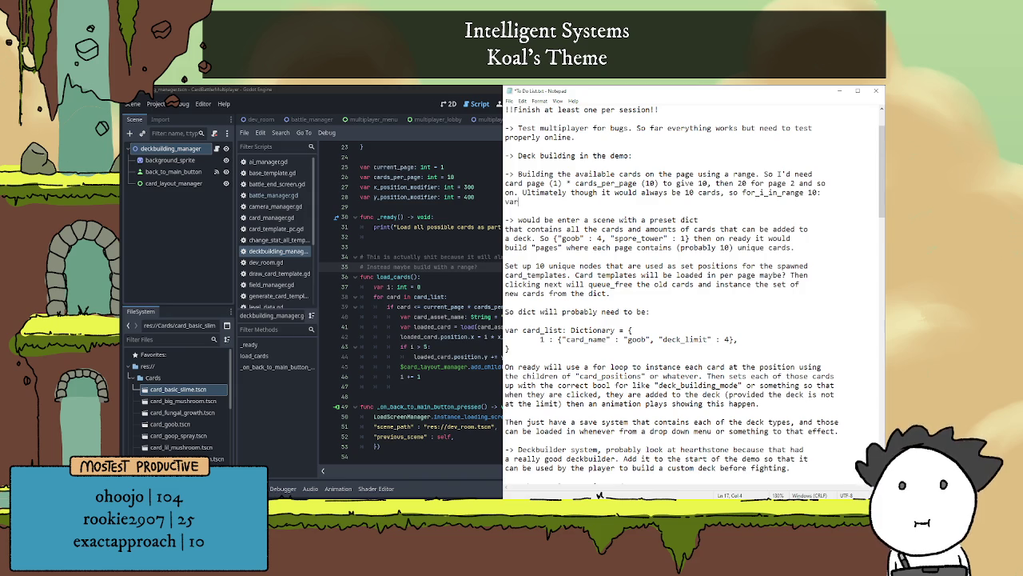
type("i:")
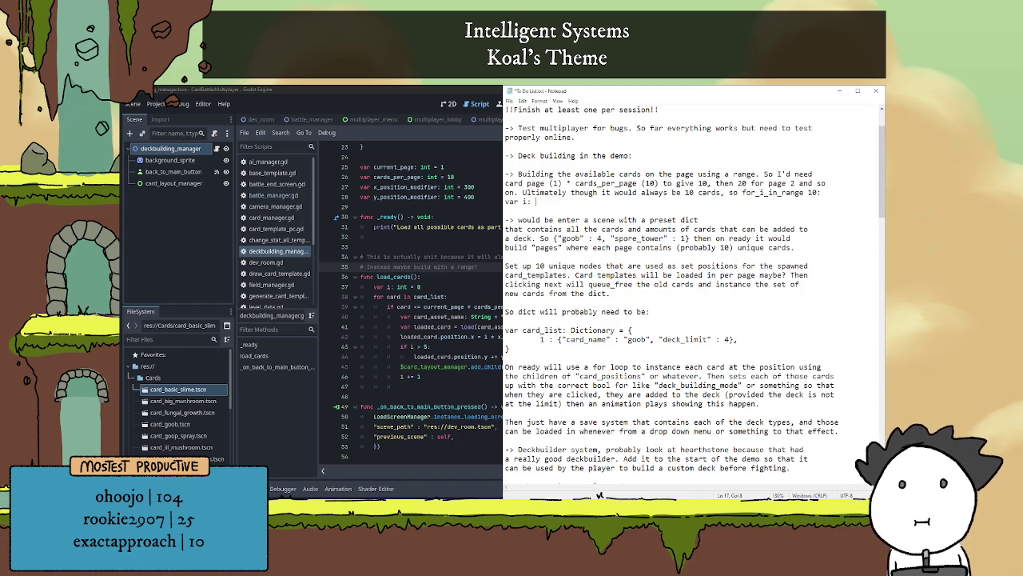
key("BackSpace")
key("BackSpace")
key("BackSpace")
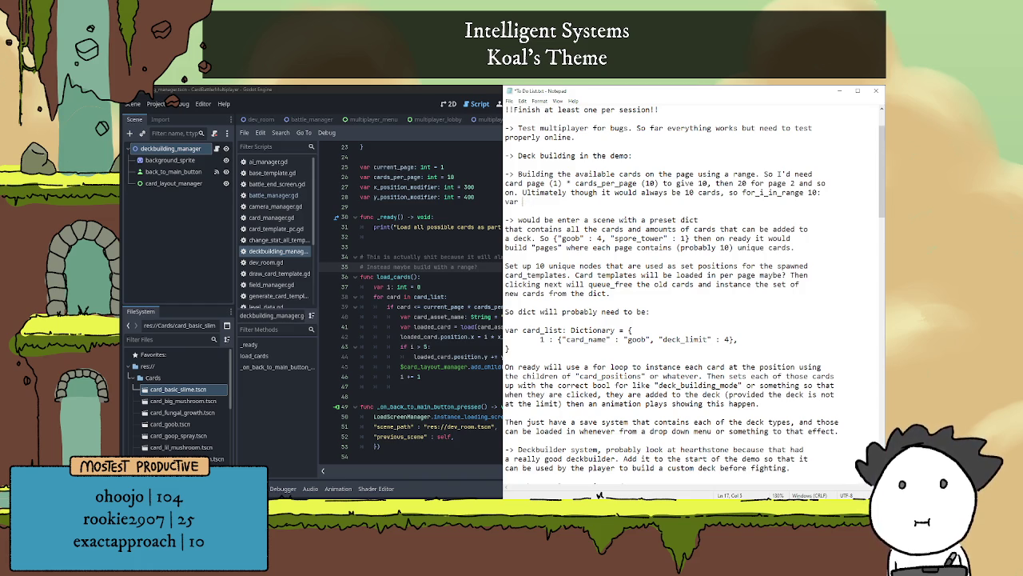
type("startup")
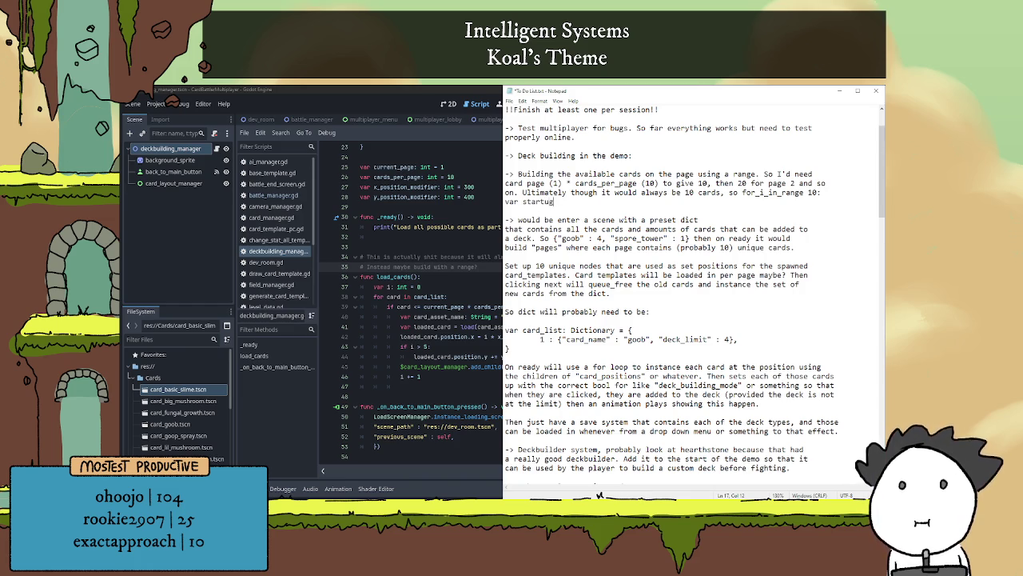
key("BackSpace")
key("BackSpace")
type("ing")
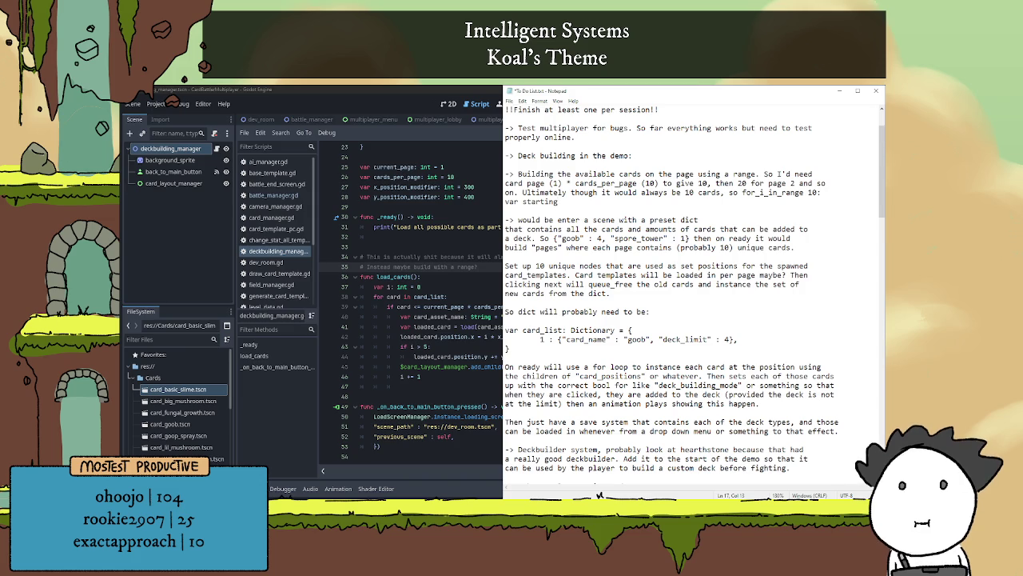
type("_point")
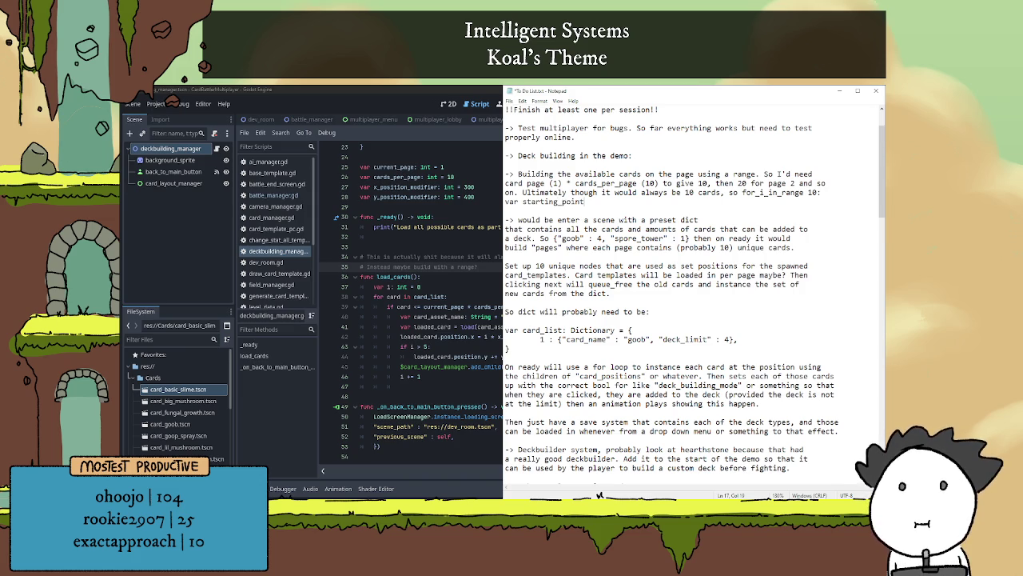
type(": int ")
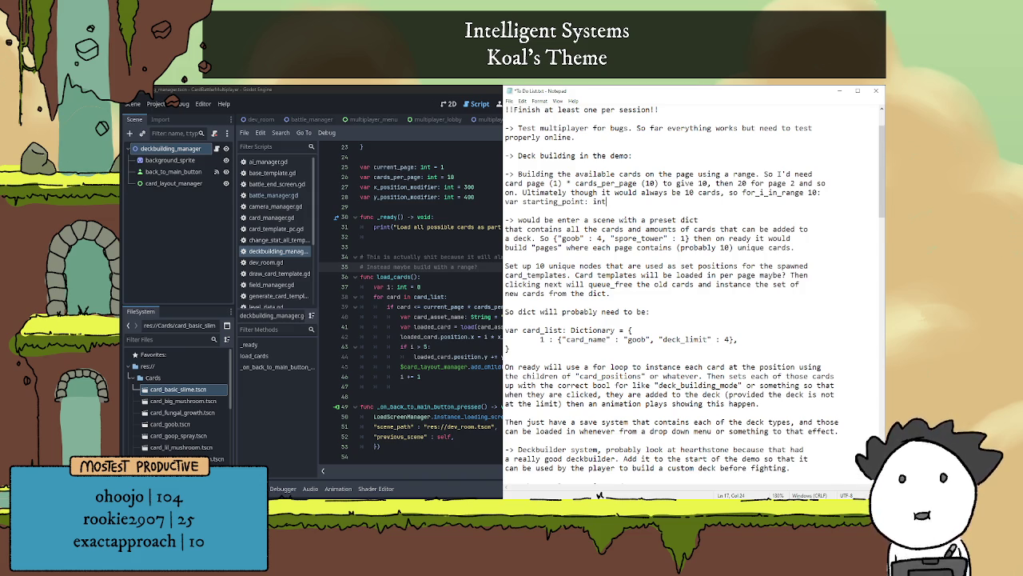
type("=")
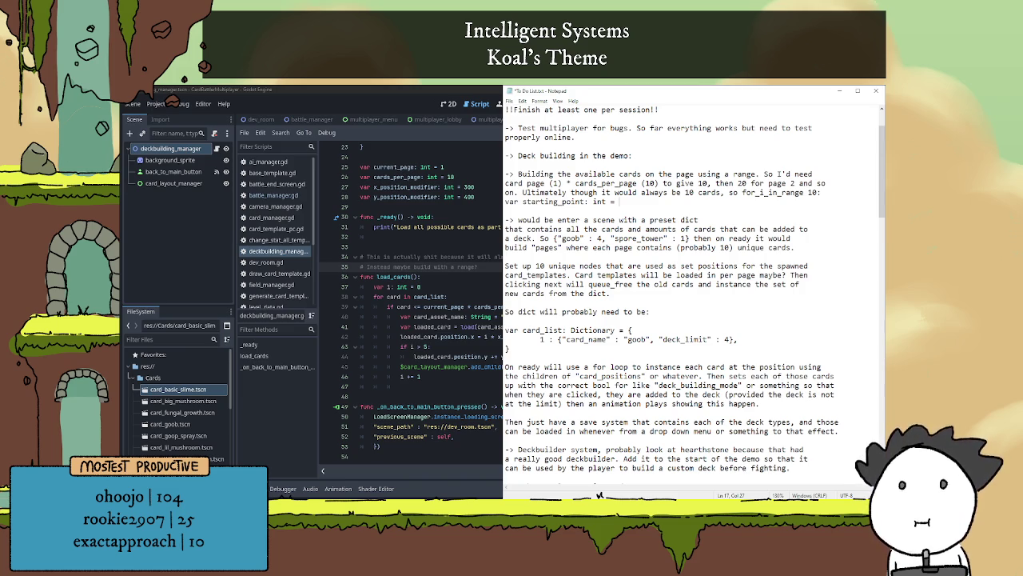
type("card")
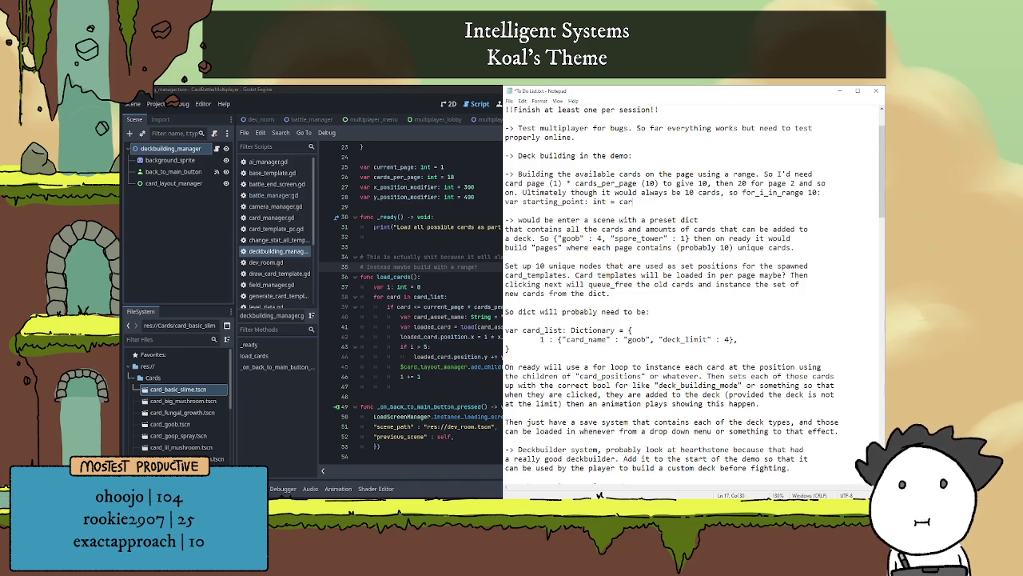
key("BackSpace")
key("BackSpace")
key("BackSpace")
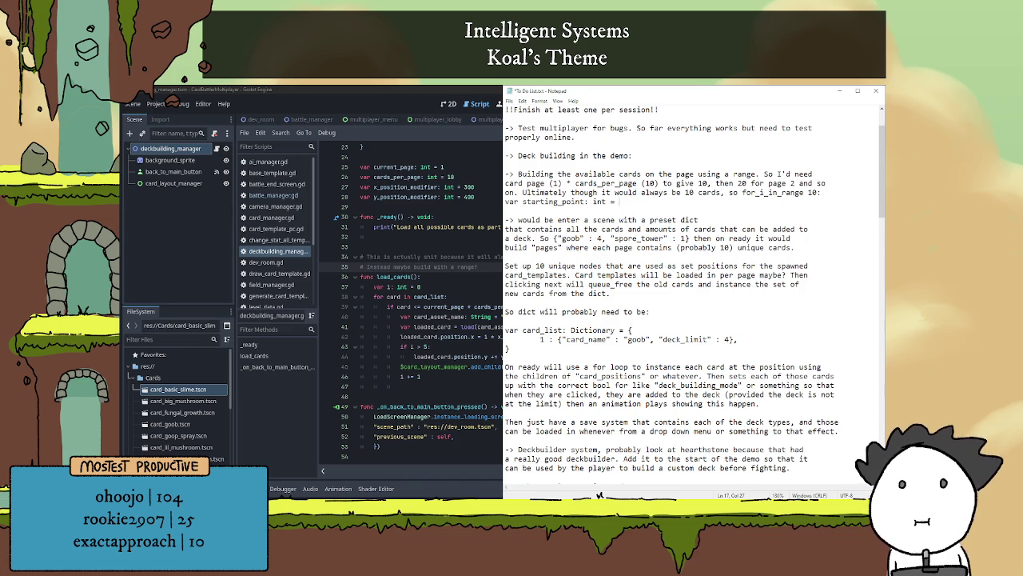
type("1")
type(", 11, ")
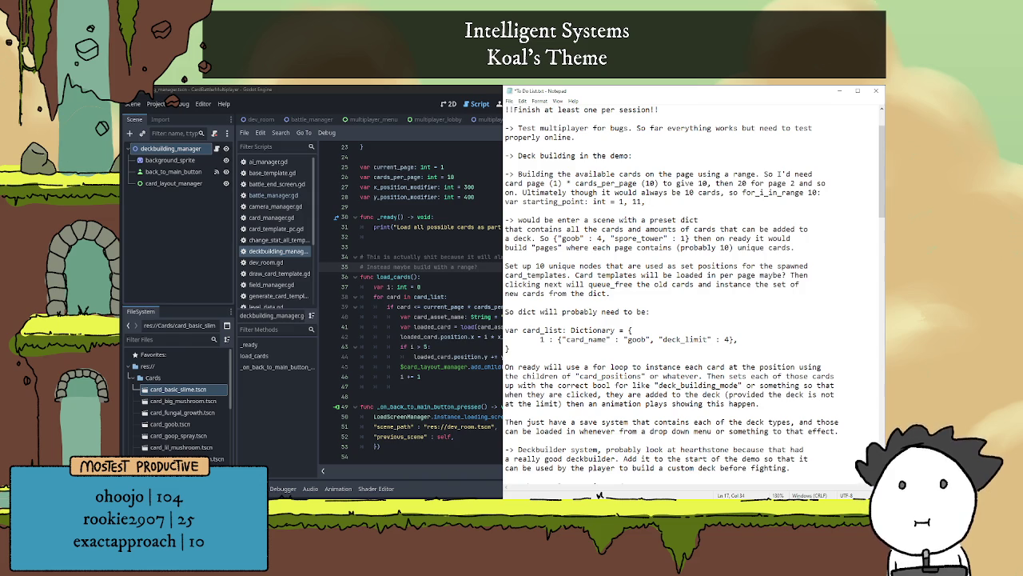
type("21, etc.")
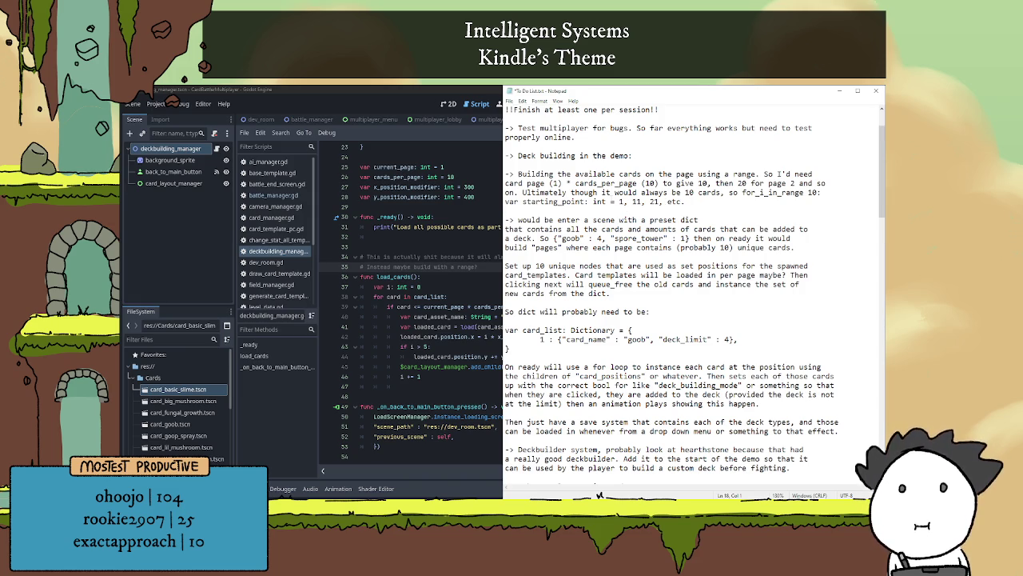
- Change the starting_point values from 1, 11, 21 to 0, 10, 20
double_click(622, 201)
left_click(625, 201)
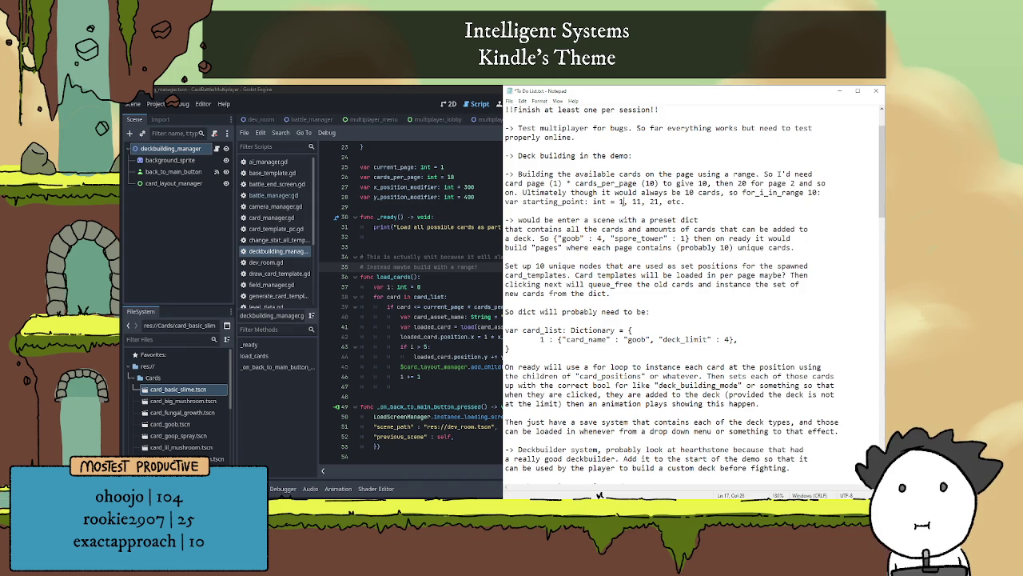
key("BackSpace")
type("0")
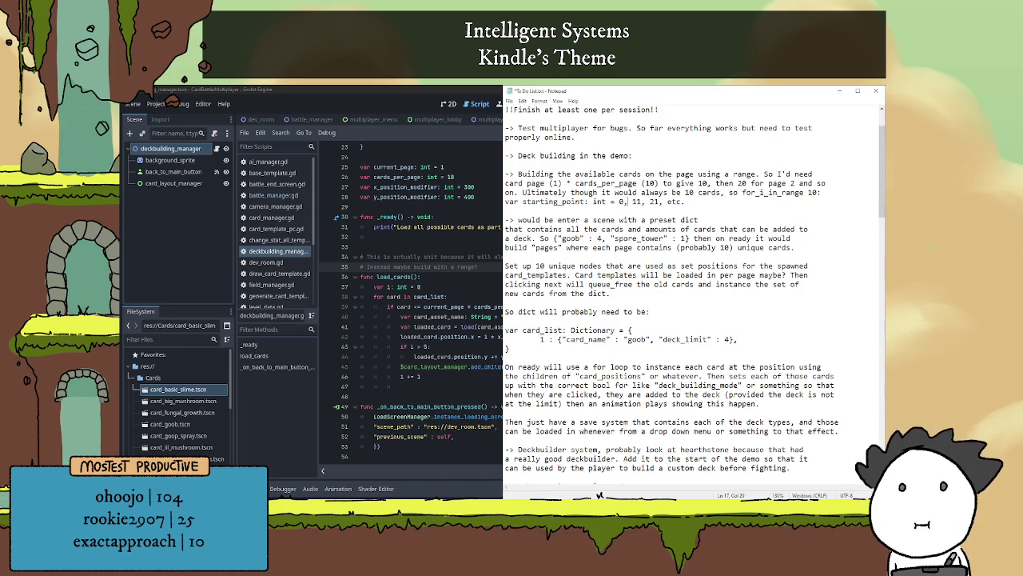
key("BackSpace")
type("0")
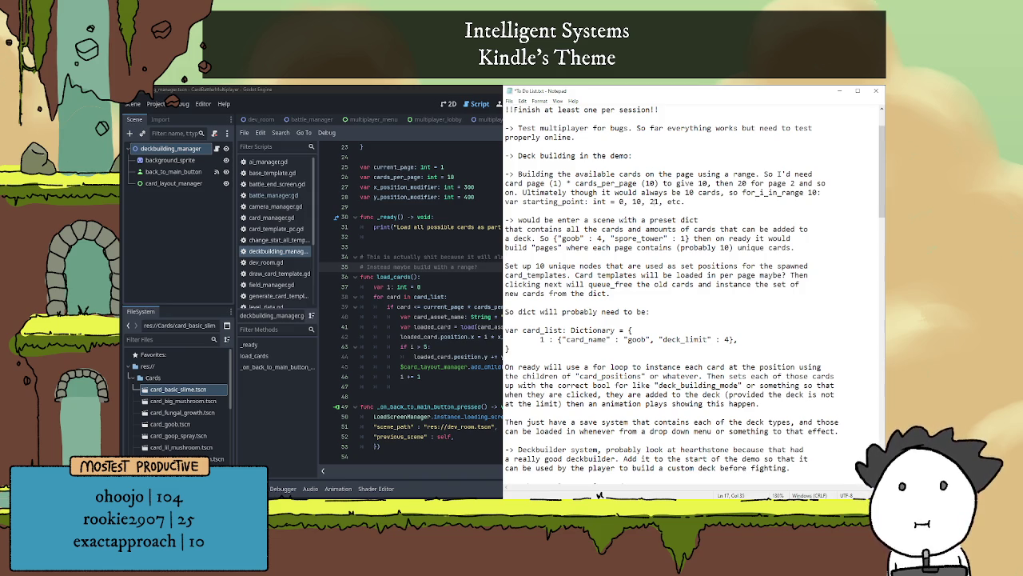
key("BackSpace")
type("0, etc.")
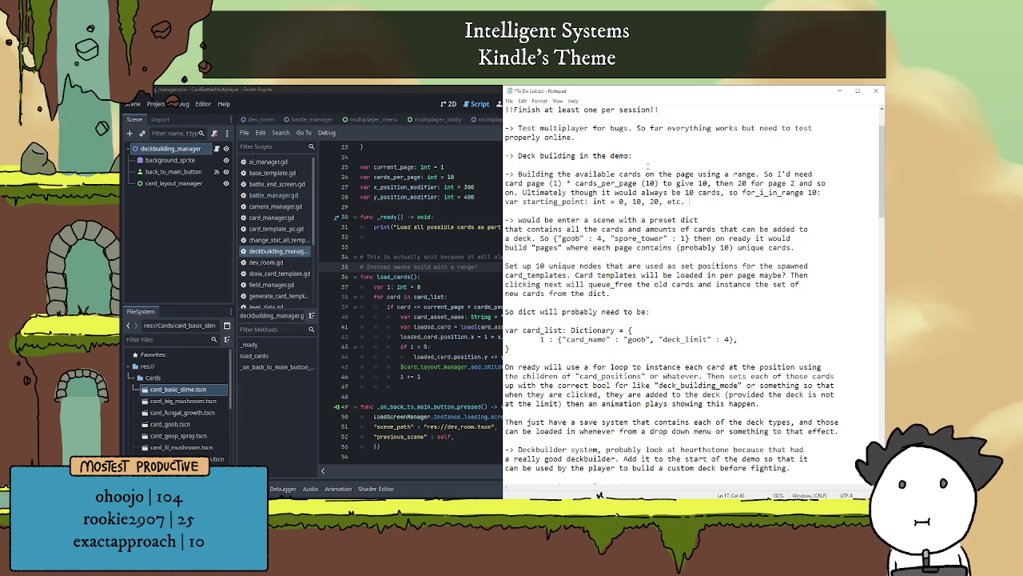
- Add the worked example 'That could be 1 * 10 = 10 - 10: 0' and start a new line
type("That could be ")
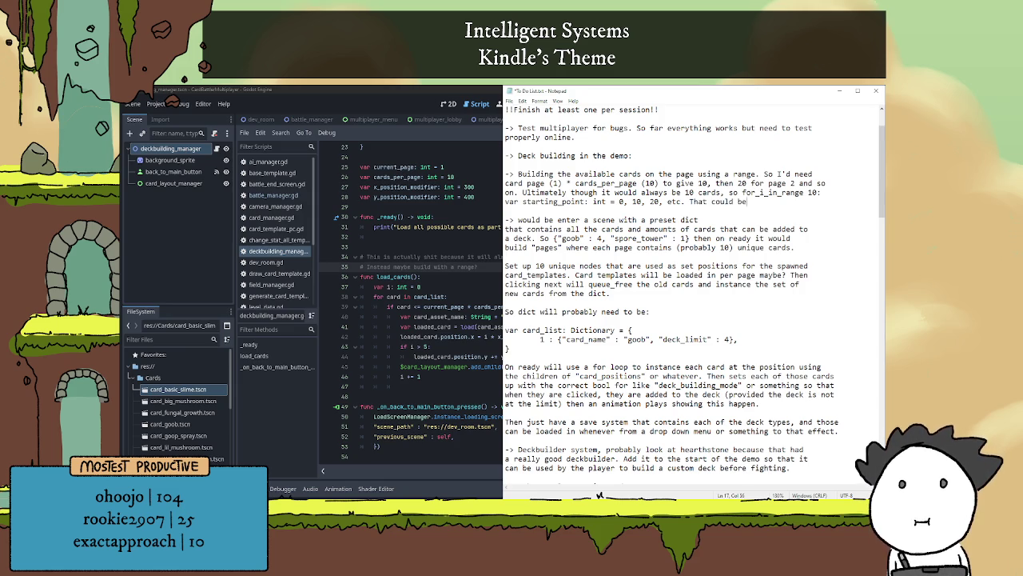
type("1")
type(" * 10 ")
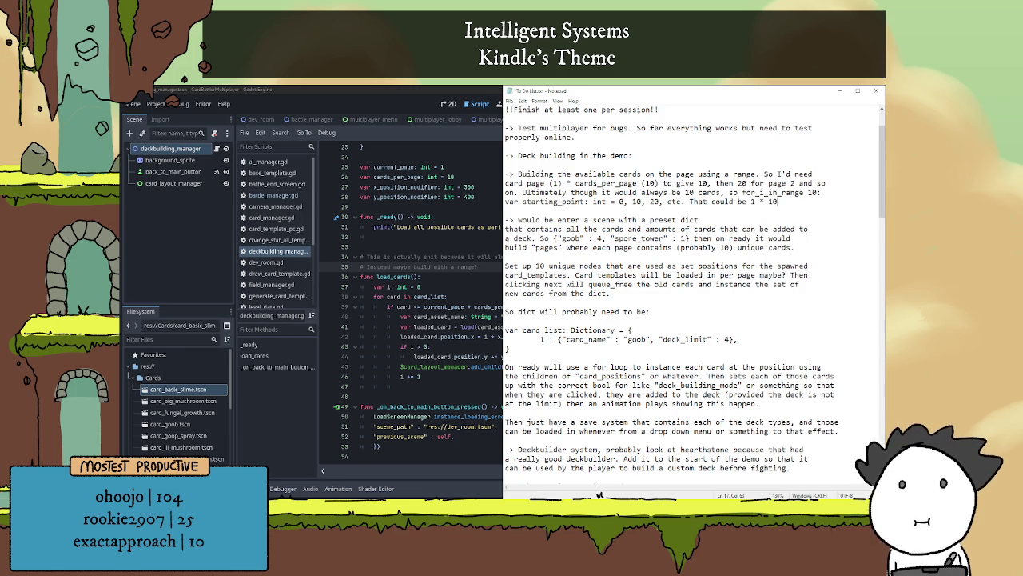
type("= 10 - ")
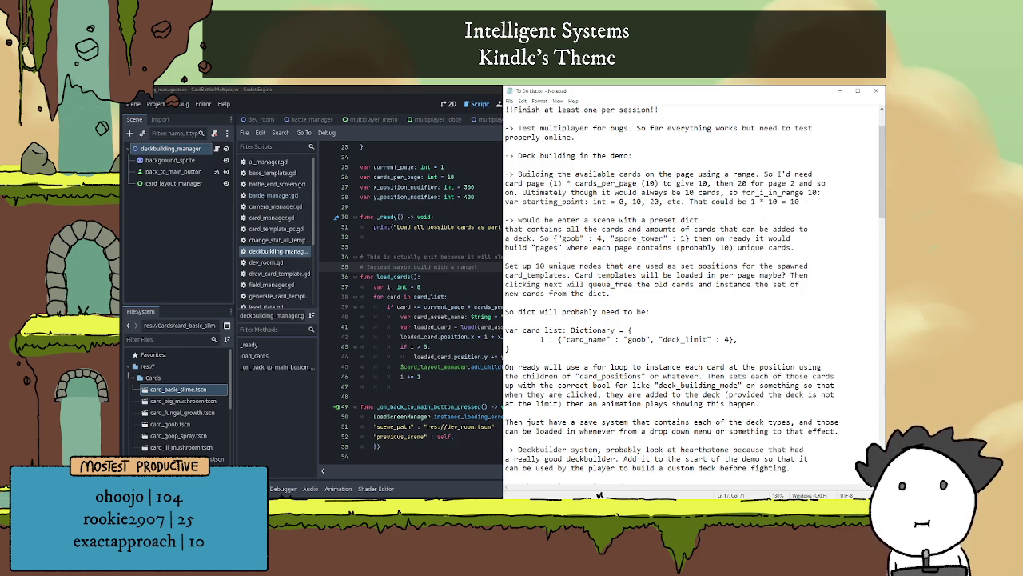
type("10:")
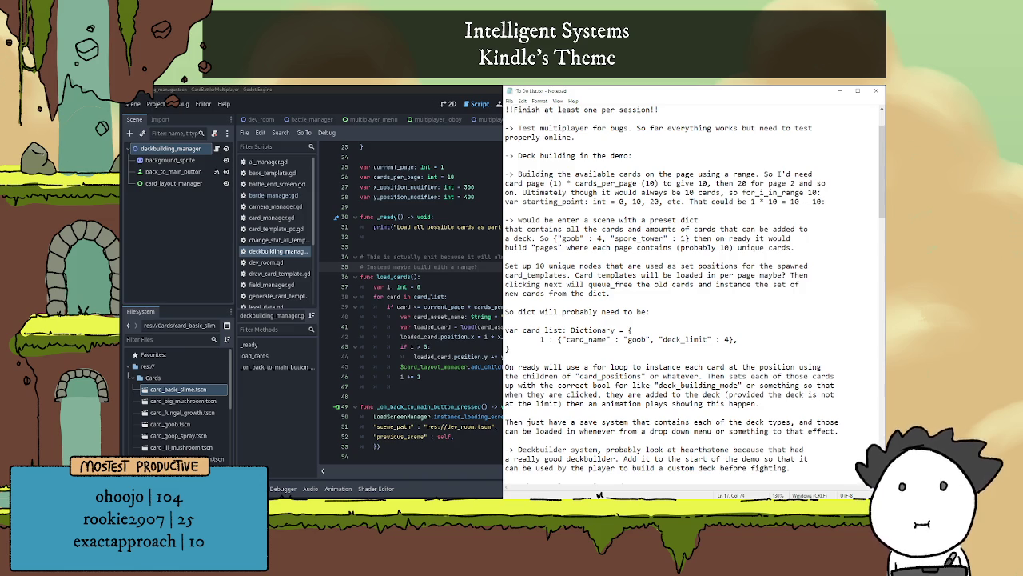
key("Return")
type("0.")
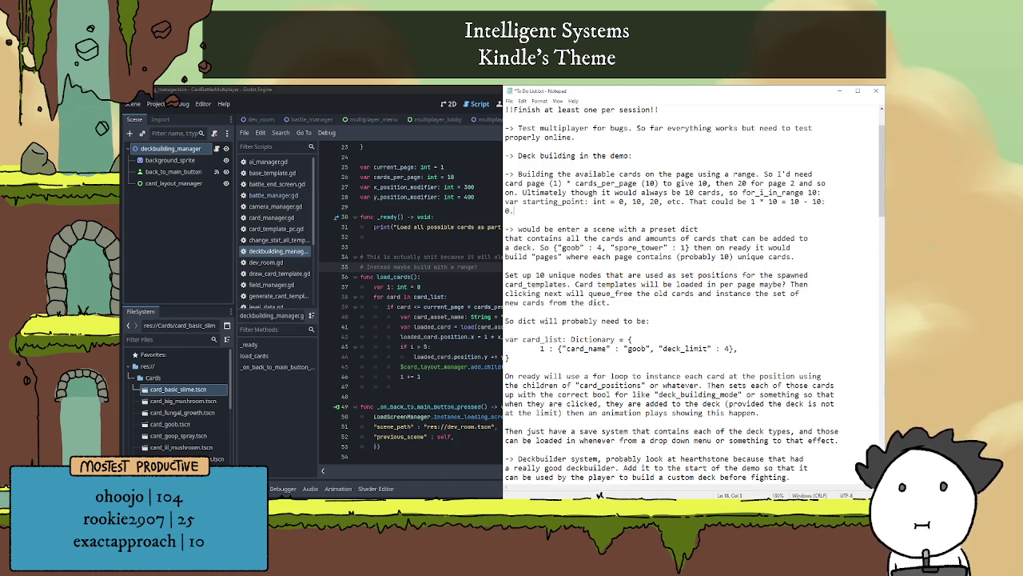
key("BackSpace")
key("Left")
key("BackSpace")
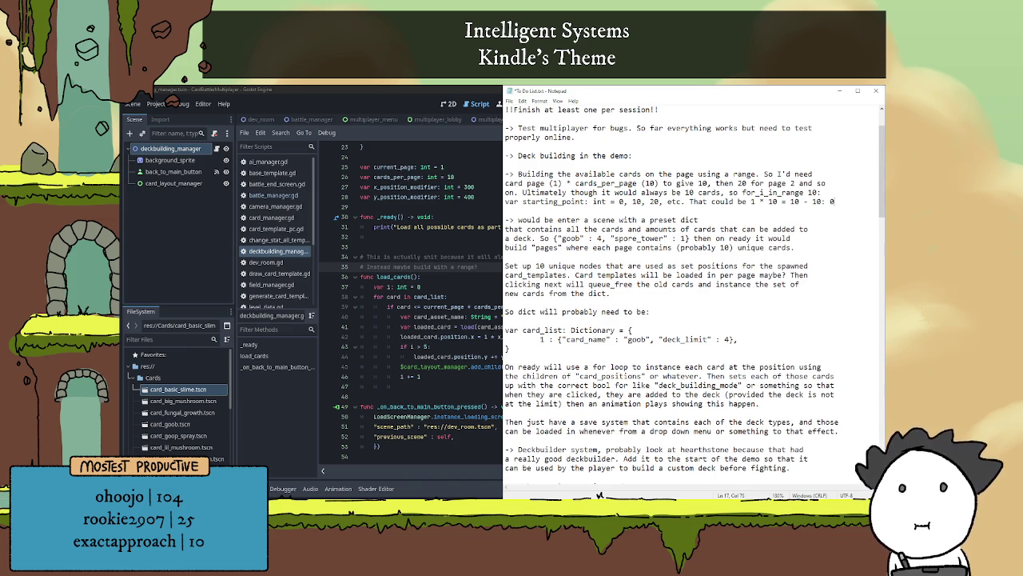
key("Return")
type("T")
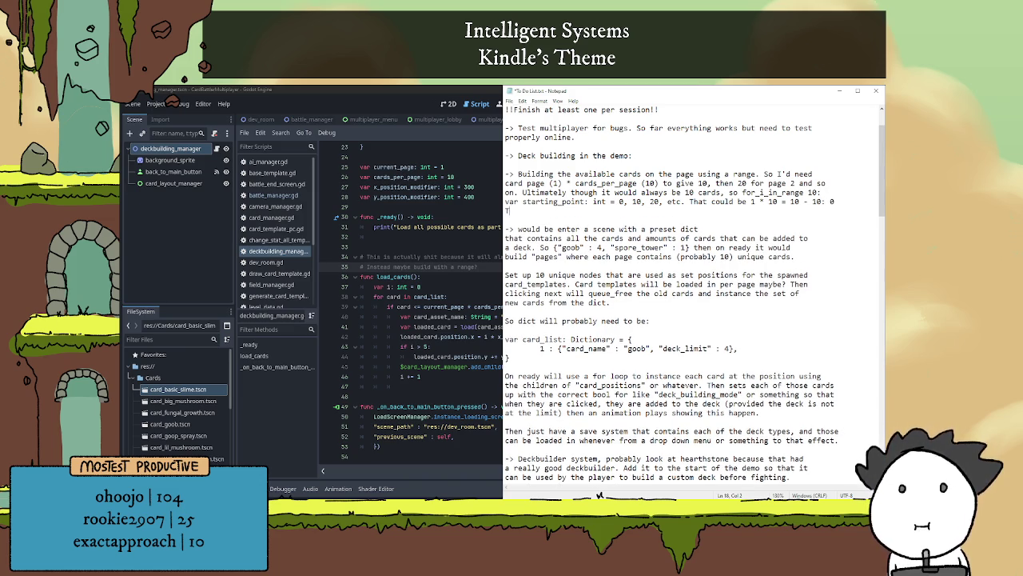
- Add 'Then scales so 2 * 10 = 20 - 10 = 10, 30 - 10 for 20 etc.' below the starting_point note
type("hen ")
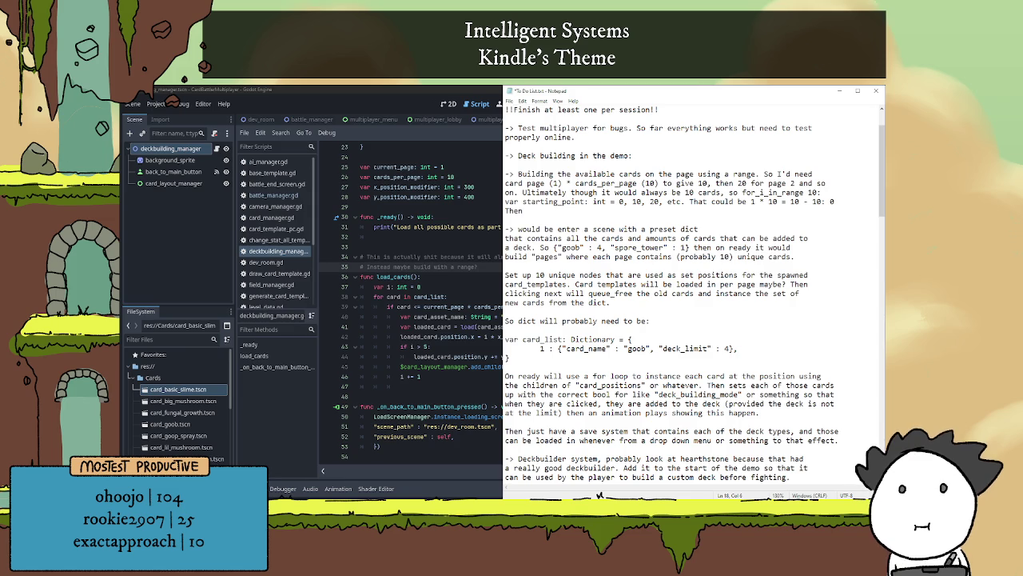
type("scales so")
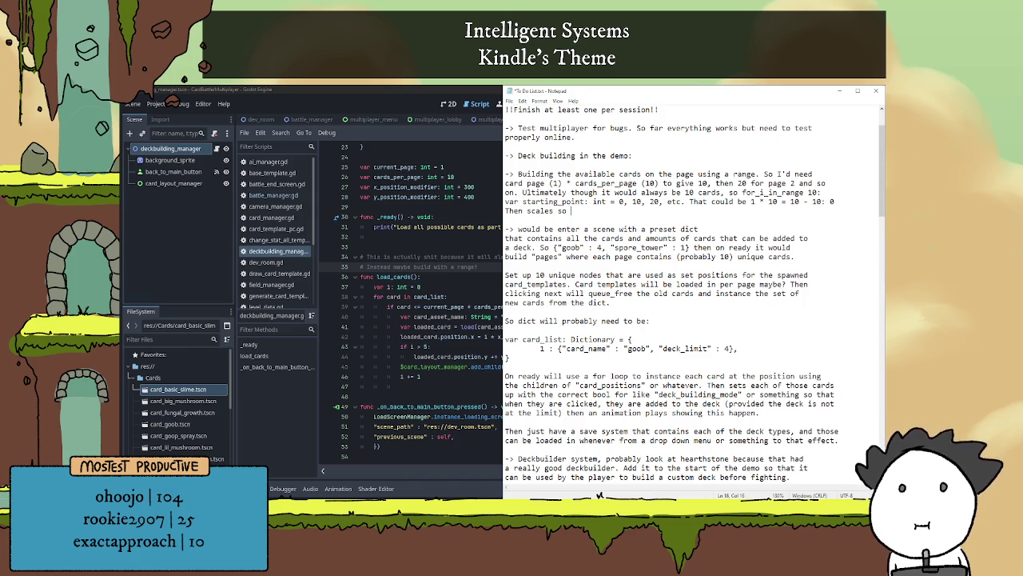
type("2")
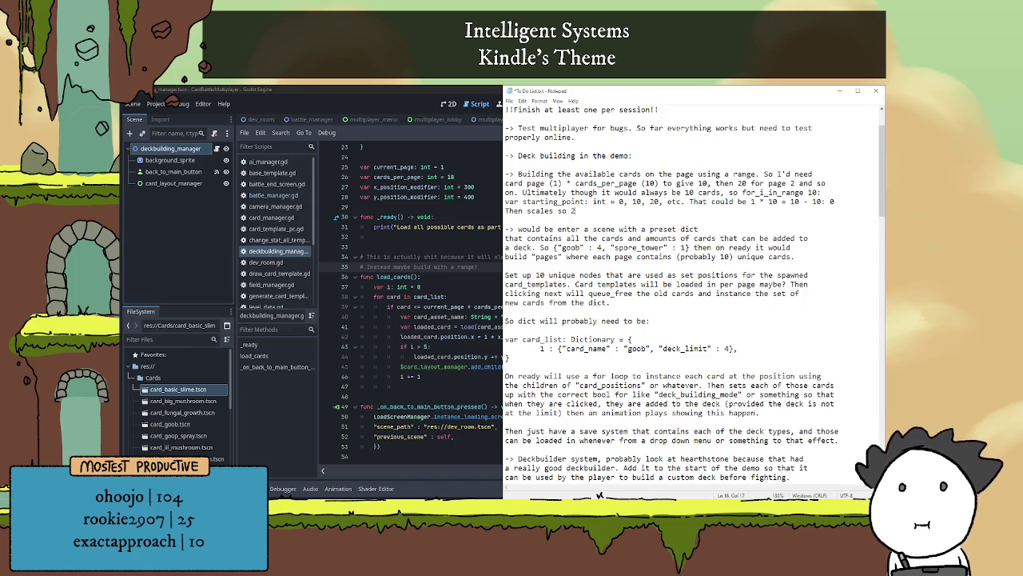
type("*")
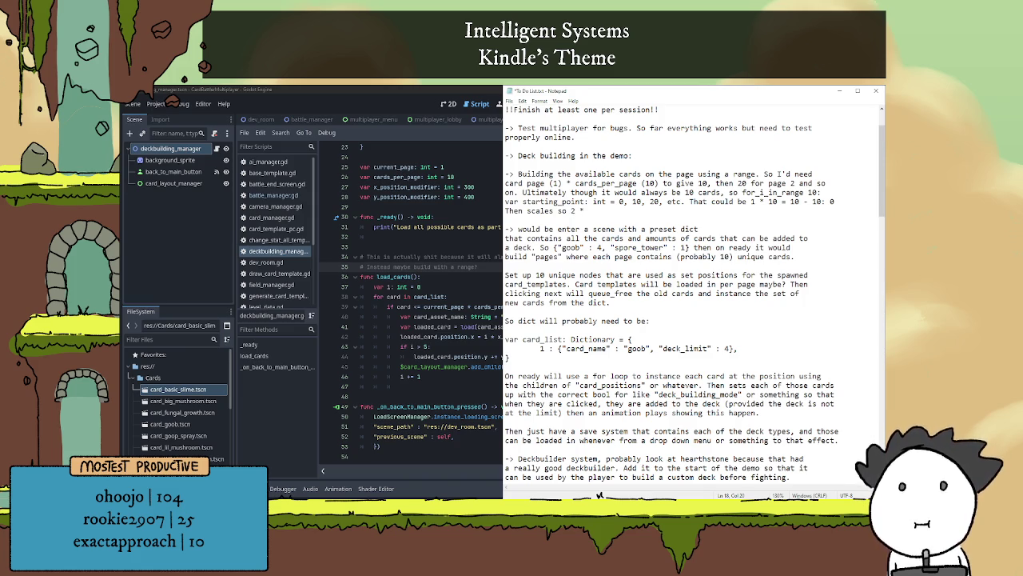
type("10 =20 ")
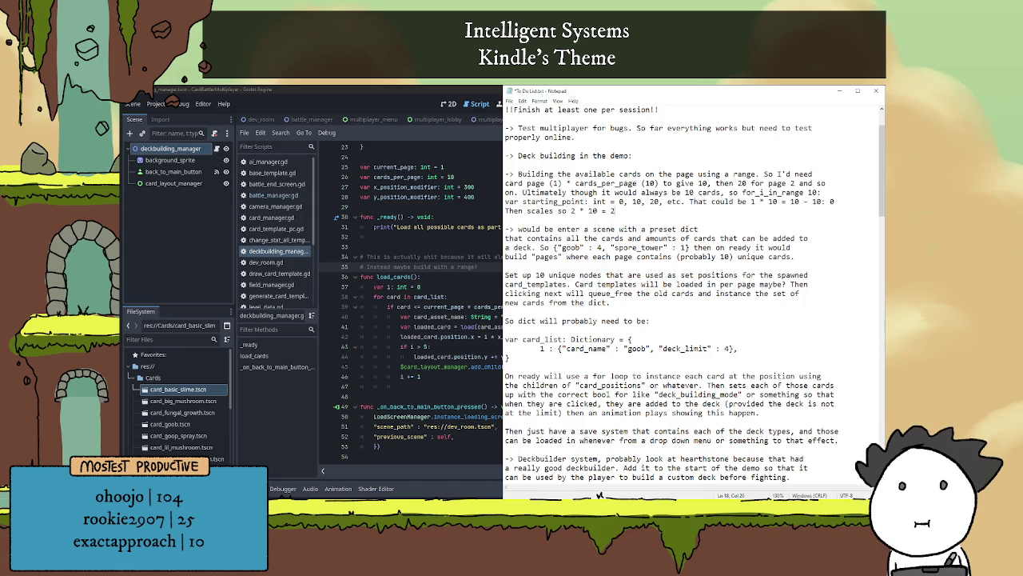
type(" 10 =")
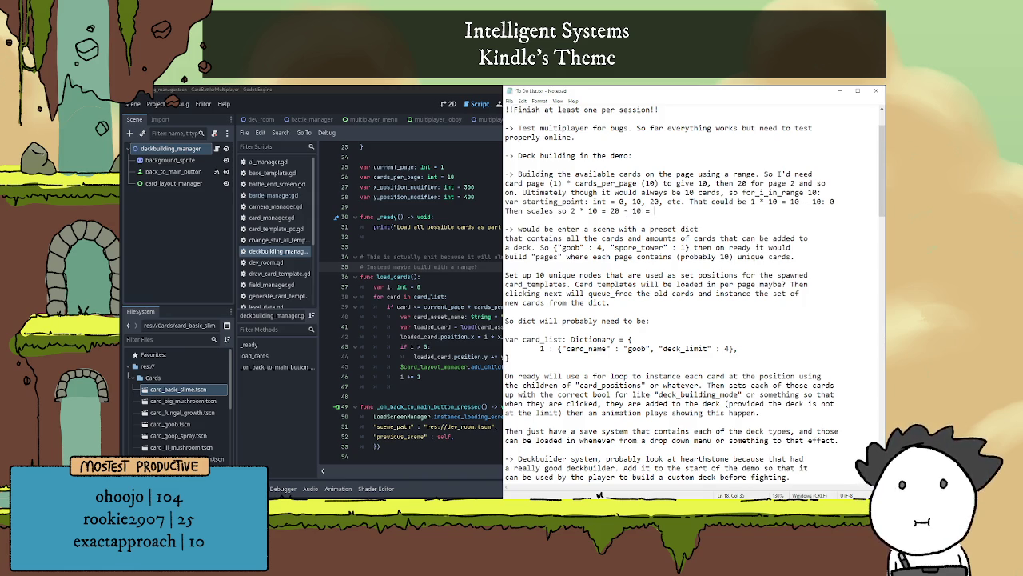
type("10,")
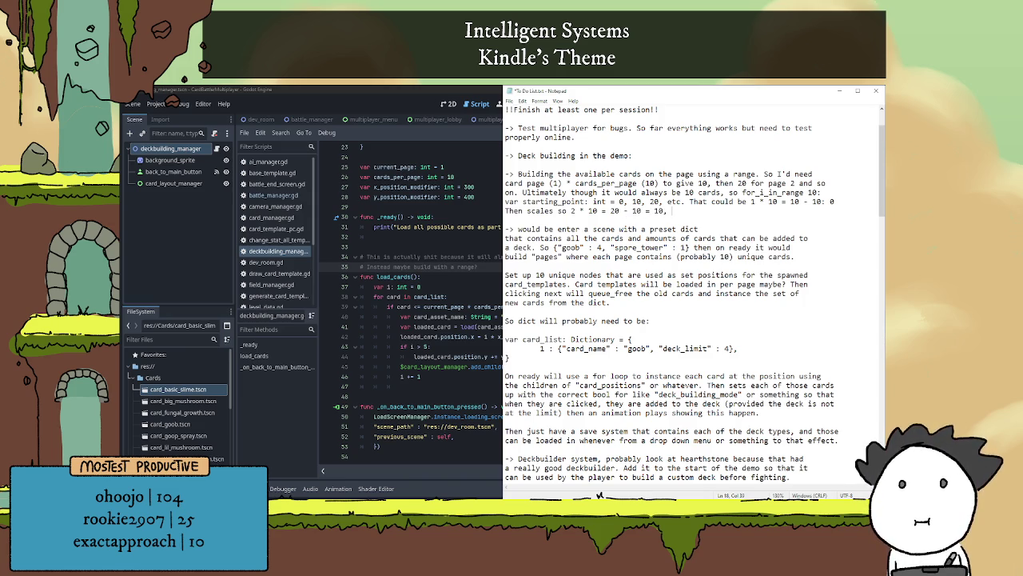
type(" 30 - 10")
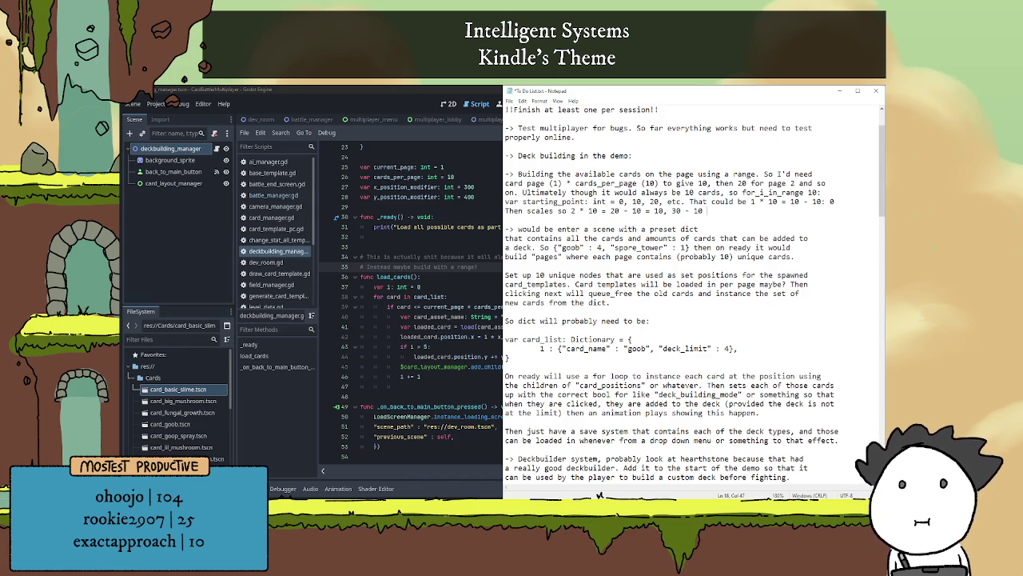
type("etc.")
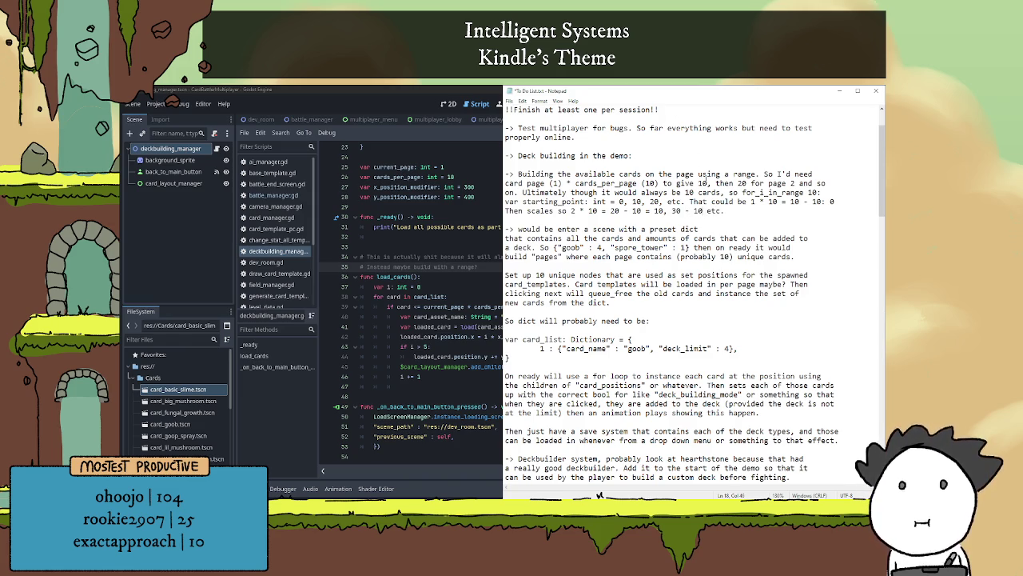
type(" for 20")
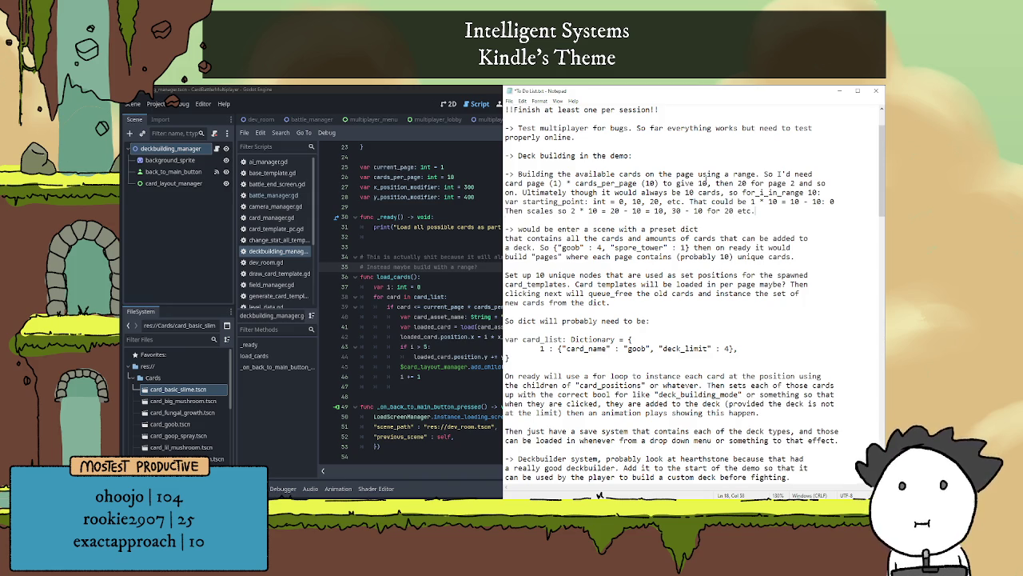
scroll(755, 303, "up", 2)
scroll(755, 303, "down", 1)
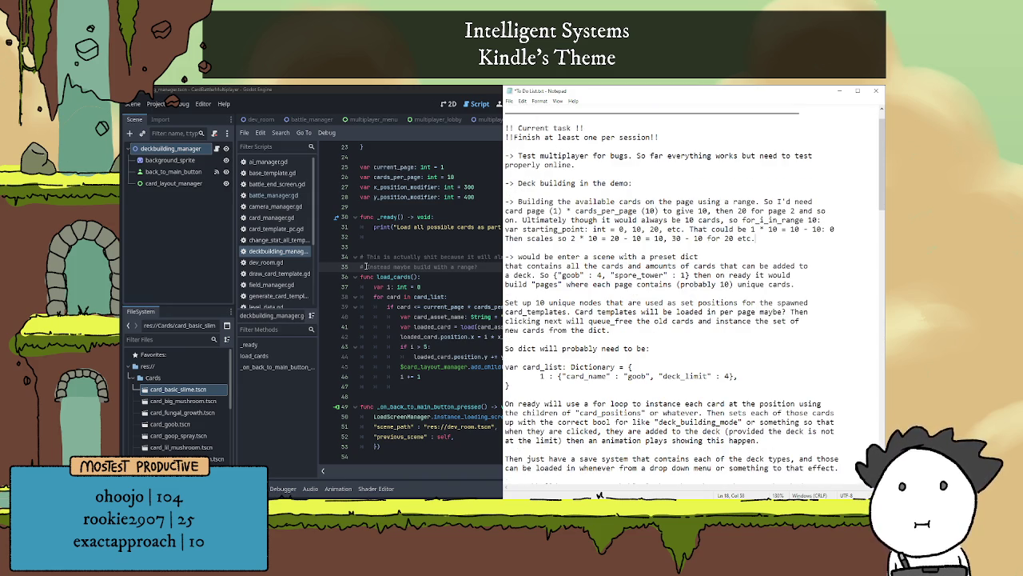
scroll(409, 268, "up", 7)
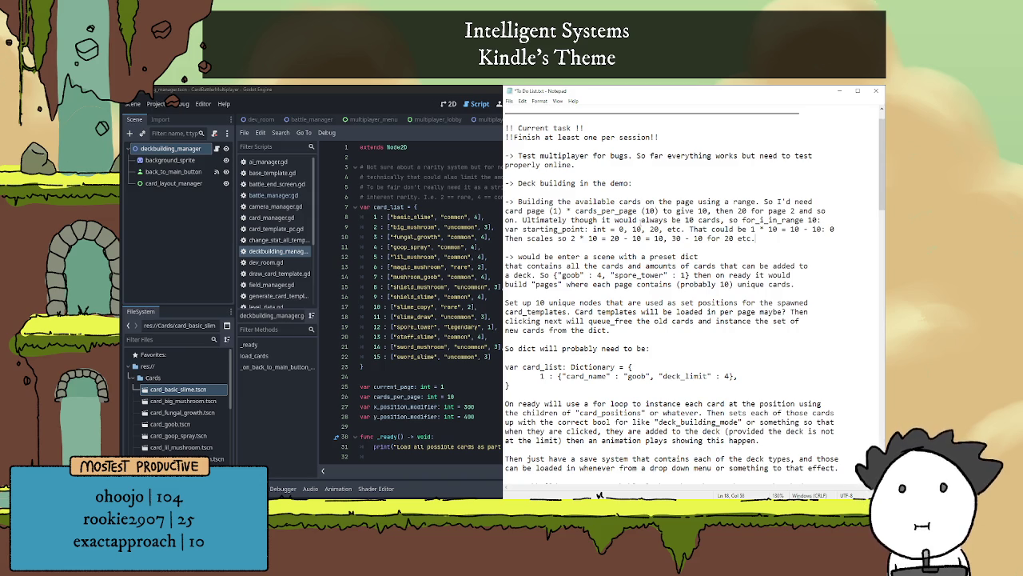
- Renumber the first card_list keys in deckbuilding_manager.gd to run 0 through 8
left_click(372, 216)
key("BackSpace")
type("0")
key("Down")
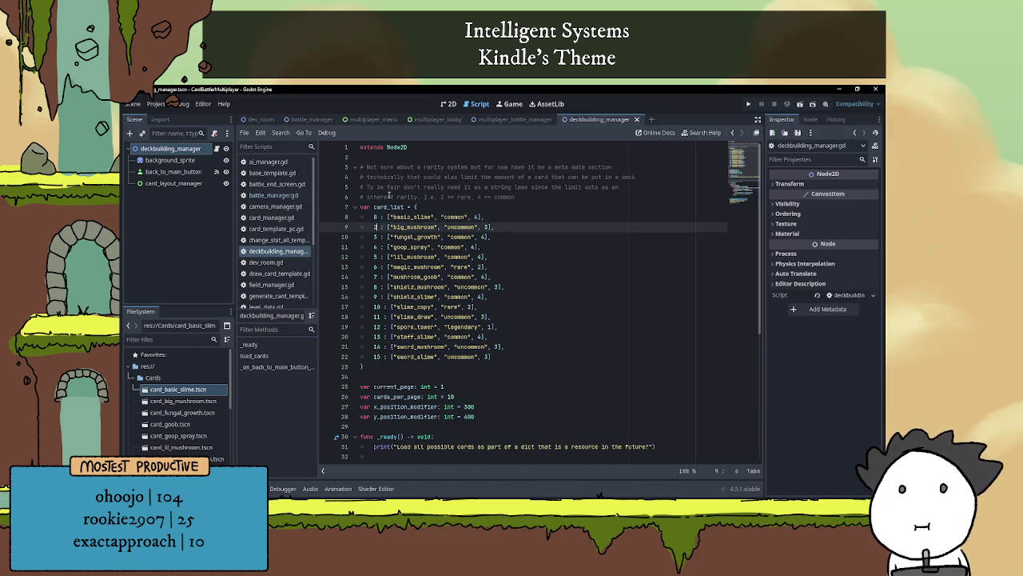
key("BackSpace")
type("1")
key("Down")
key("BackSpace")
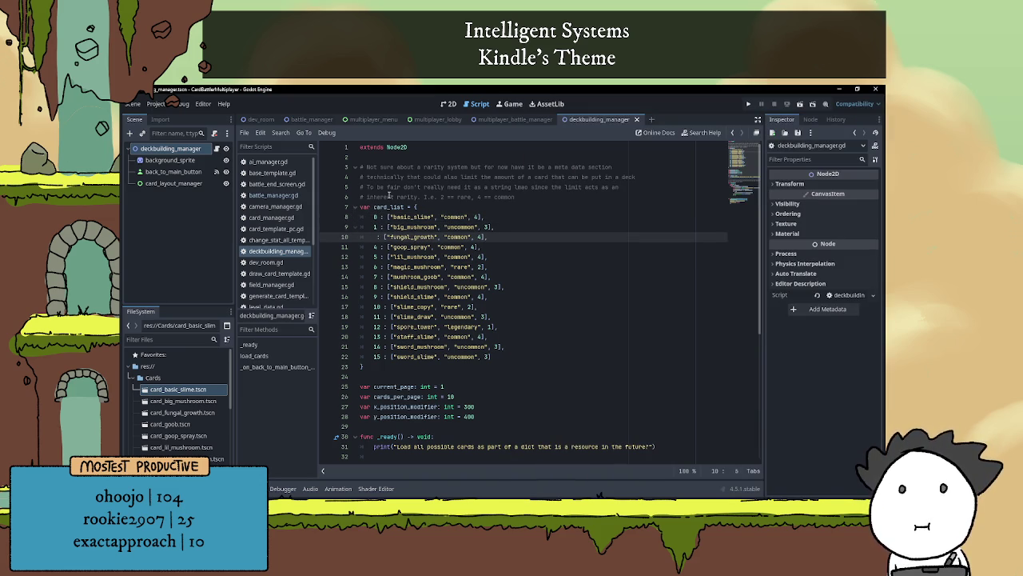
type("2")
key("Down")
key("BackSpace")
type("3")
key("Down")
key("Down")
key("BackSpace")
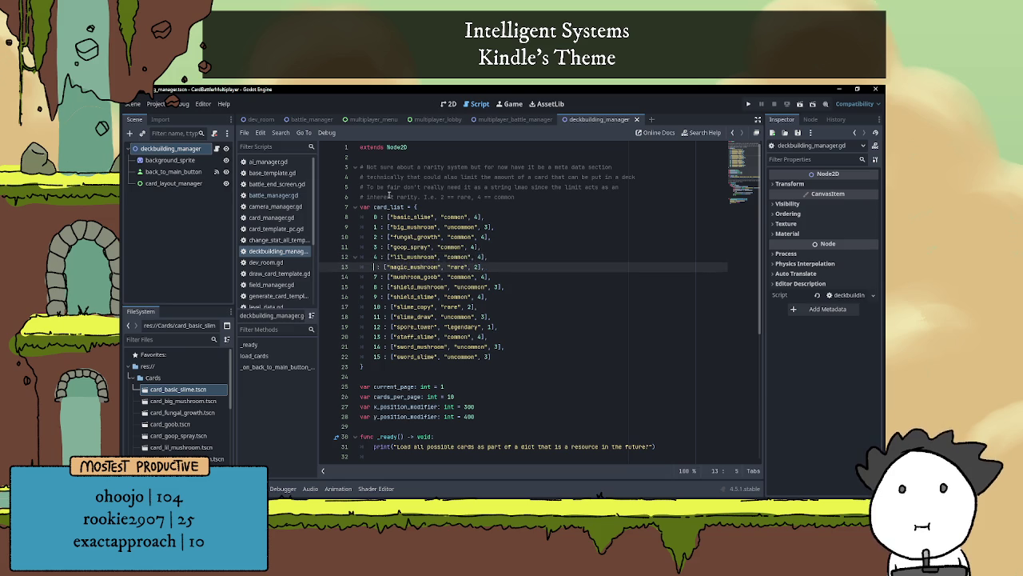
type("5")
key("Down")
key("BackSpace")
type("6")
key("Down")
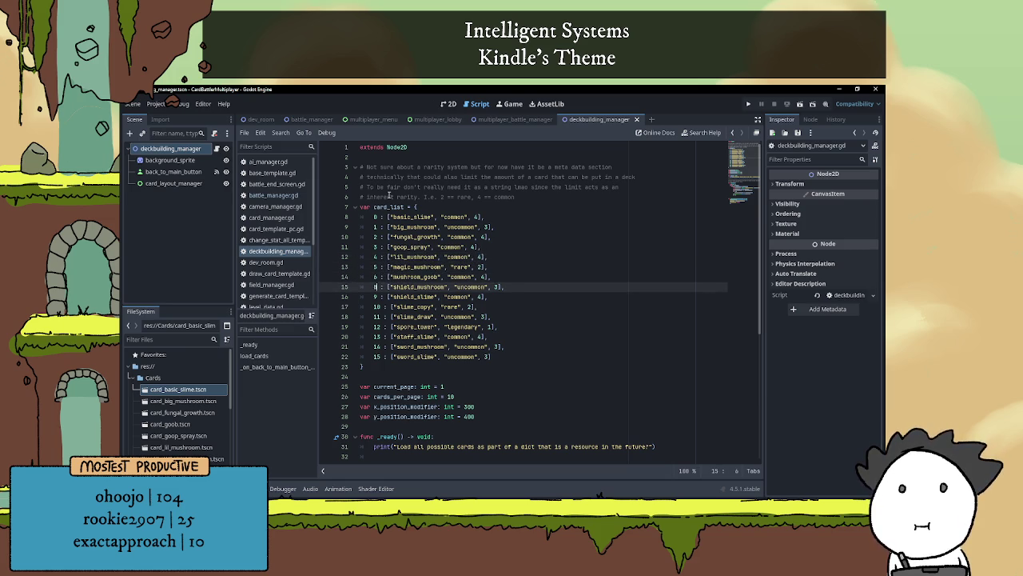
key("BackSpace")
type("7")
- Renumber the remaining card_list keys 9 through 14
key("Down")
key("BackSpace")
type("8")
key("Down")
key("BackSpace")
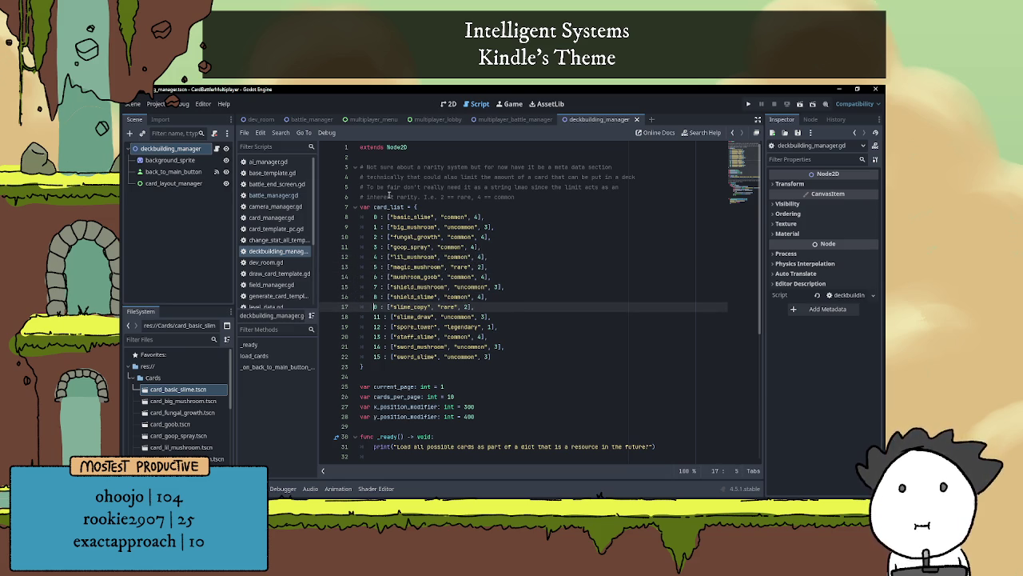
key("Delete")
type("9")
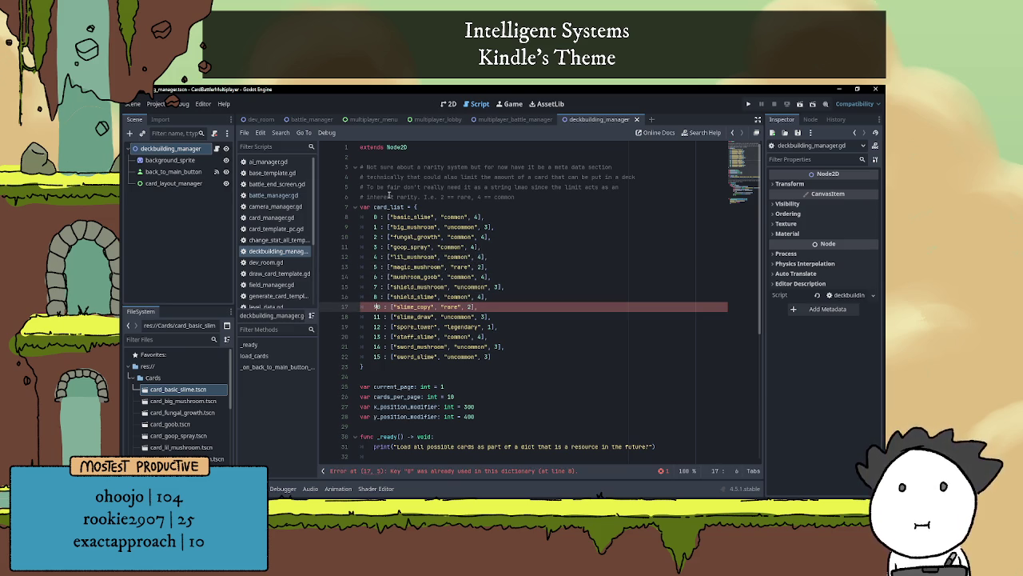
key("Down")
key("Delete")
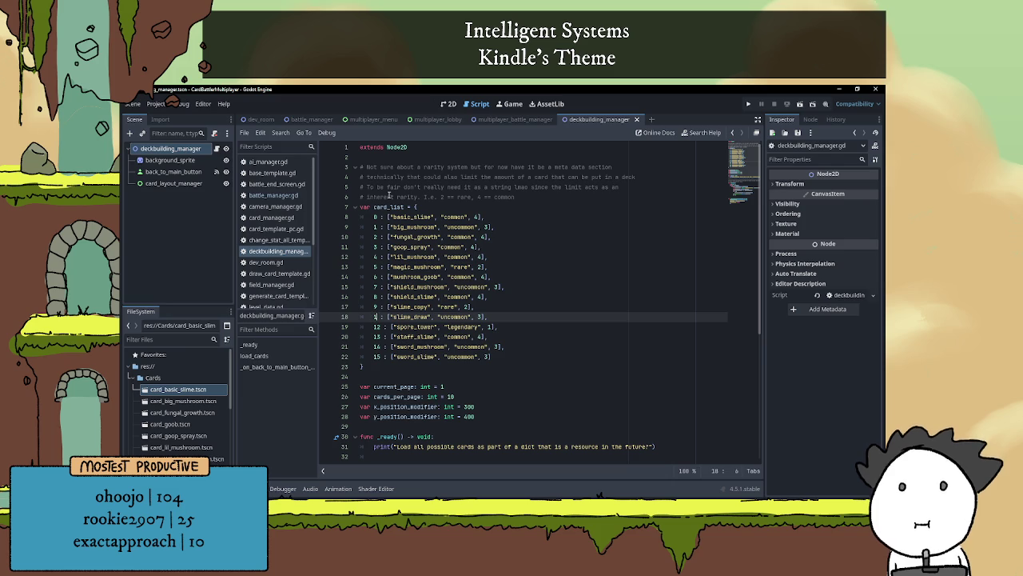
type("0")
key("Down")
key("BackSpace")
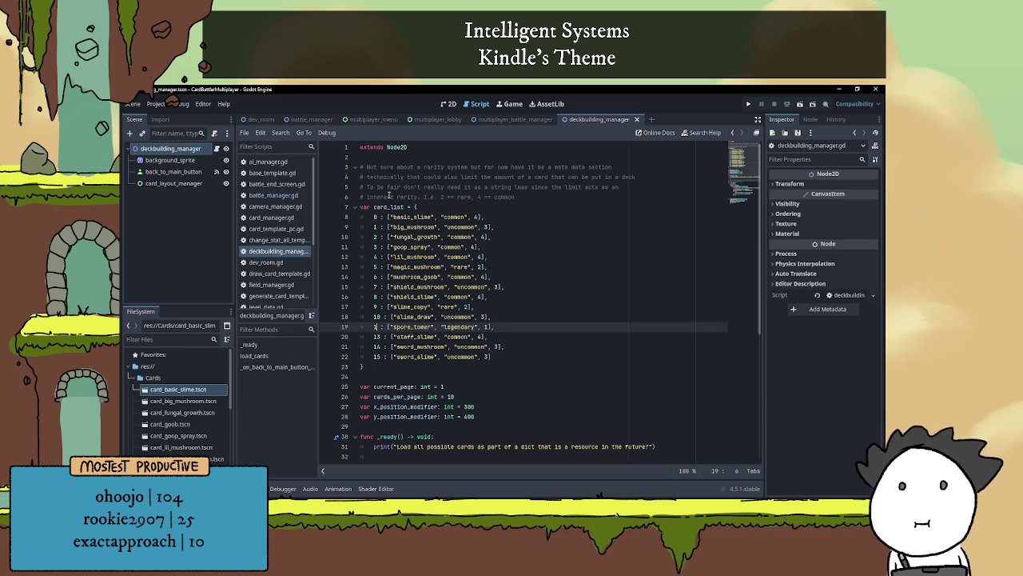
type("1")
key("Down")
key("BackSpace")
type("2")
key("Down")
key("BackSpace")
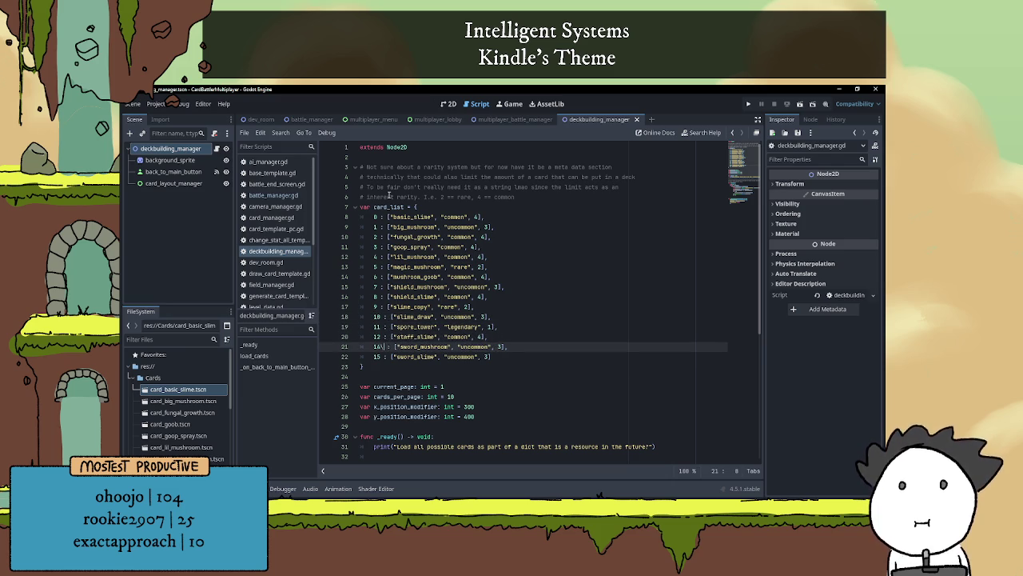
type("3")
key("Down")
key("BackSpace")
type("4")
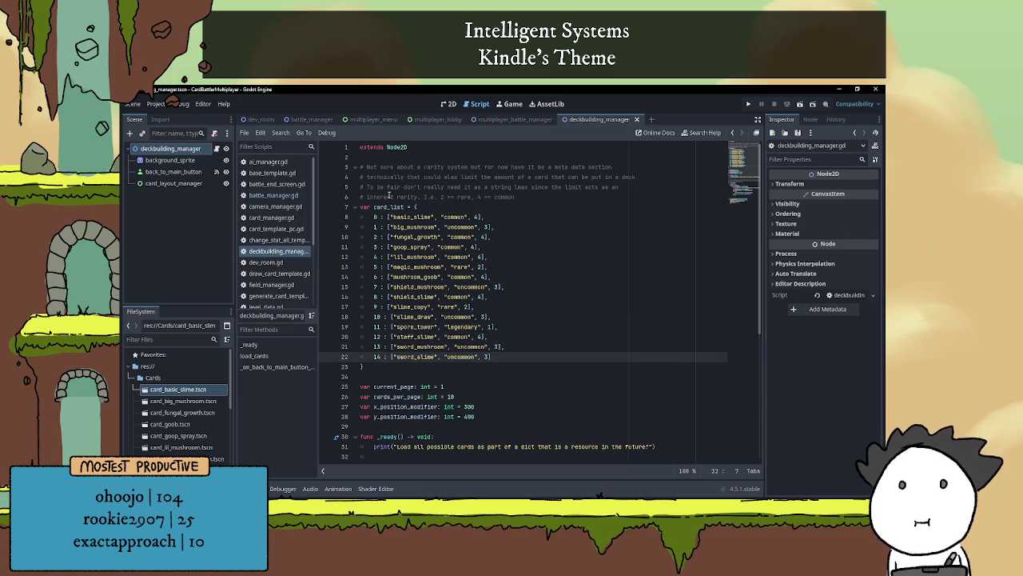
left_click(513, 228)
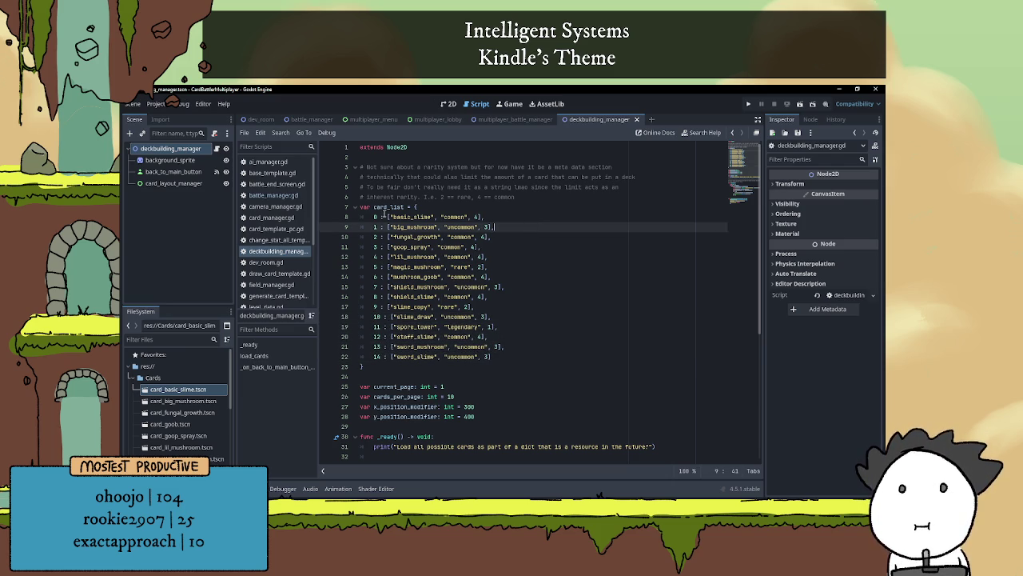
left_click(488, 216)
scroll(491, 210, "down", 1)
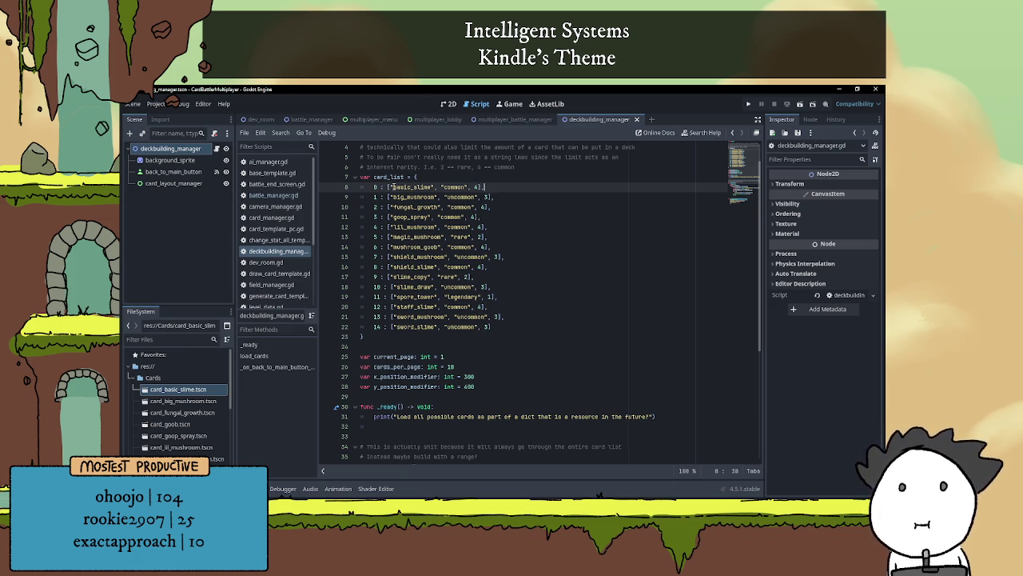
- Switch card_list's opening brace to a bracket and delete the numeric key prefixes from its entries
left_click(416, 178)
type("[]")
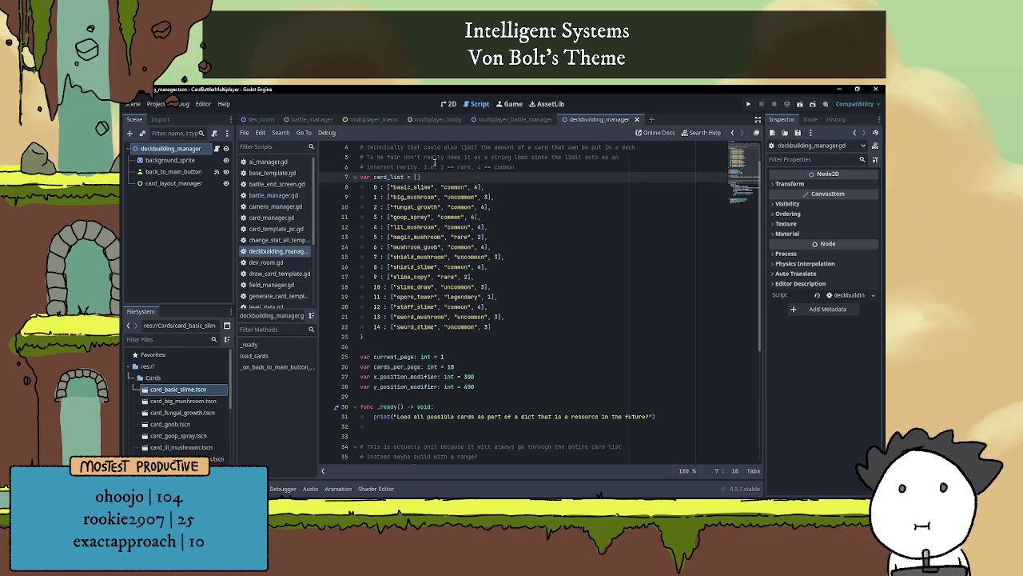
key("Delete")
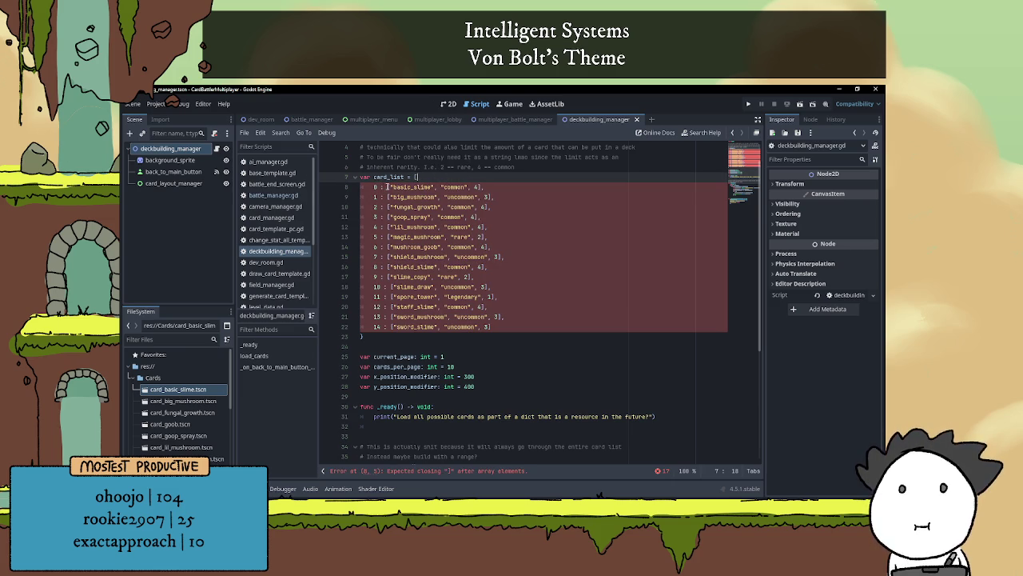
left_click(374, 187)
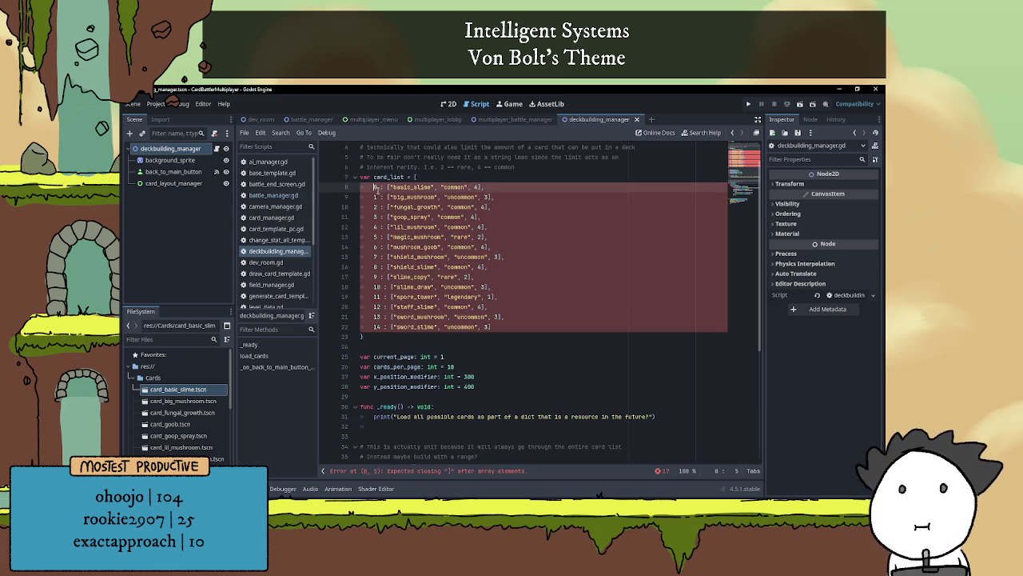
mouse_move(374, 187)
left_mouse_down()
mouse_move(389, 197)
mouse_move(373, 207)
mouse_move(382, 267)
mouse_move(372, 316)
left_mouse_up()
key("Delete")
key("Delete")
left_click(387, 206)
key("Delete")
left_click(387, 216)
key("Delete")
key("Delete")
left_click(387, 236)
key("Delete")
key("Delete")
key("Delete")
key("Delete")
key("Delete")
key("Delete")
left_click(390, 297)
key("Delete")
key("Delete")
- Restore the last entries and close the card_list array with ]
key("ctrl+z")
key("ctrl+z")
key("ctrl+z")
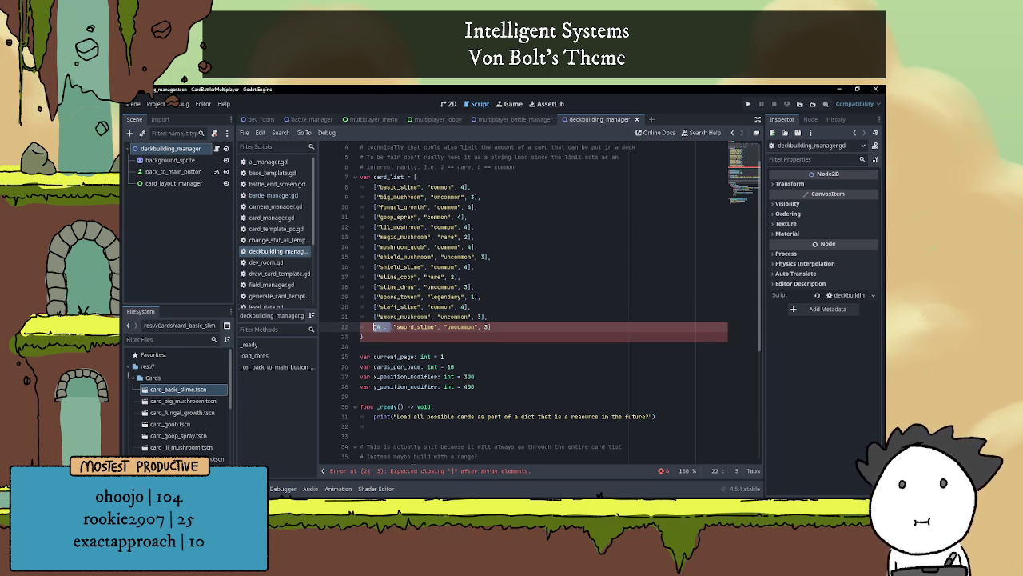
left_click(373, 337)
type("]")
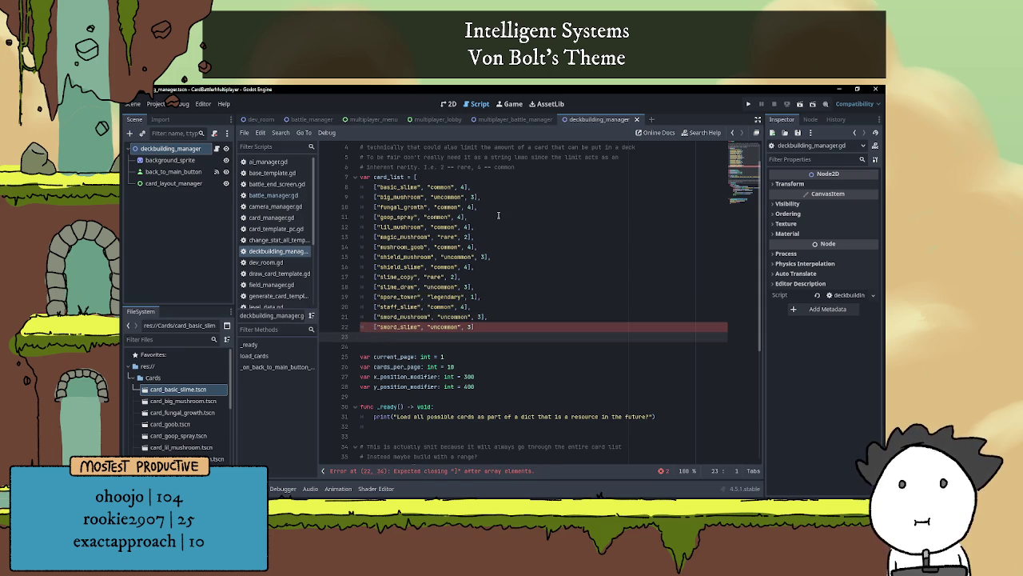
left_click(524, 296)
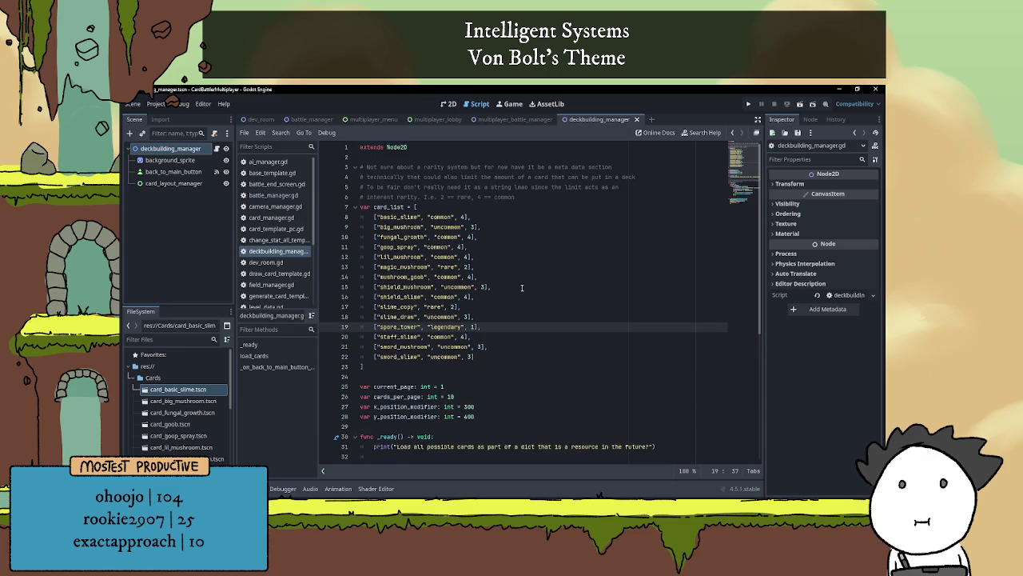
scroll(507, 260, "down", 1)
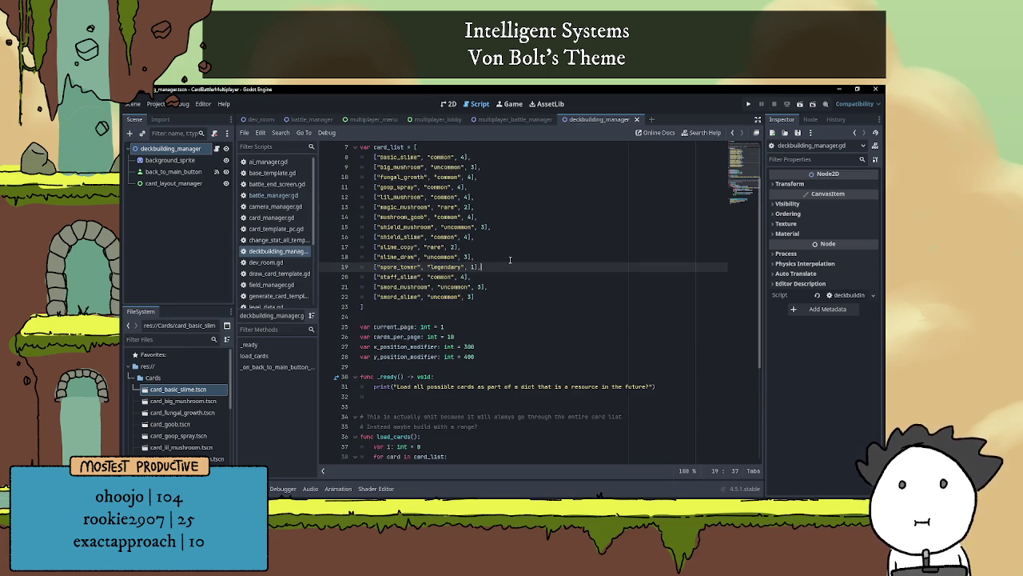
scroll(507, 260, "up", 2)
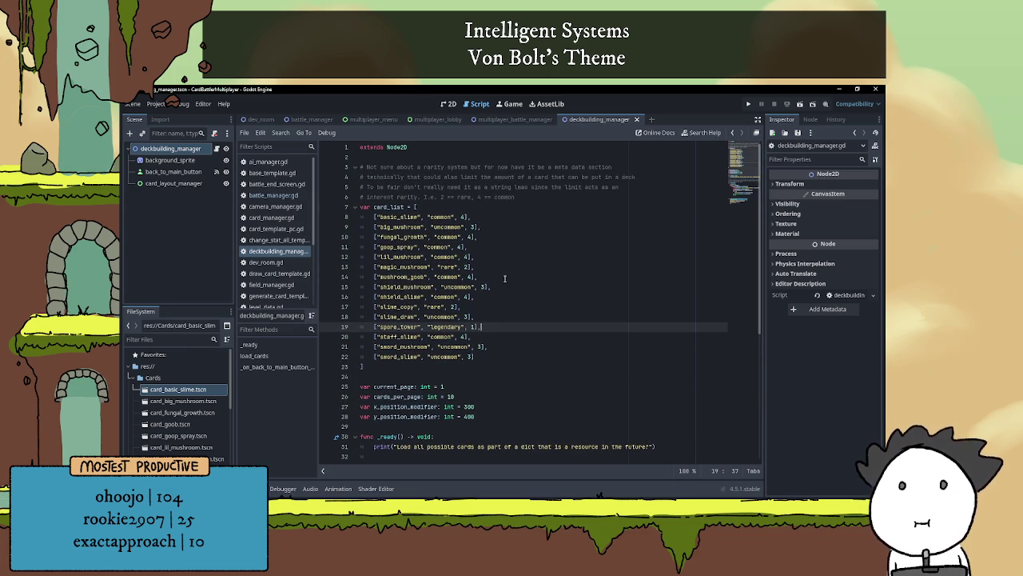
scroll(507, 280, "down", 1)
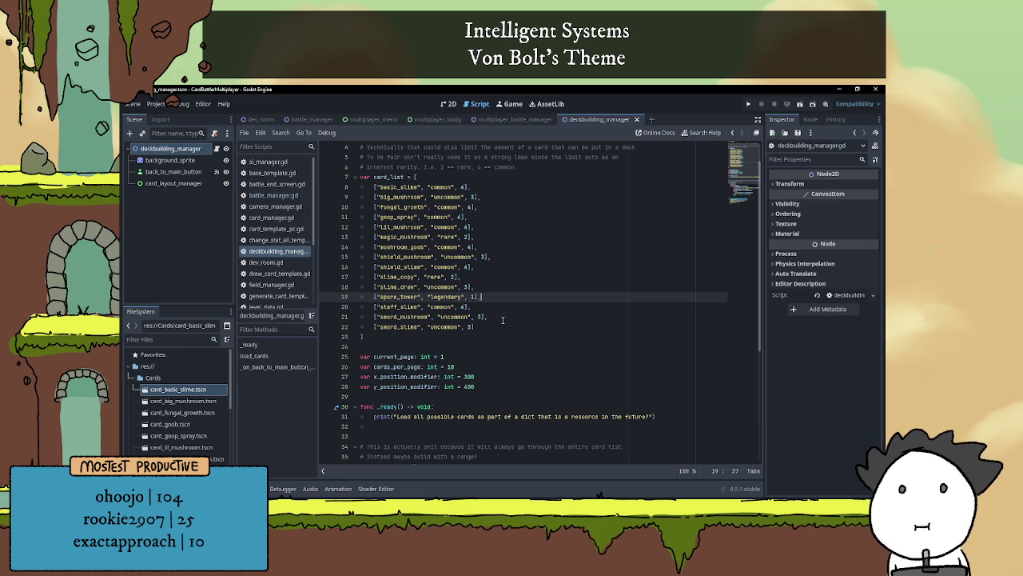
scroll(511, 319, "down", 3)
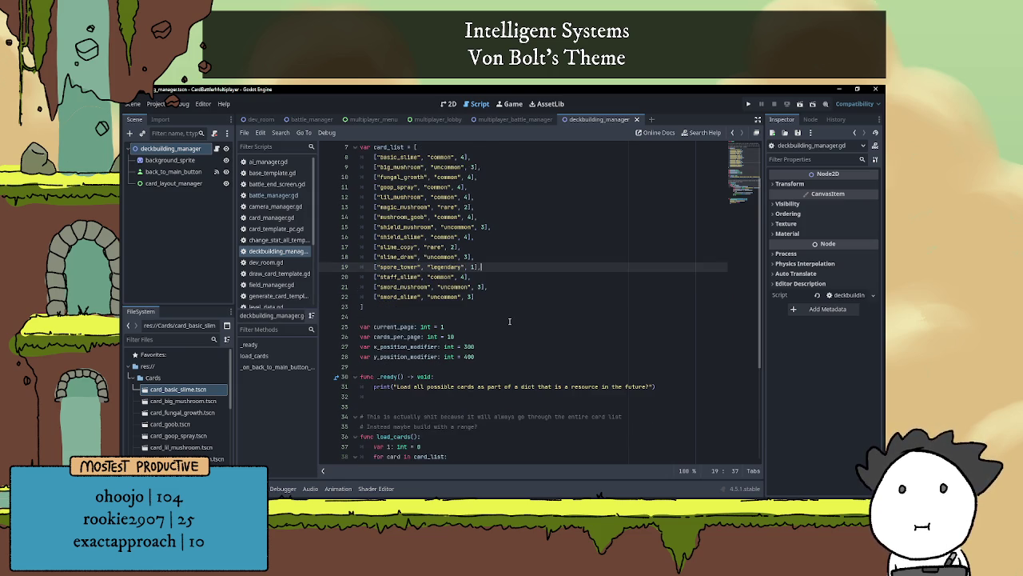
scroll(510, 321, "down", 2)
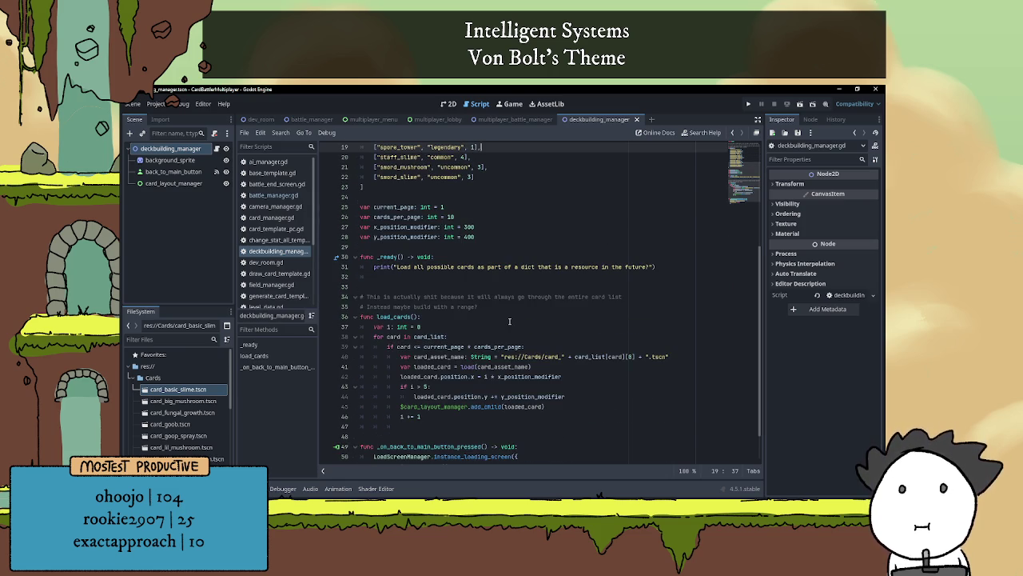
- Add a new line below var i in load_cards reading 'var starting_card: int ='
left_click(444, 328)
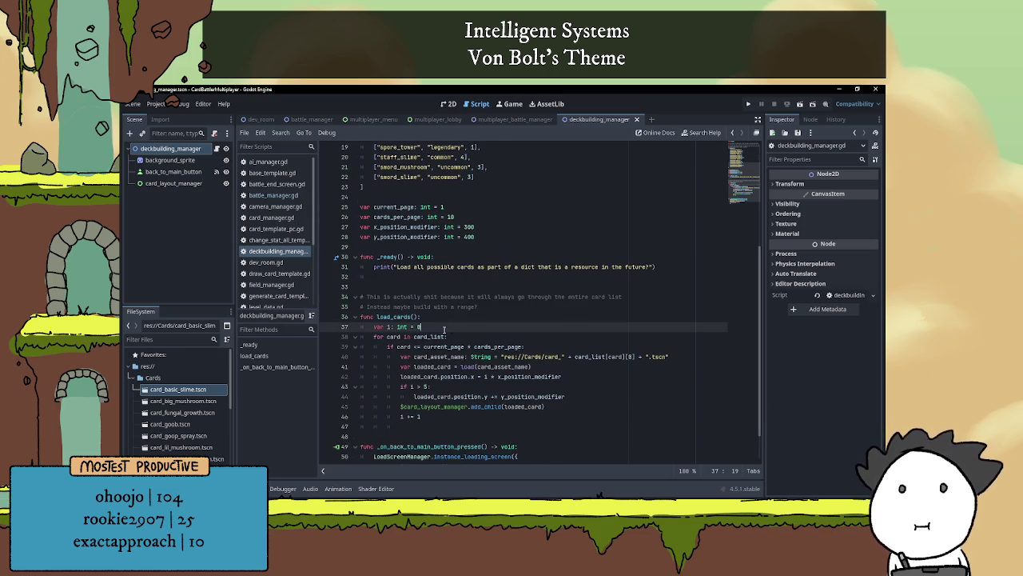
key("Return")
scroll(416, 416, "up", 2)
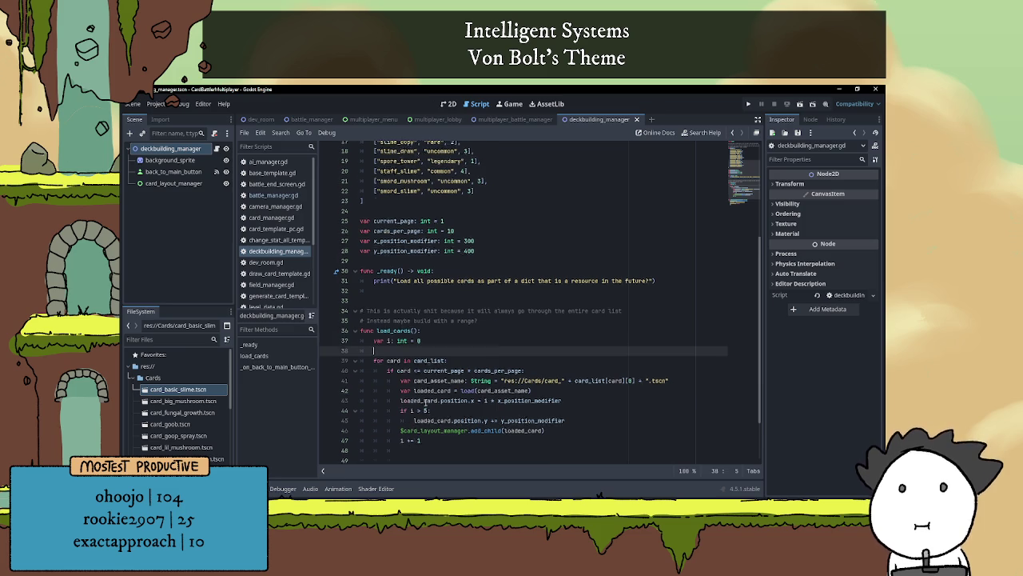
scroll(453, 388, "down", 2)
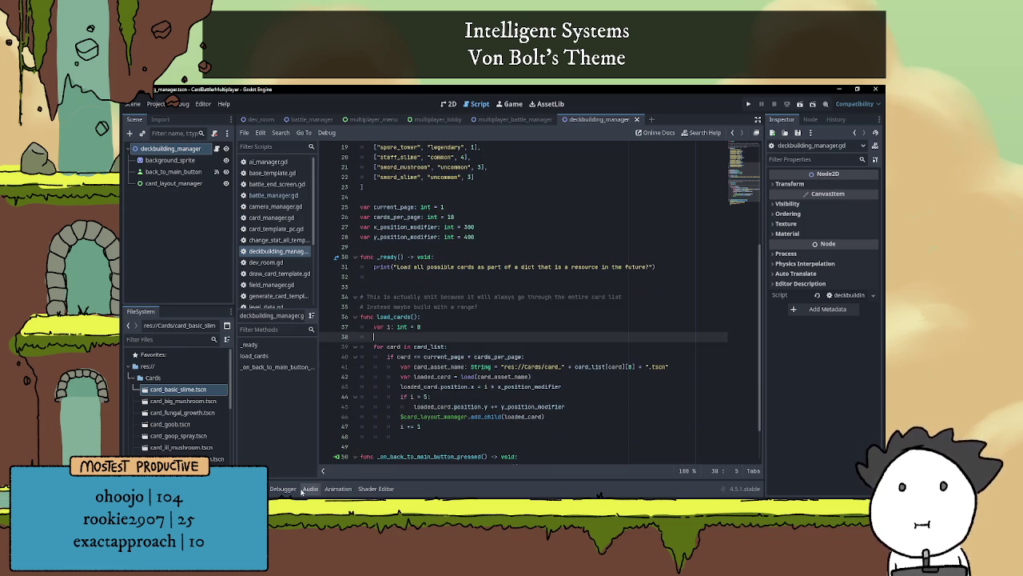
key("Up")
key("Up")
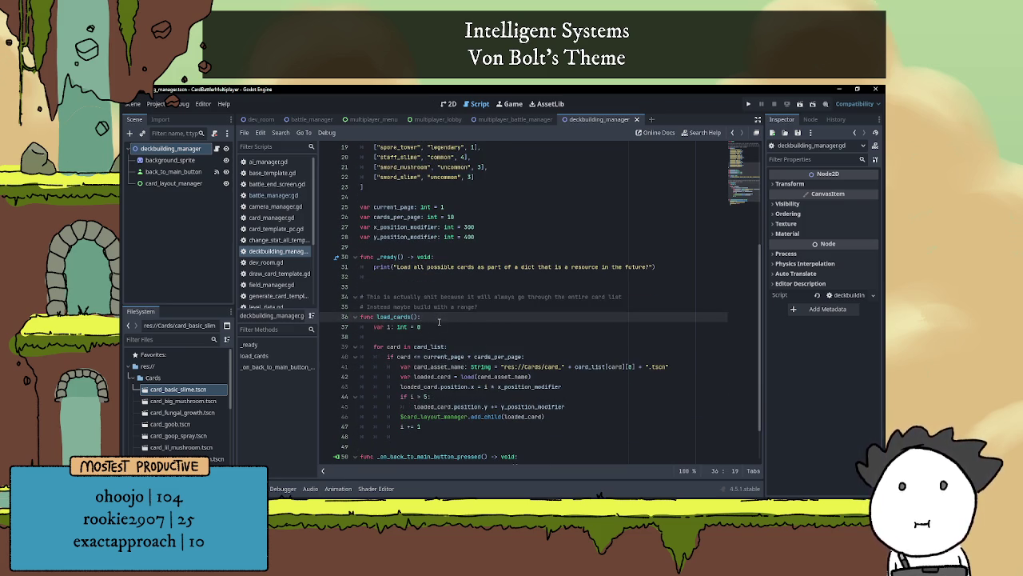
key("Down")
key("Down")
type("var star")
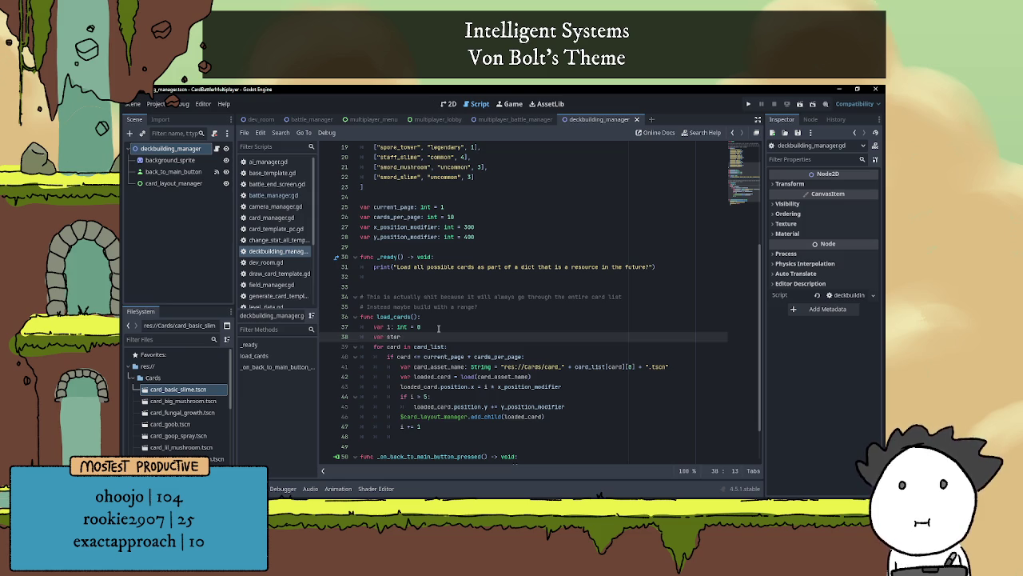
type("t")
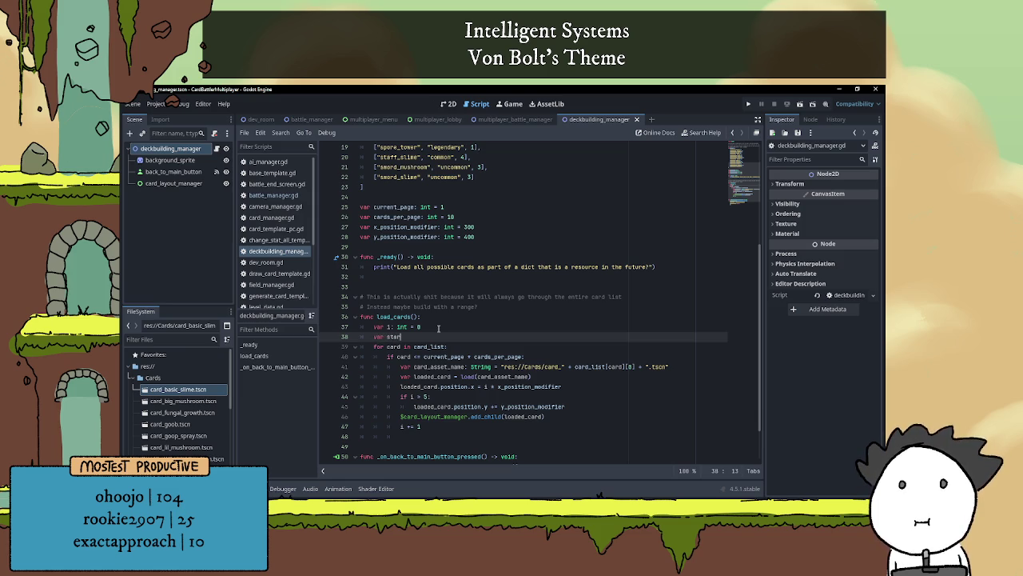
type("ing_car")
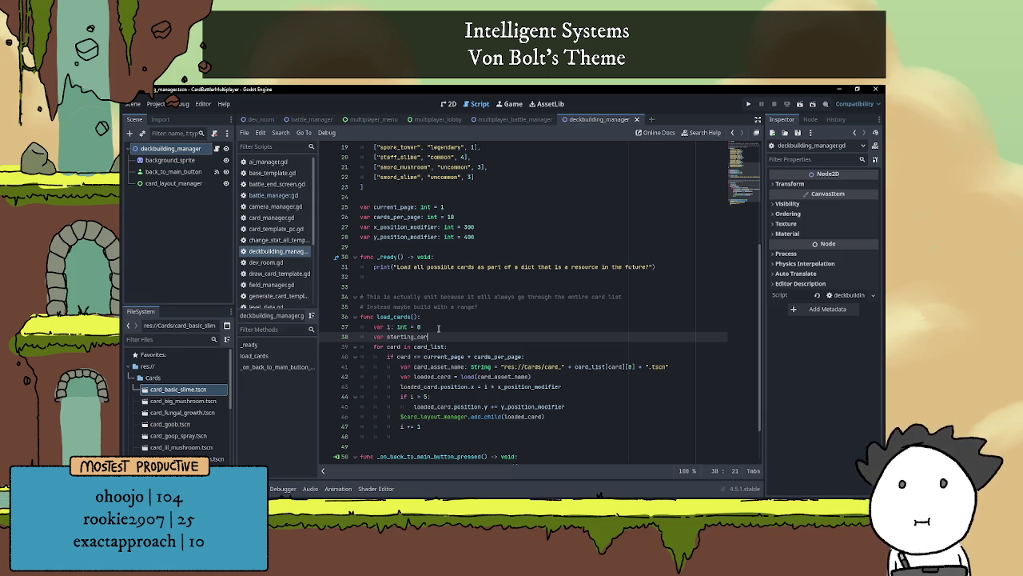
type("d: ")
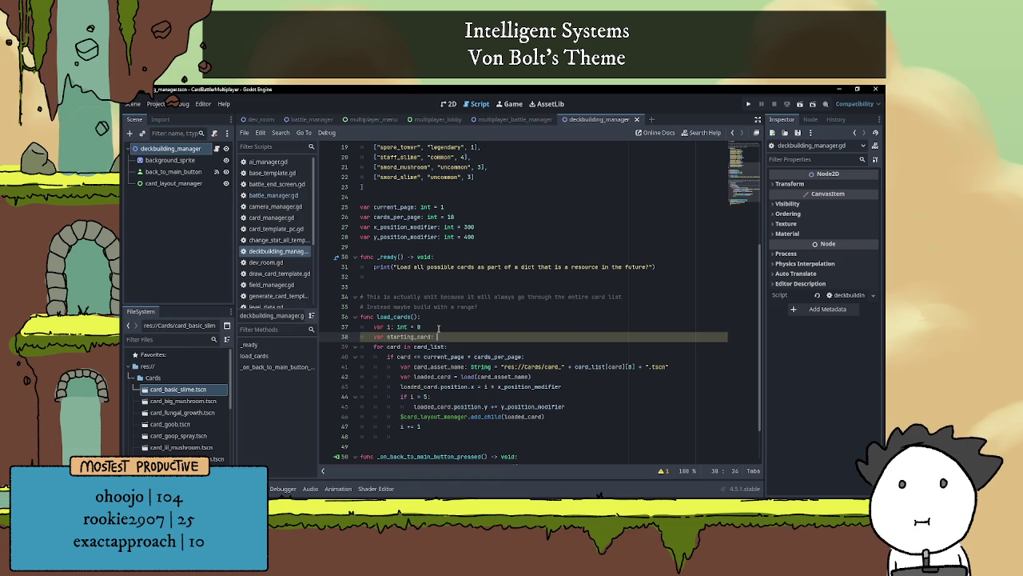
type("int =")
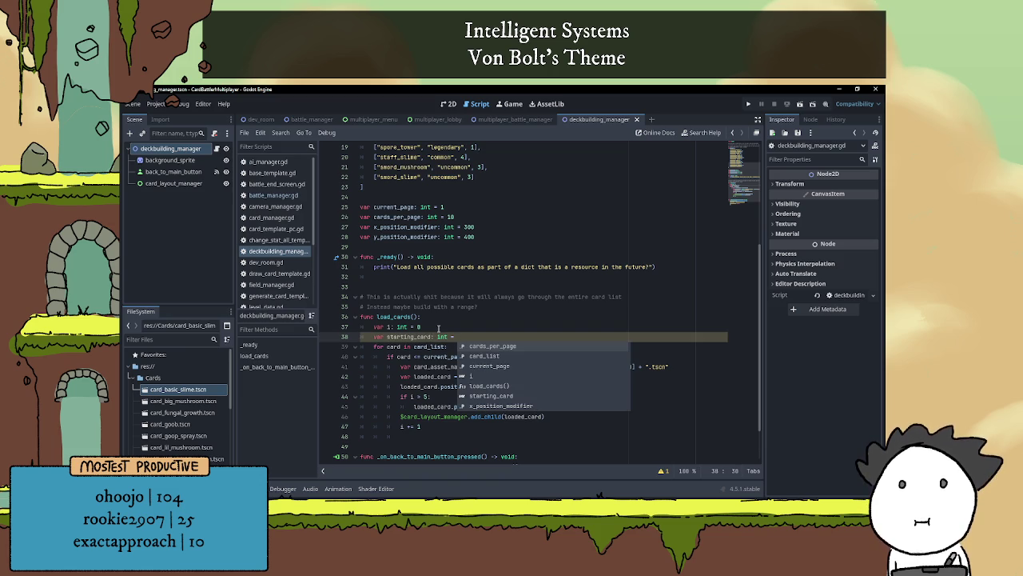
- Continue the expression with current_page via autocomplete, followed by ' *'
scroll(485, 306, "up", 3)
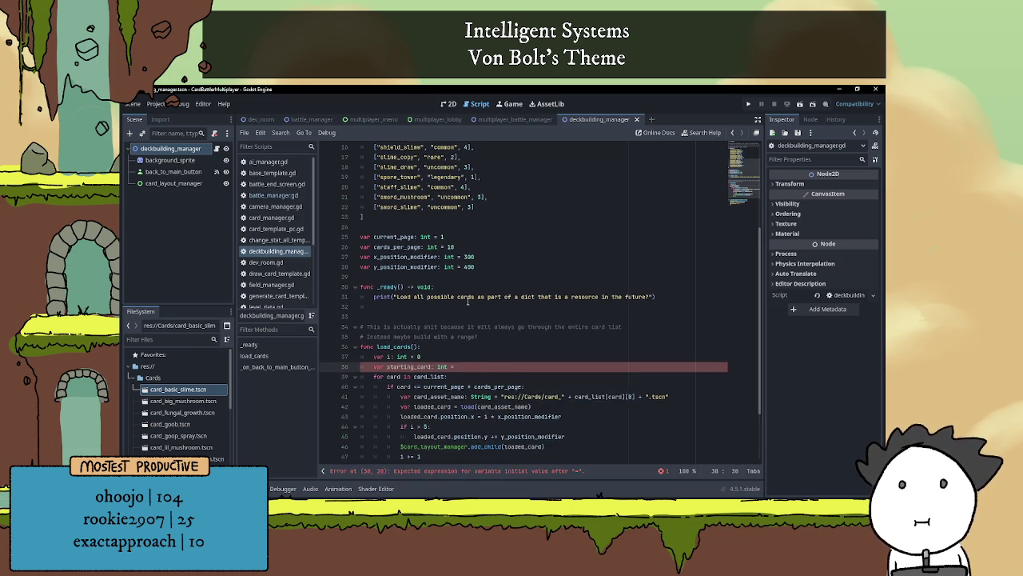
scroll(485, 306, "up", 2)
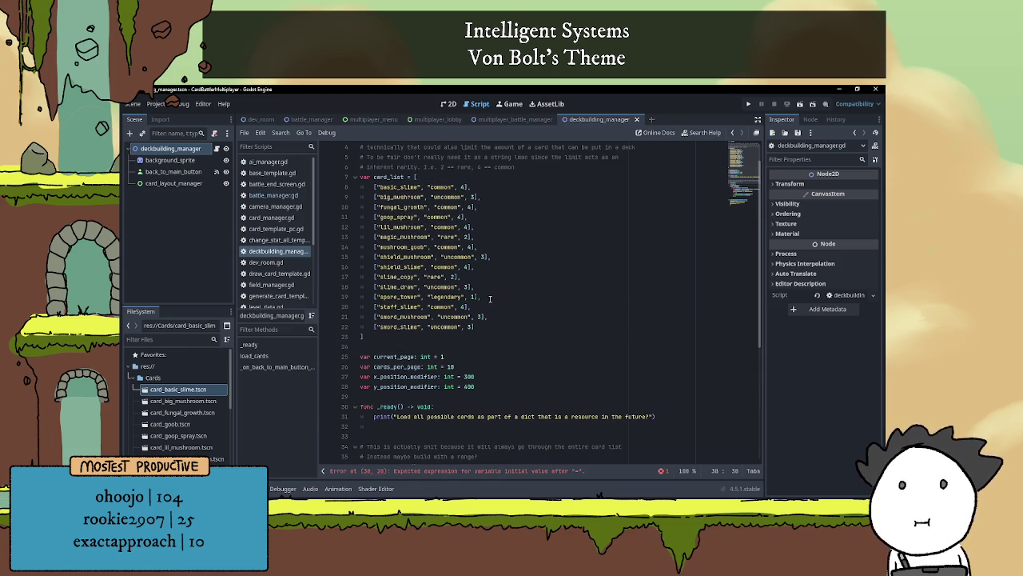
scroll(503, 294, "down", 5)
type("curre")
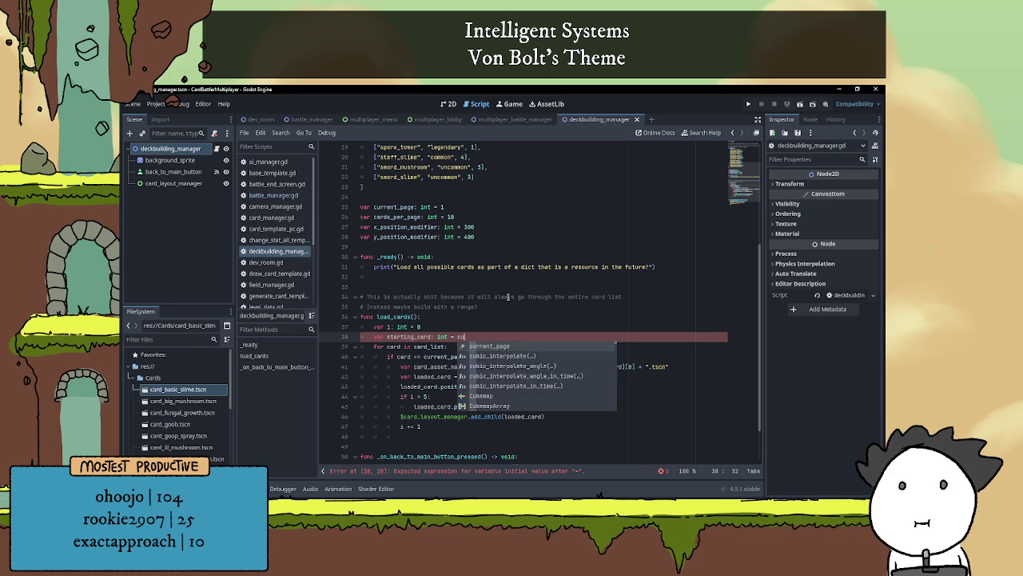
key("Return")
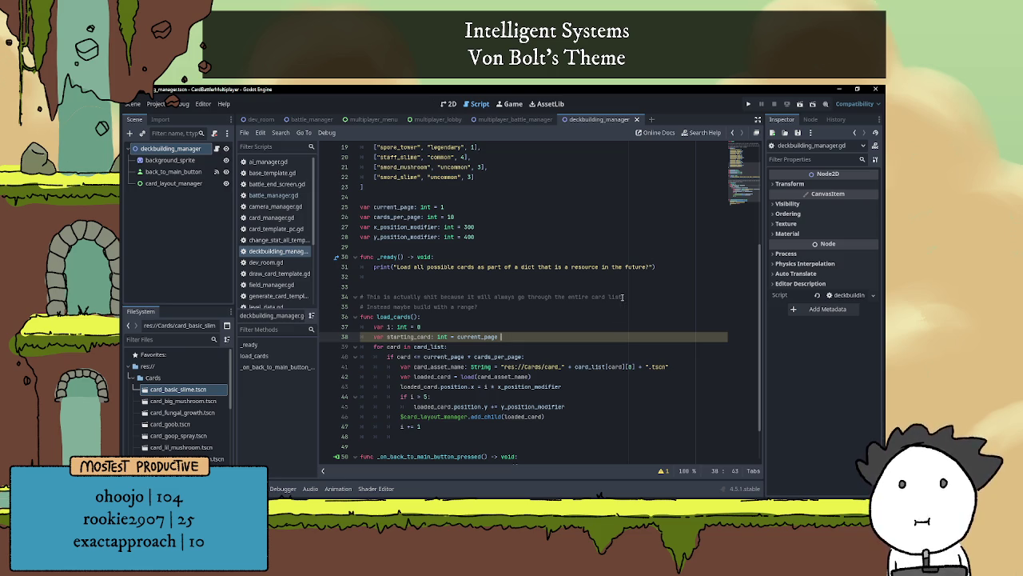
scroll(575, 335, "down", 2)
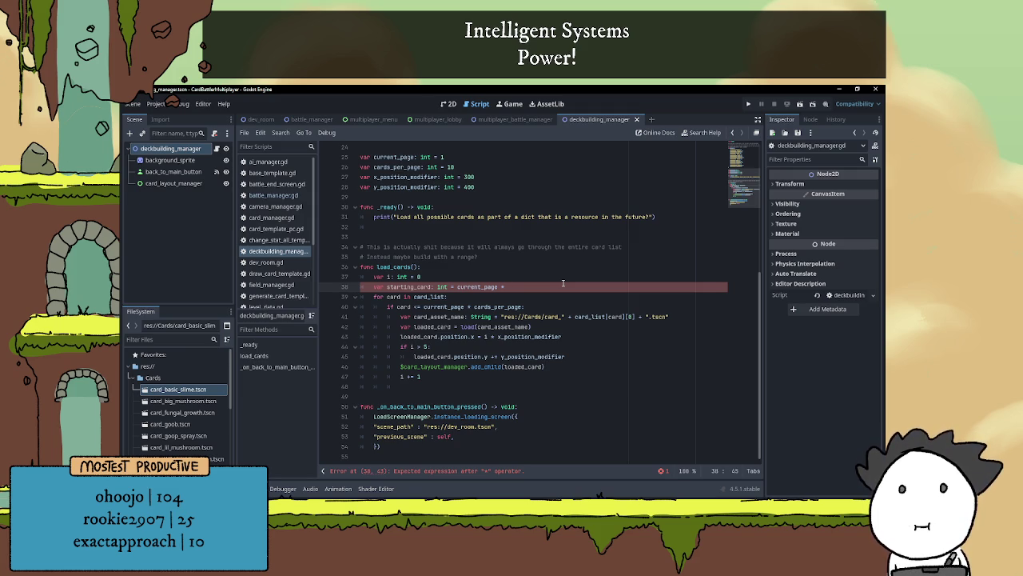
- Finish line 38 so starting_card equals current_page * cards_per_page - 10
type("cards_per_page ")
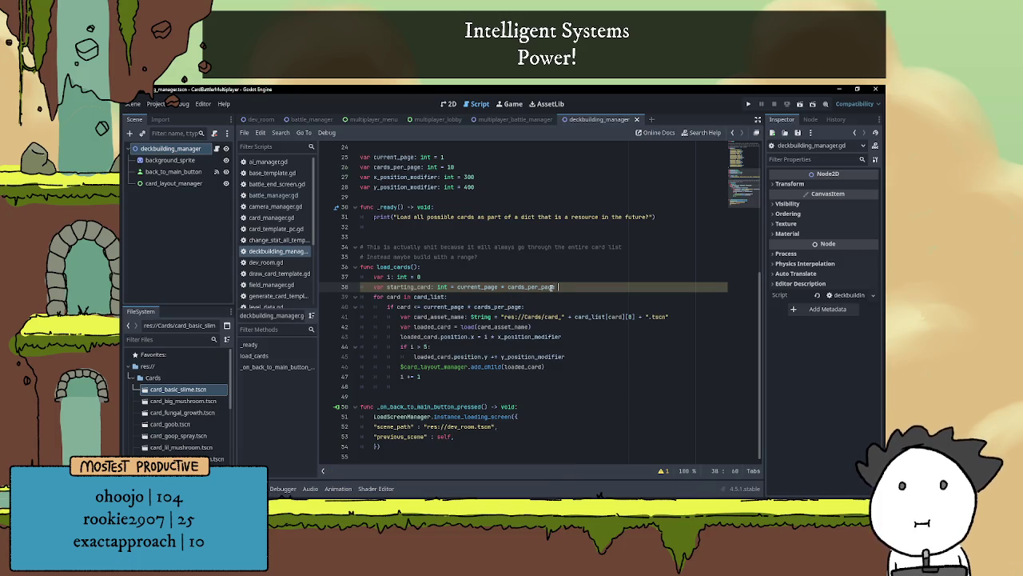
type("- 10")
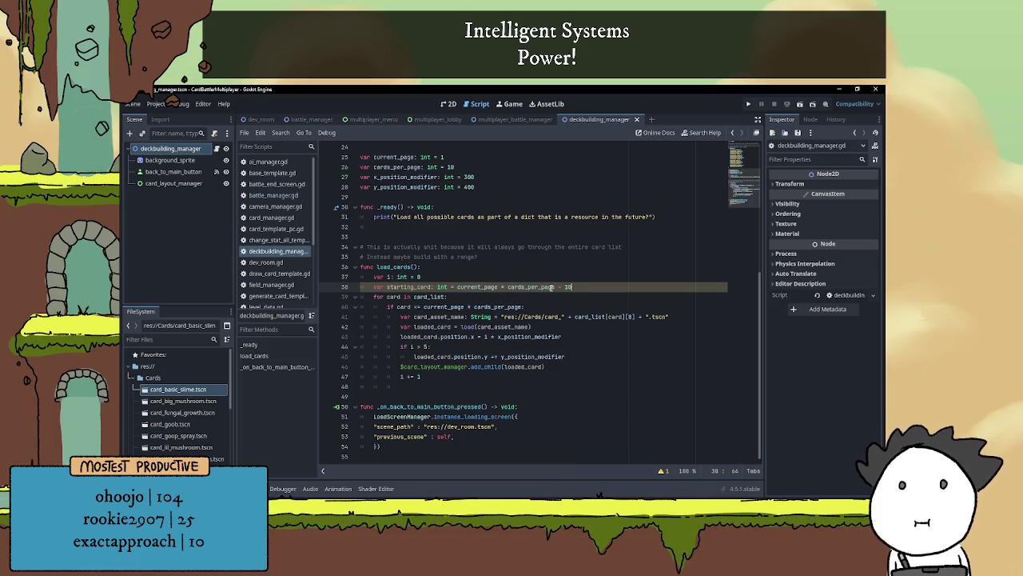
left_click(601, 292)
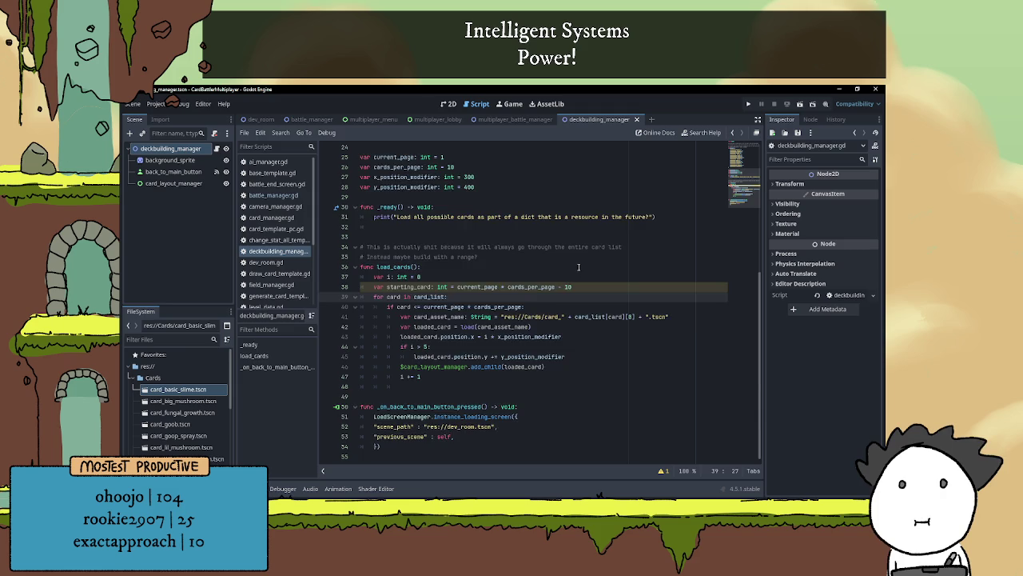
scroll(576, 266, "up", 1)
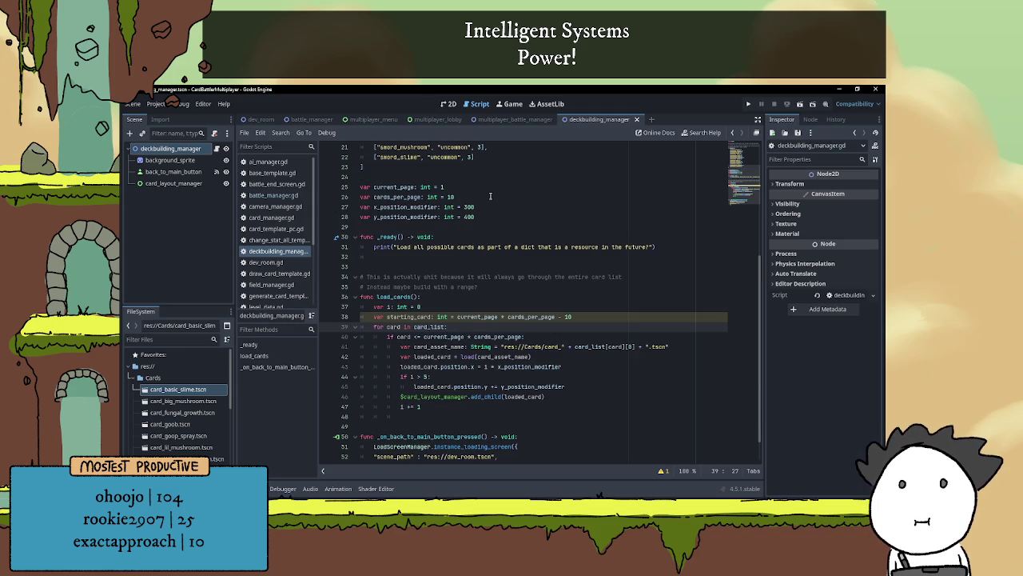
left_click(513, 226)
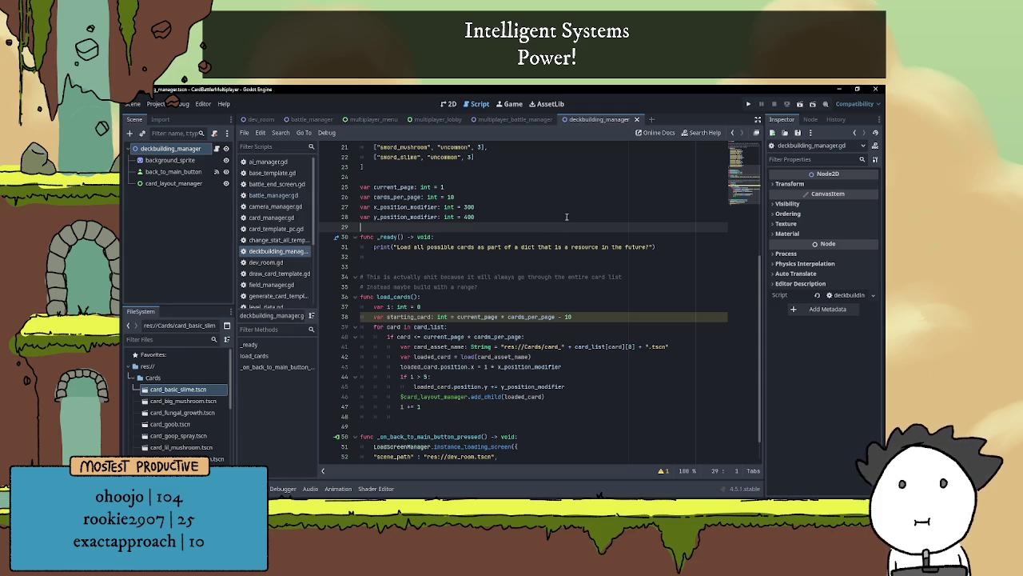
scroll(582, 184, "down", 1)
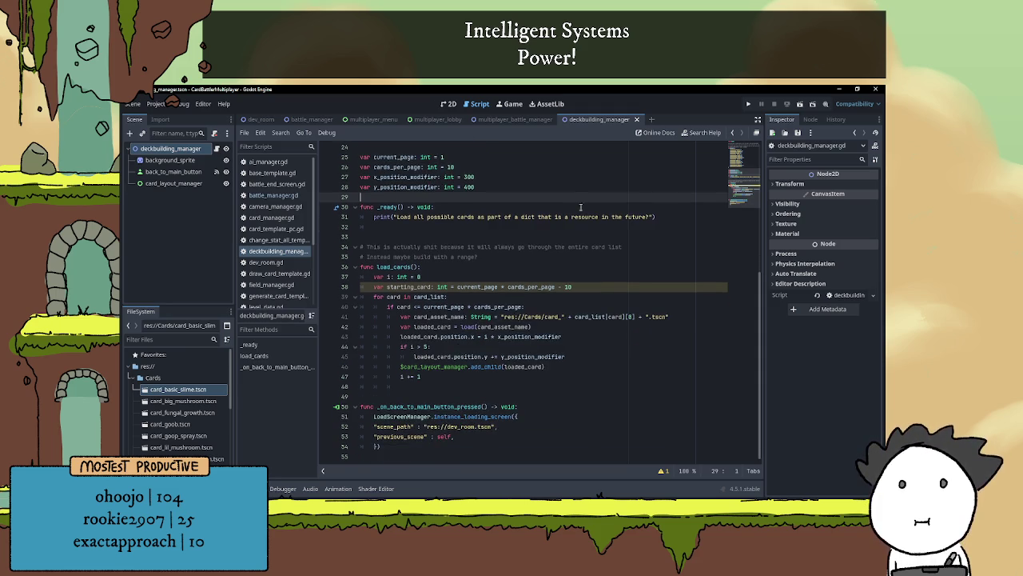
left_click(597, 286)
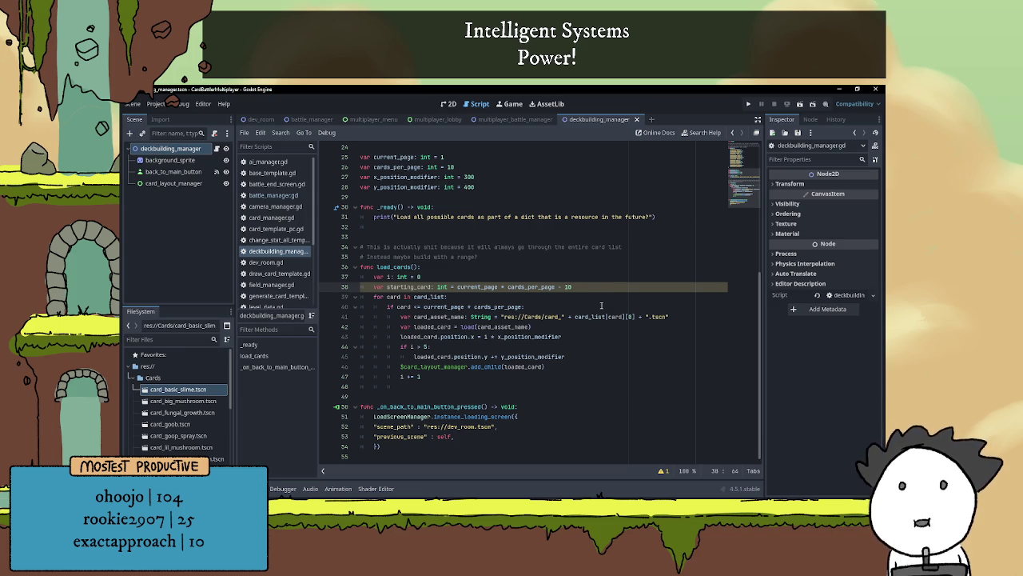
- Minimize the Godot editor and the Notepad to-do notes to reveal the desktop
scroll(562, 319, "up", 4)
scroll(576, 316, "down", 4)
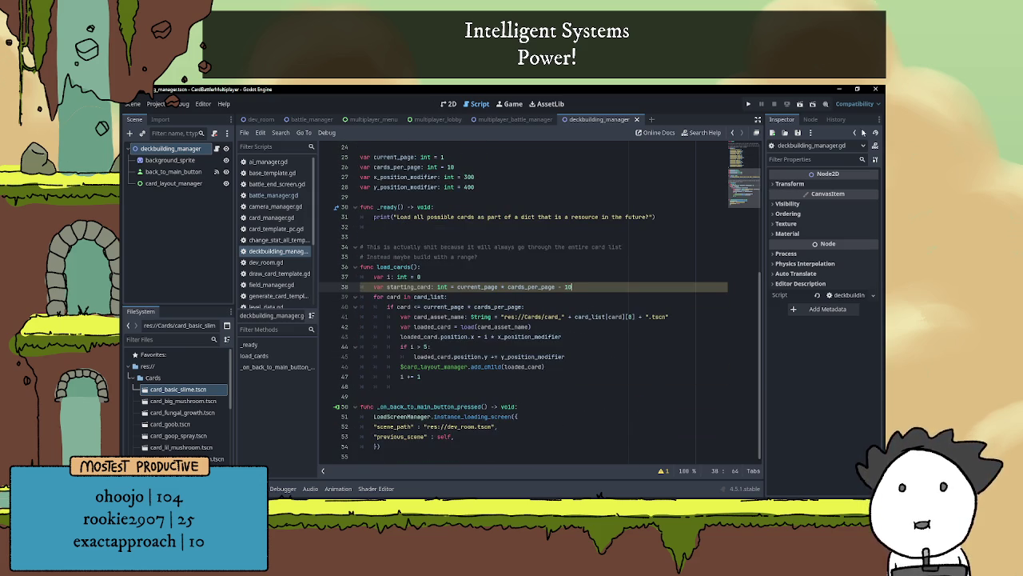
left_click(838, 89)
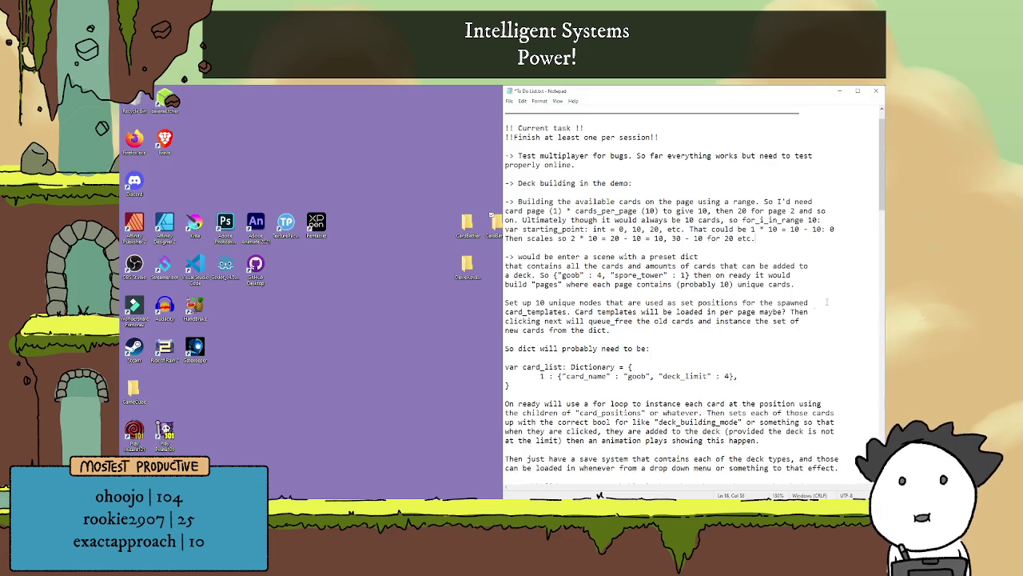
left_click(839, 91)
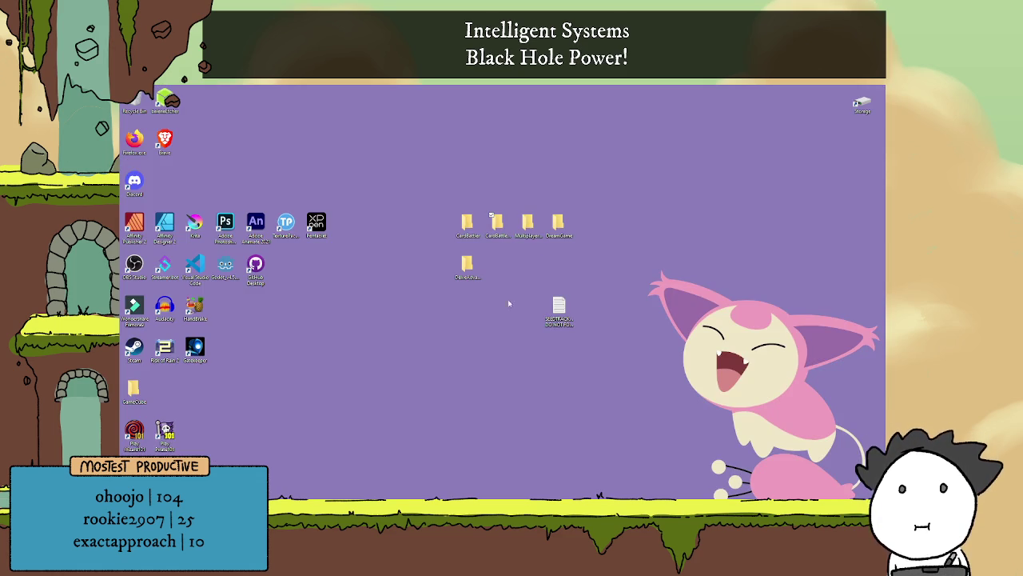
- Launch CardBattleMultiplayer.exe from the CardBattleMultiplayerTest folder, view Multiplayer, then close it
double_click(498, 230)
left_click(547, 307)
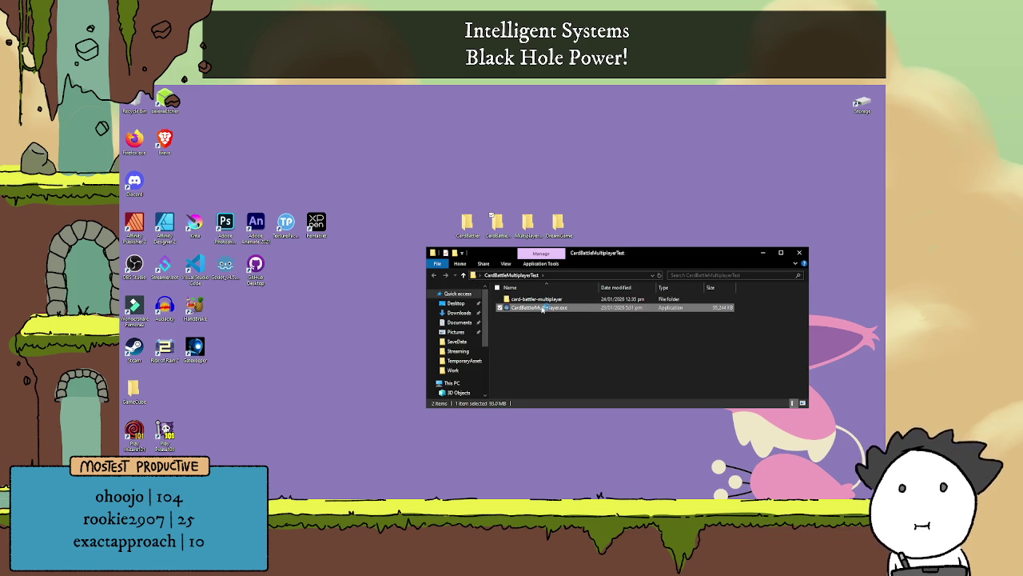
key("Return")
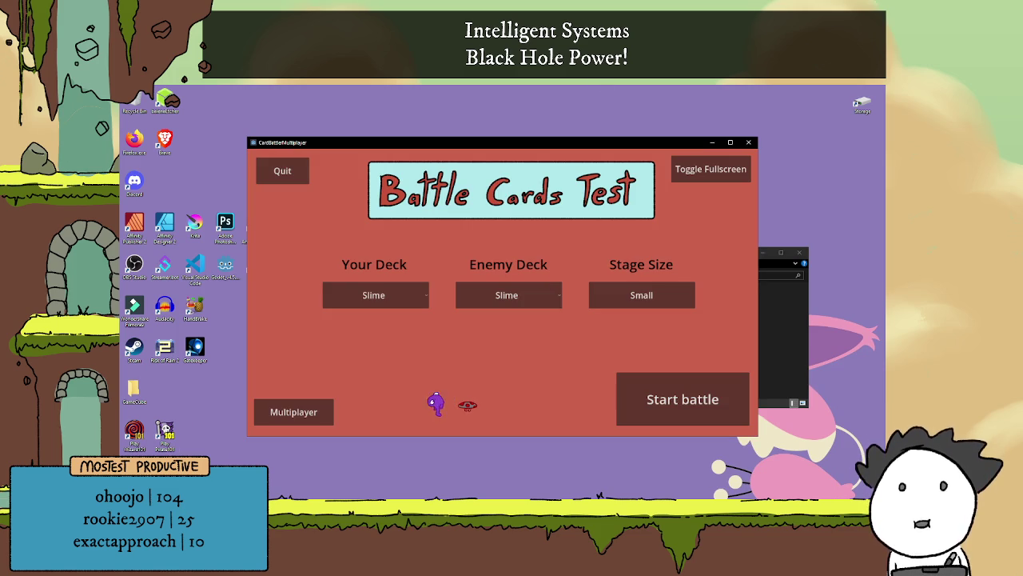
left_click(294, 412)
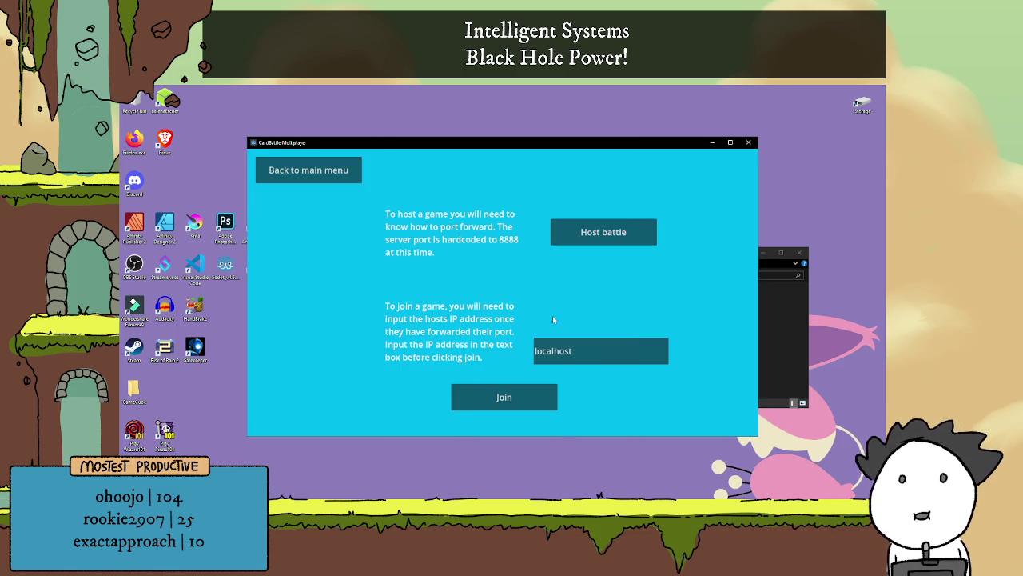
left_click(748, 142)
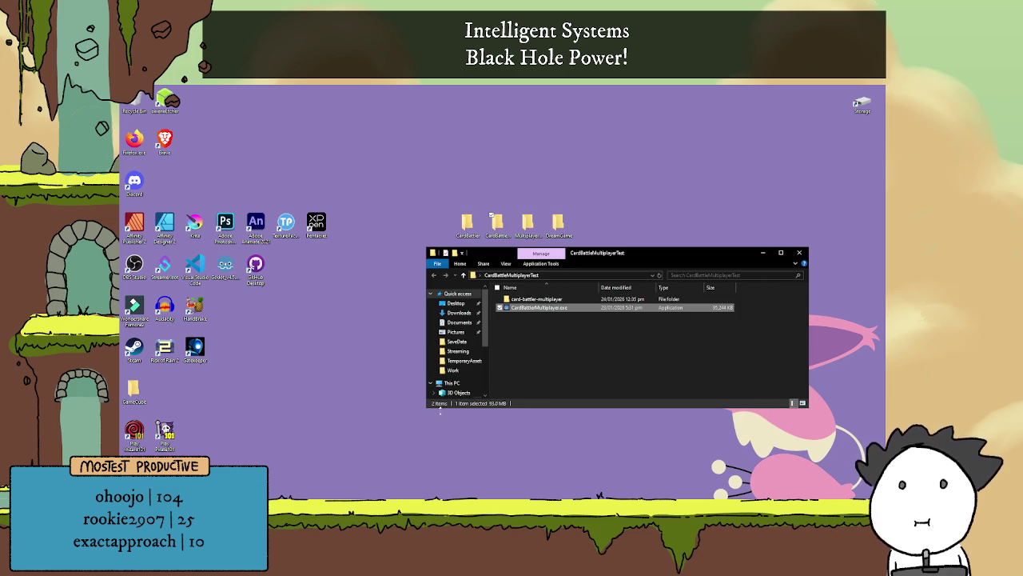
- Back in Godot, run the project (F5) to start the debug game windows
key("alt+Tab")
left_click(523, 267)
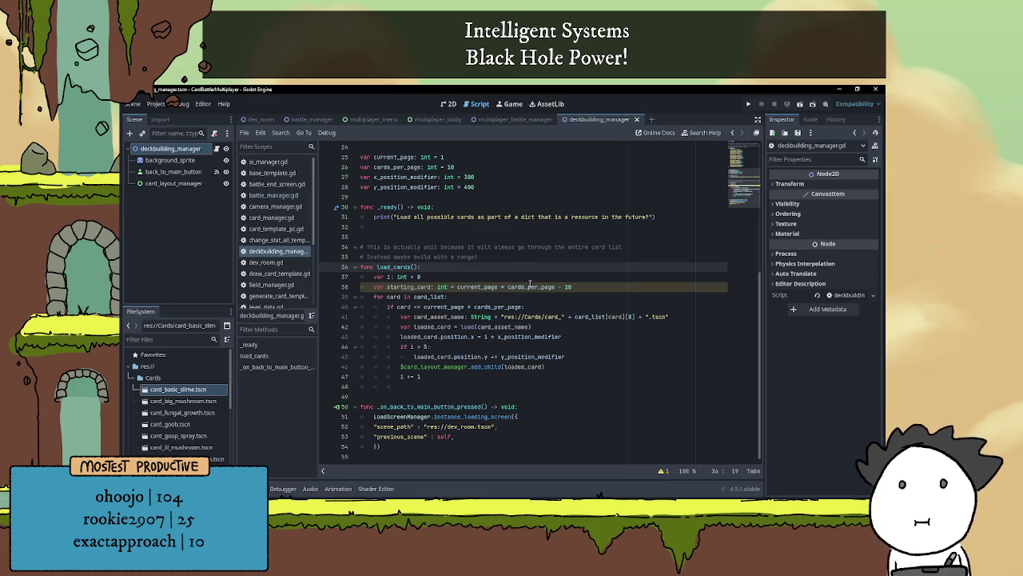
left_click(749, 104)
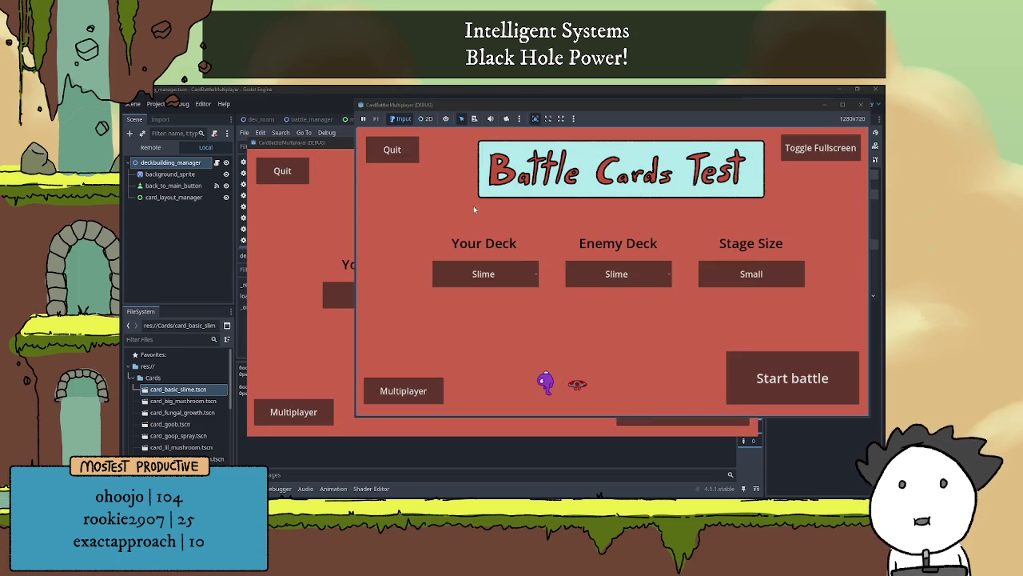
- Move the floating debug window aside and open the Multiplayer screen in both game windows
left_click_drag(335, 142, 222, 111)
left_click(780, 230)
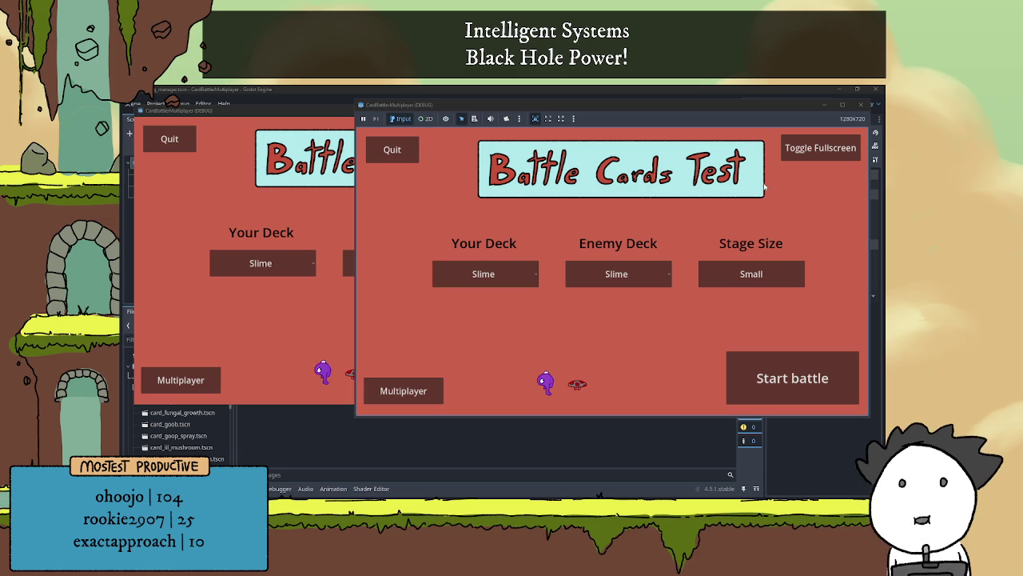
left_click(403, 390)
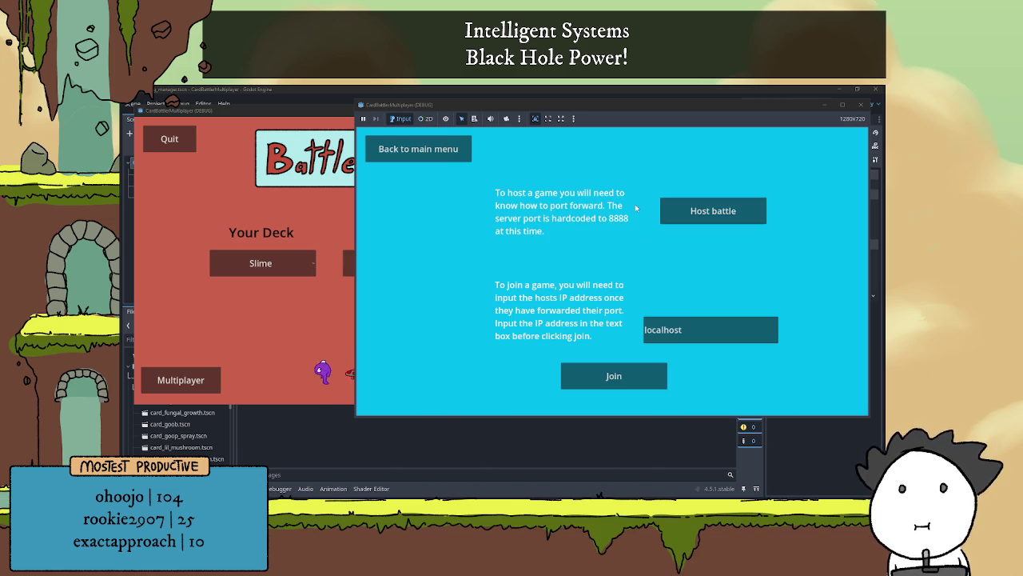
left_click(244, 358)
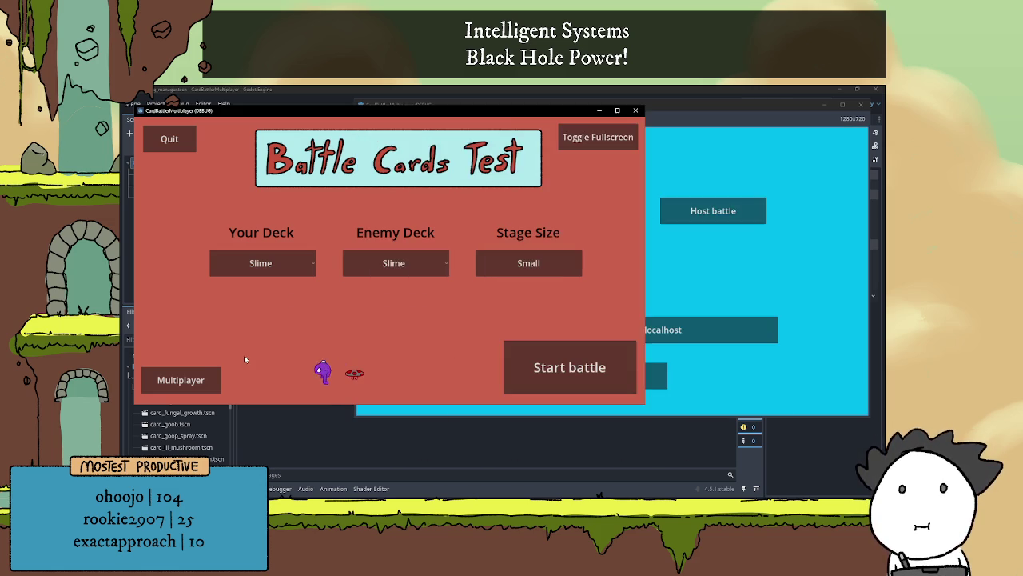
left_click(183, 312)
- Switch between the two game windows and reposition them side by side
left_click(779, 248)
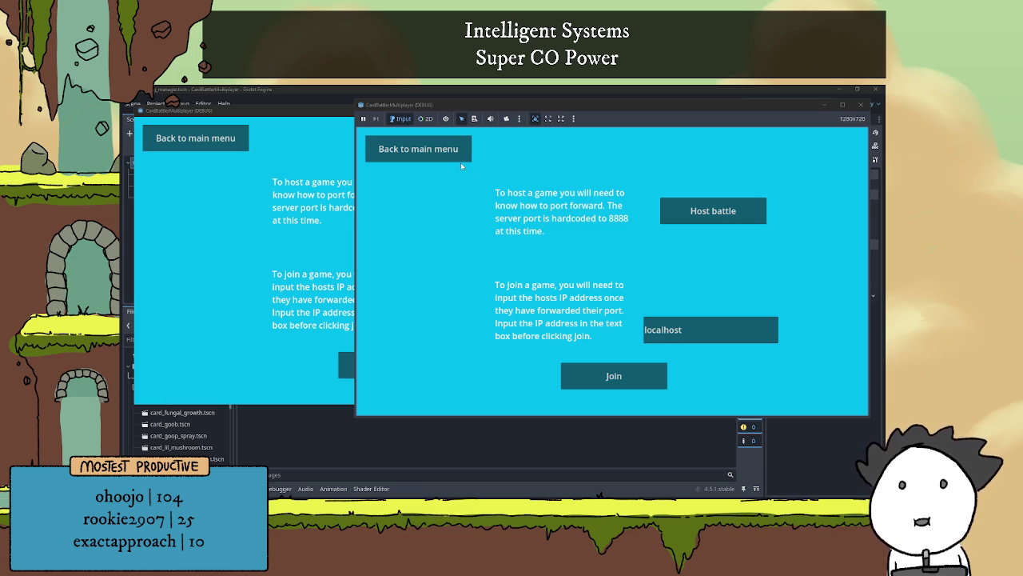
left_click(320, 160)
left_click(677, 164)
key("alt+Tab")
left_click(700, 196)
key("alt+Tab")
left_click(646, 167)
left_click_drag(616, 107, 622, 105)
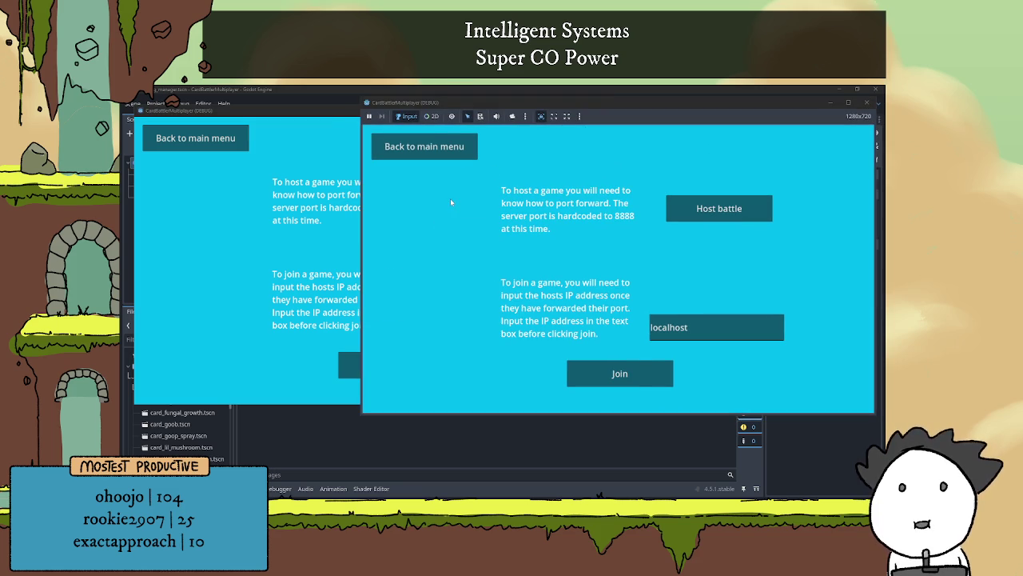
left_click(343, 232)
left_click(752, 179)
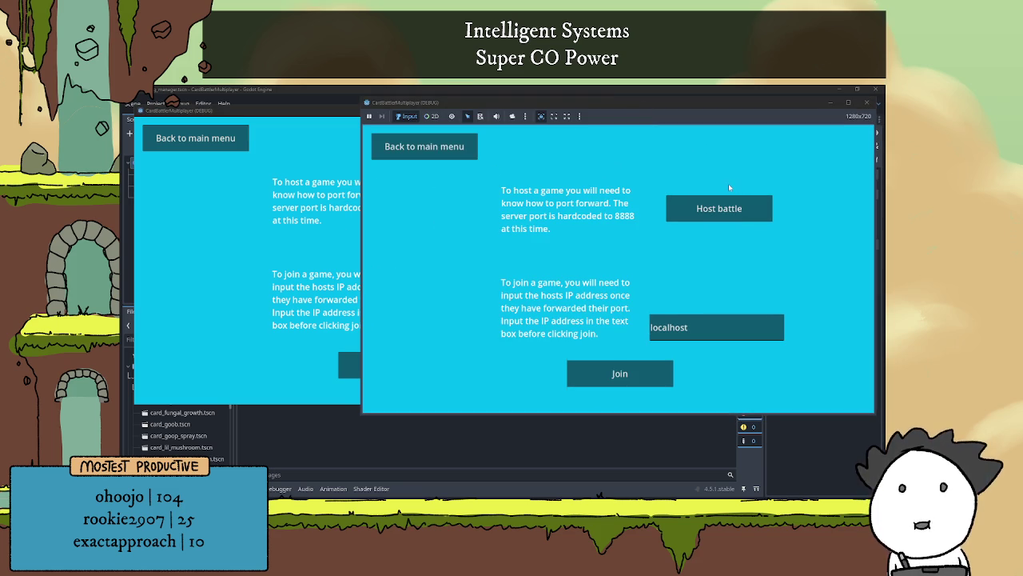
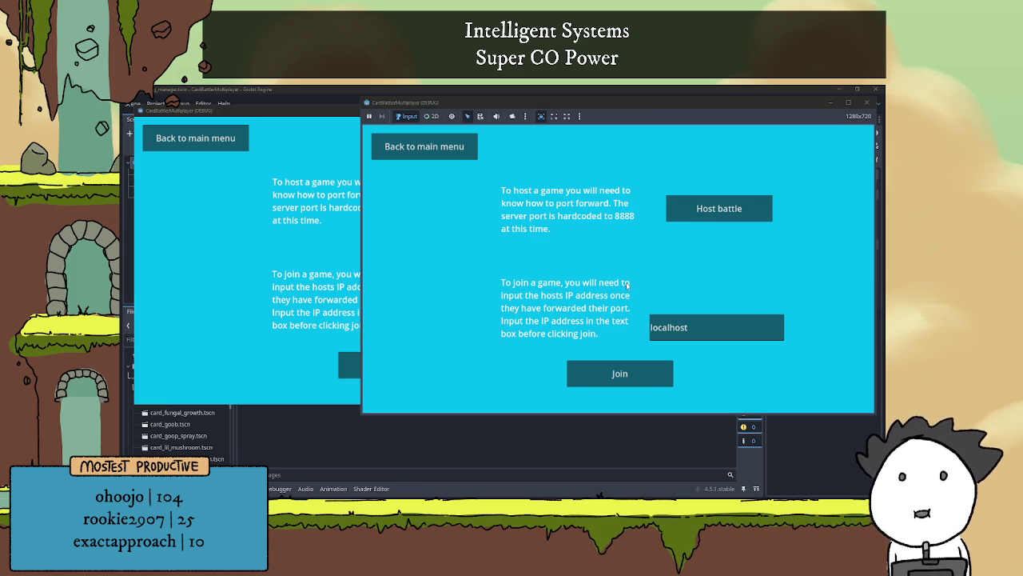
- Compare the two CardBattlerMultiplayer debug windows, then switch to the Wikipedia Port article
left_click(340, 276)
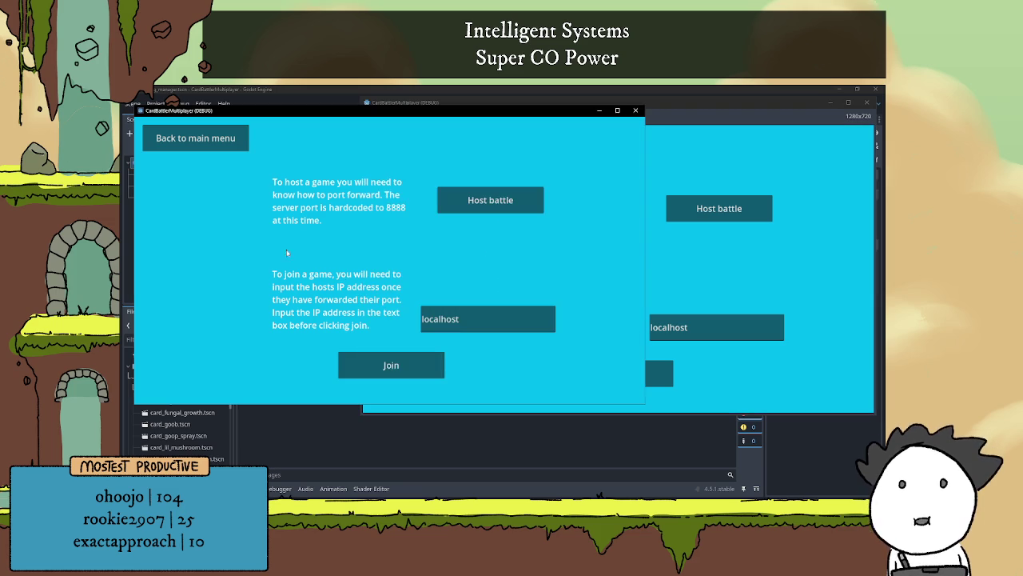
left_click(663, 252)
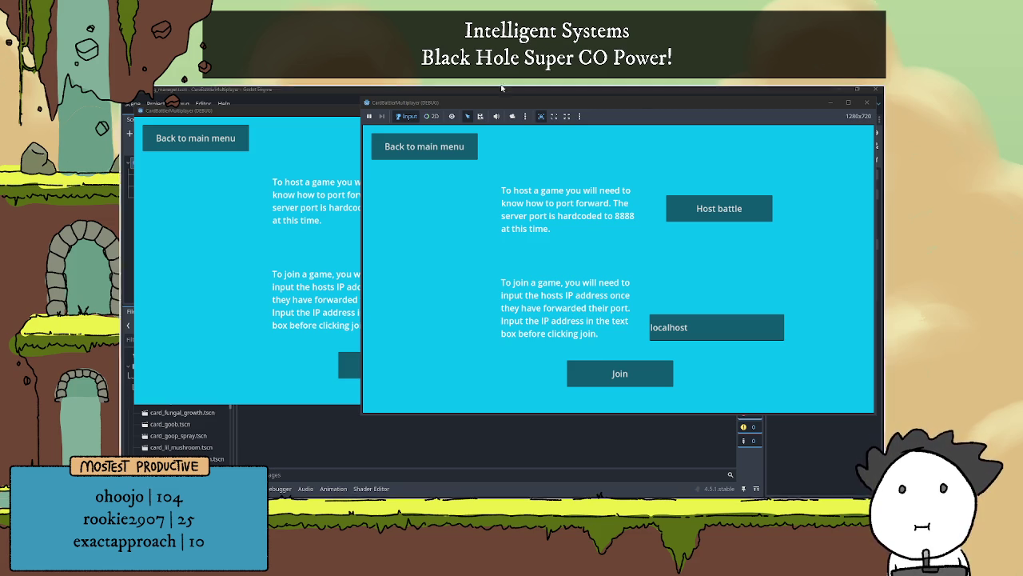
key("alt+Tab")
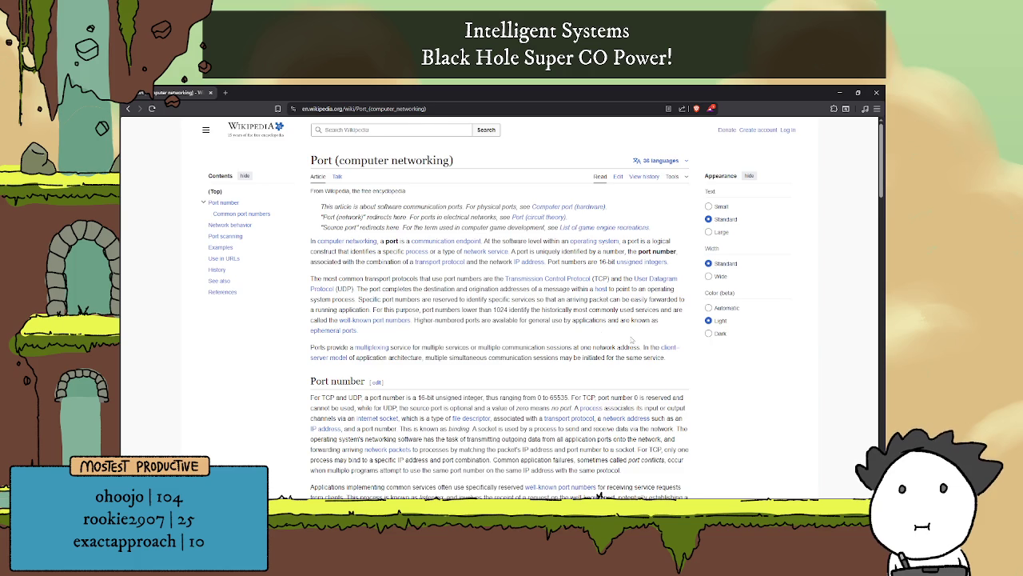
- Scroll to the Common port numbers table and highlight the 1024 and 65535 range limits
scroll(632, 340, "down", 10)
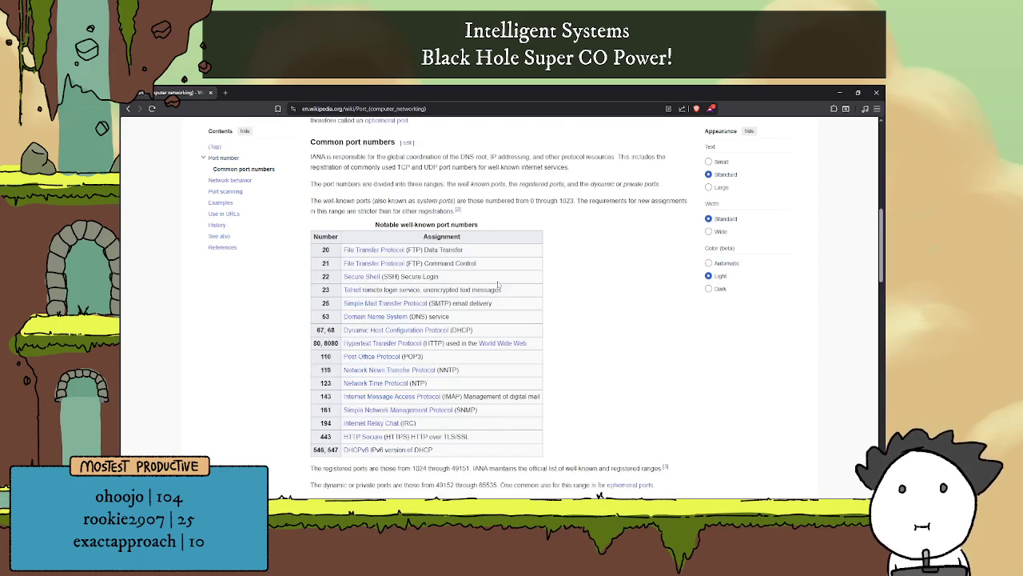
scroll(498, 284, "down", 1)
scroll(496, 275, "down", 1)
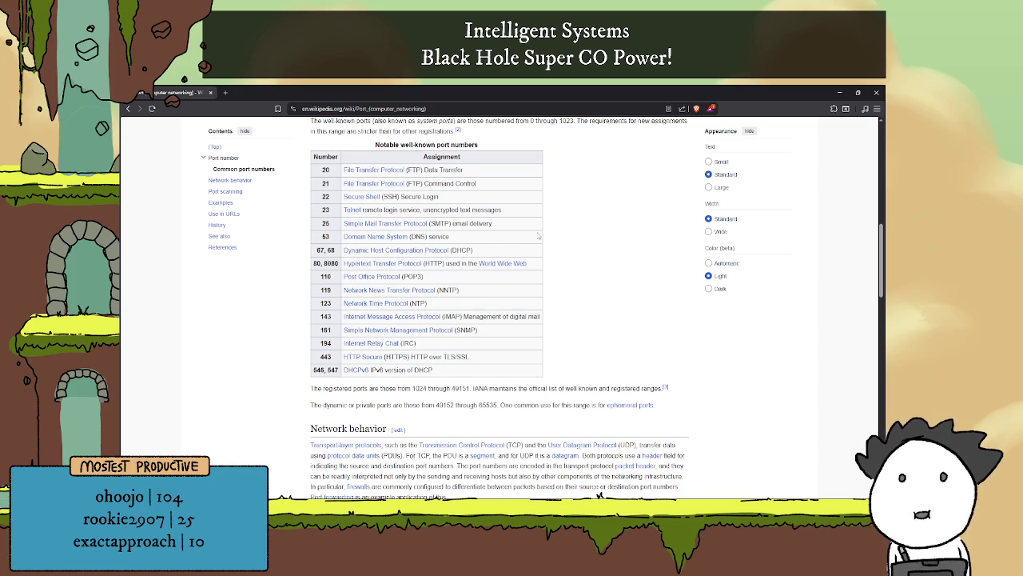
scroll(559, 204, "down", 3)
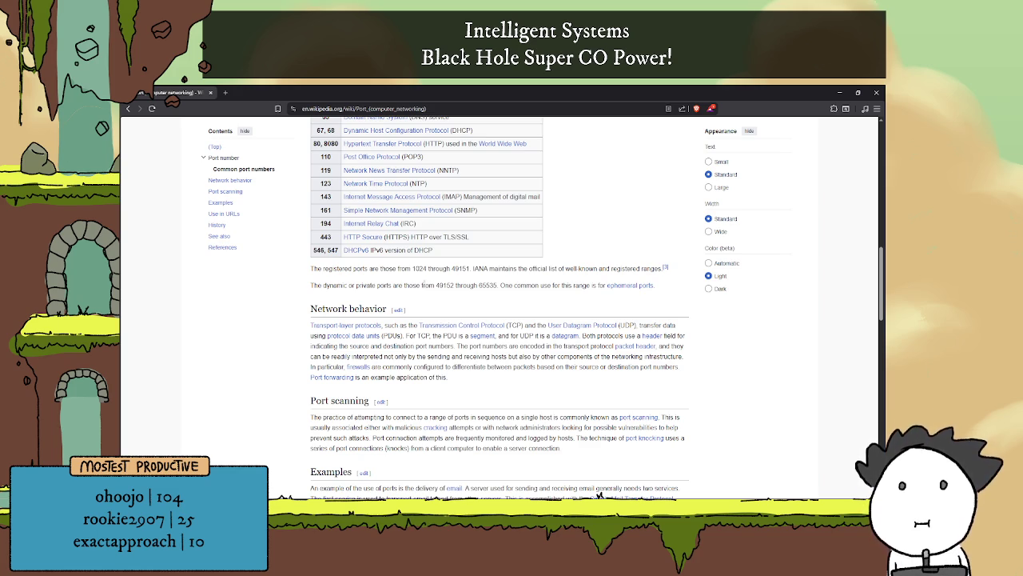
double_click(417, 268)
left_click(481, 275)
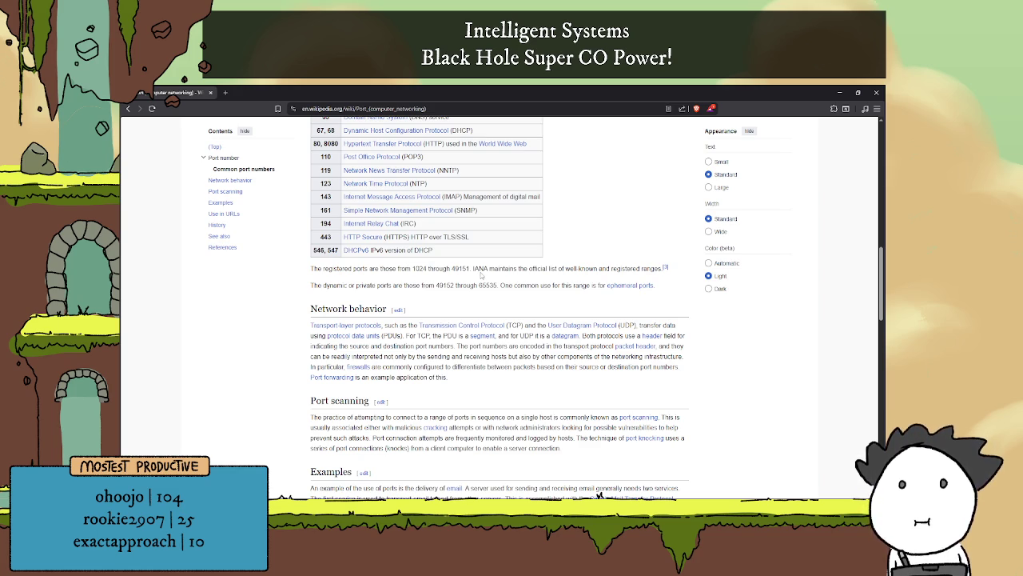
double_click(487, 286)
left_click(486, 285)
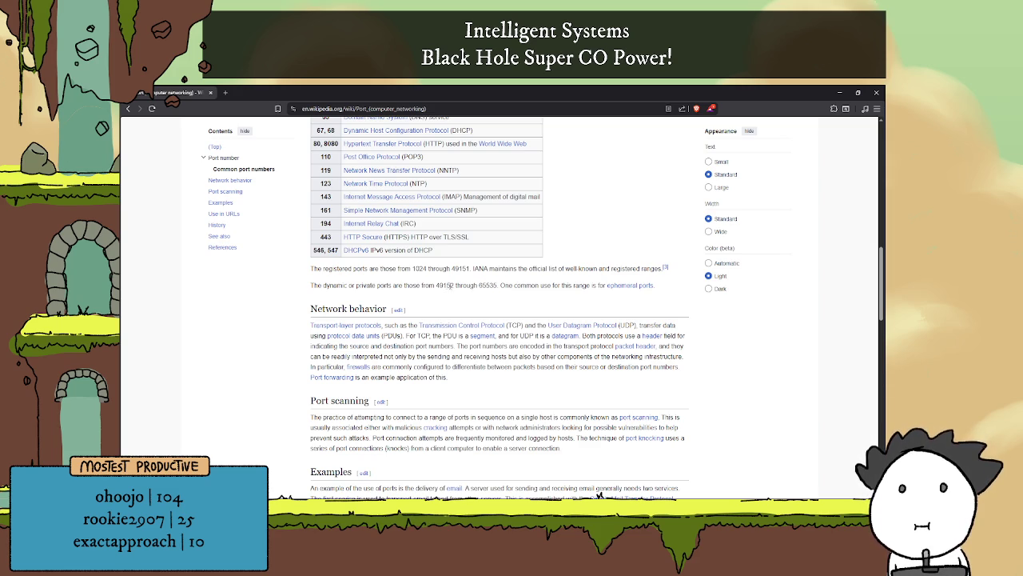
- Highlight 49152, where the dynamic port range begins
left_click_drag(436, 285, 454, 285)
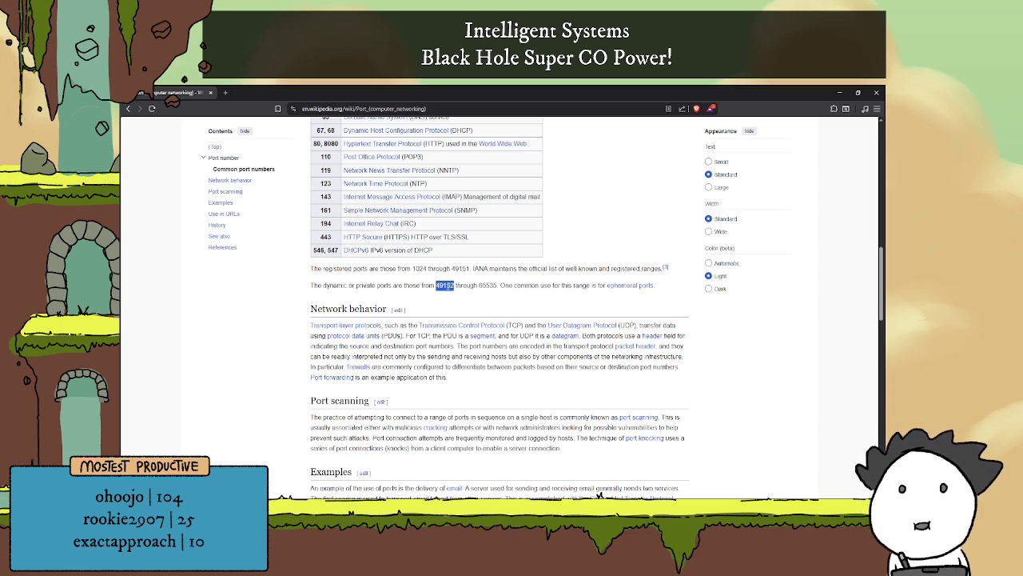
left_click(456, 288)
double_click(444, 286)
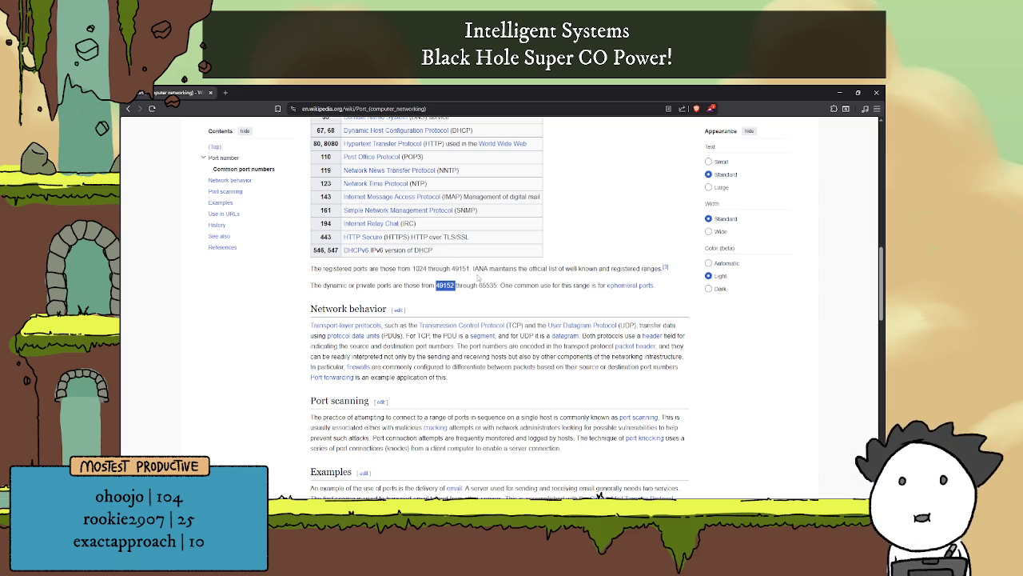
left_click(449, 267)
- Highlight the 1024–49151 registered range and the 65535 upper limit
left_click_drag(413, 269, 468, 269)
left_click(476, 270)
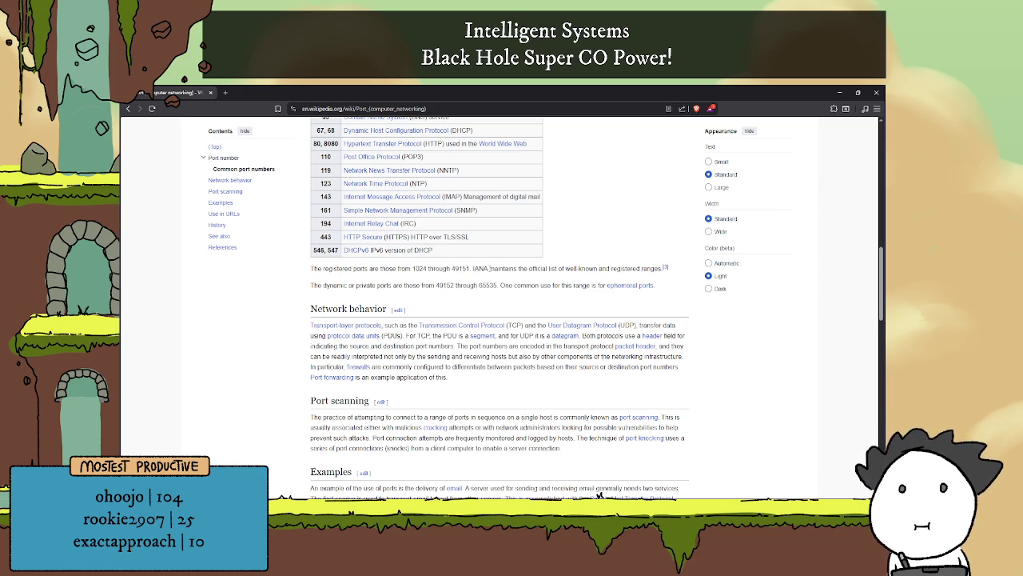
double_click(421, 269)
left_click(453, 270)
double_click(461, 269)
left_click(463, 270)
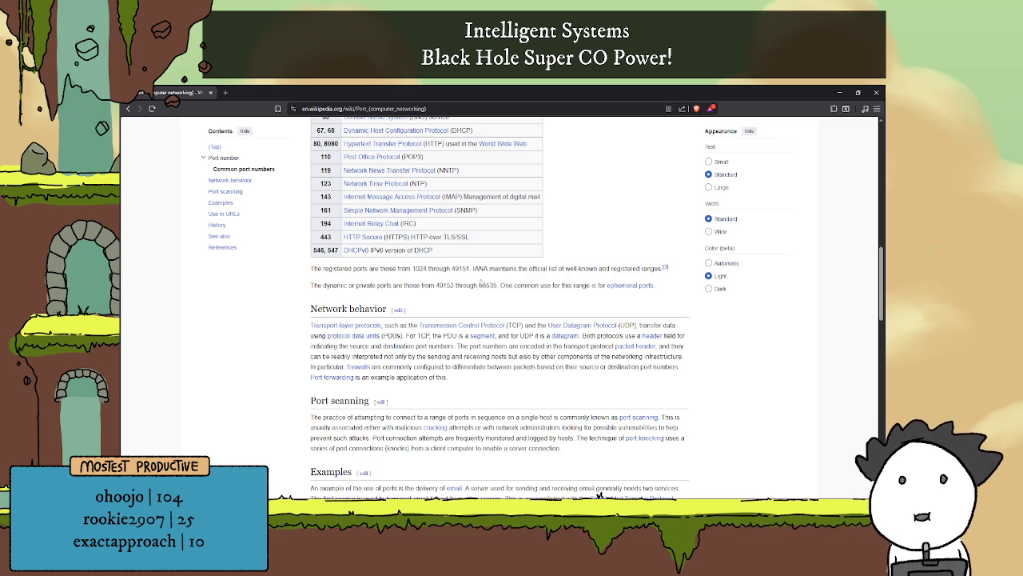
double_click(484, 285)
left_click(494, 292)
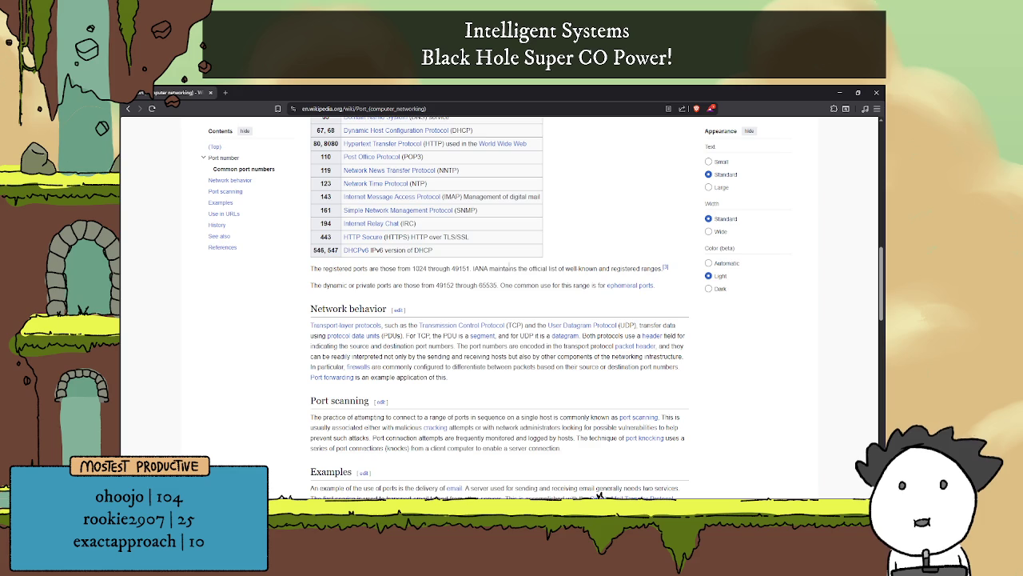
- Scroll the article briefly and return to the Godot editor
scroll(525, 282, "down", 3)
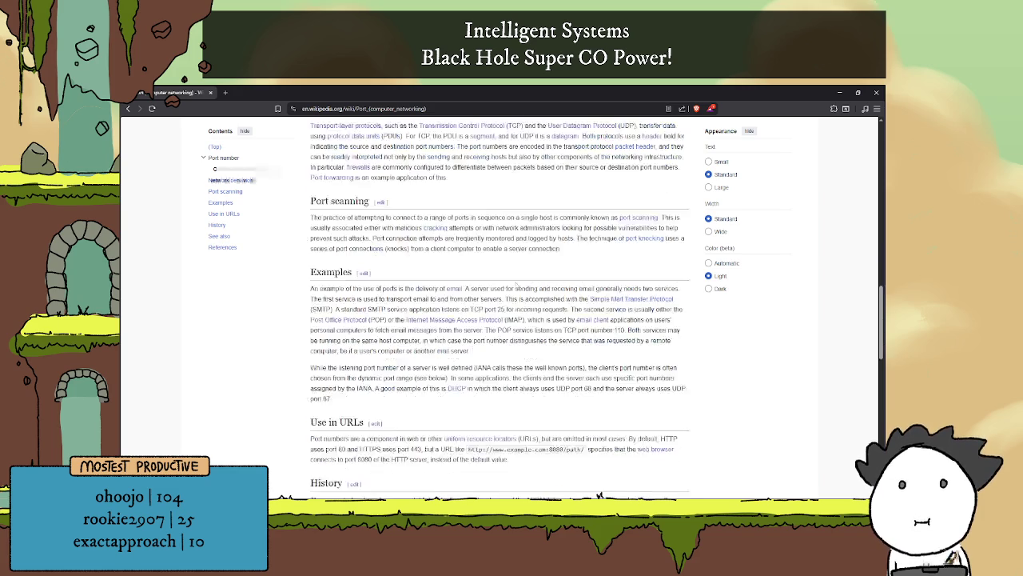
scroll(516, 284, "up", 2)
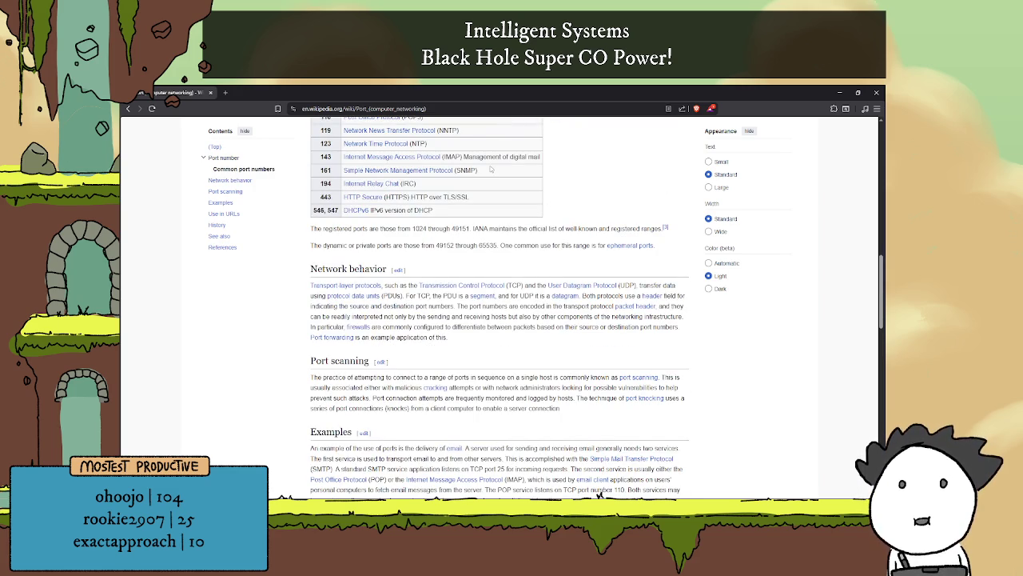
key("alt+Tab")
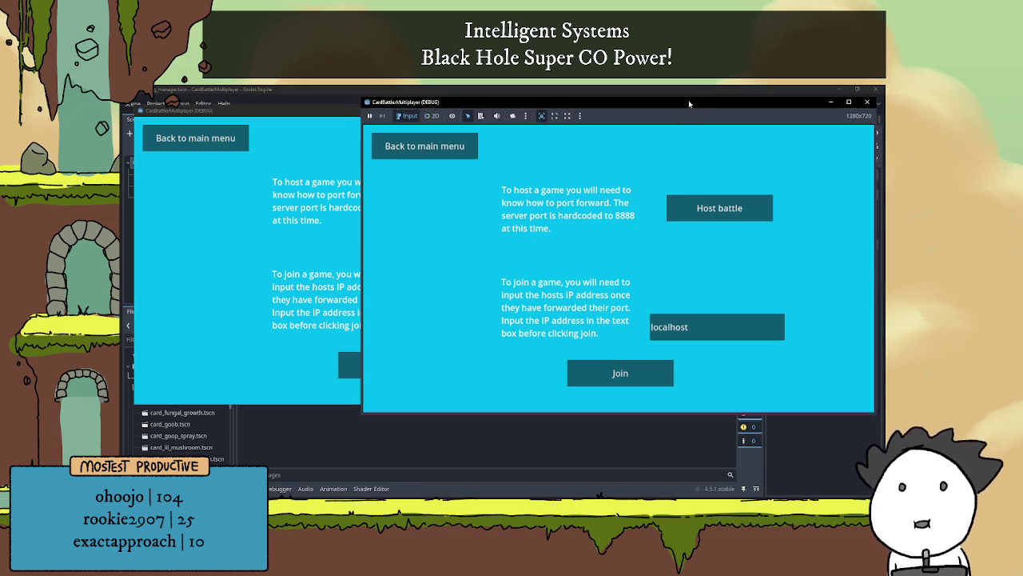
- Host a battle server from the right game window
left_click(331, 189)
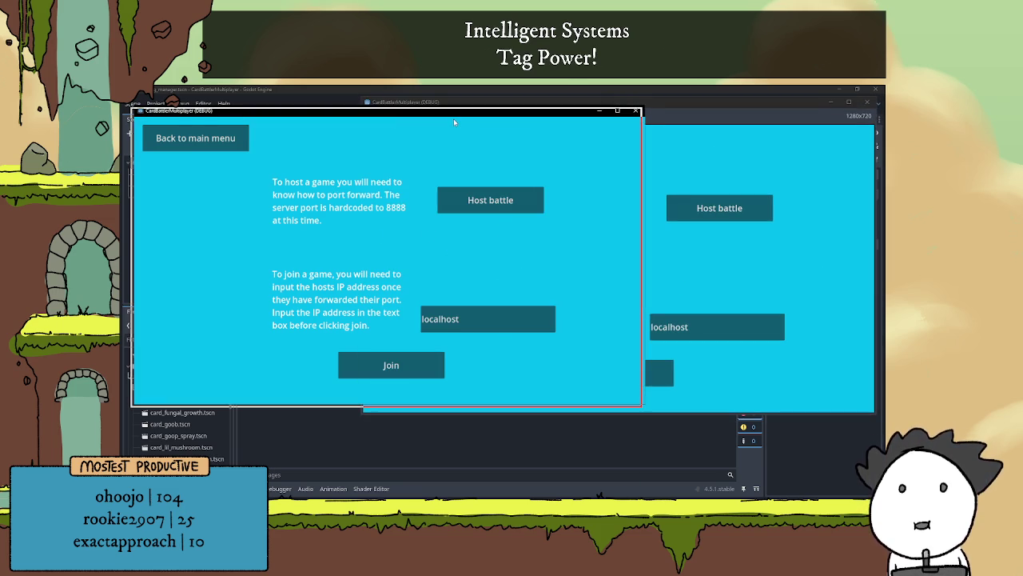
left_click(779, 283)
left_click(720, 207)
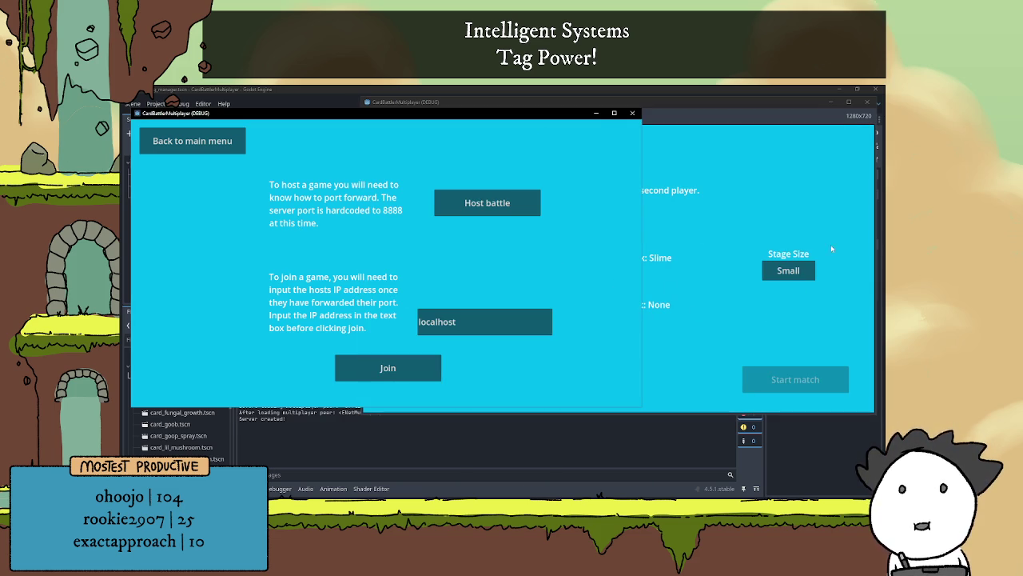
left_click(738, 299)
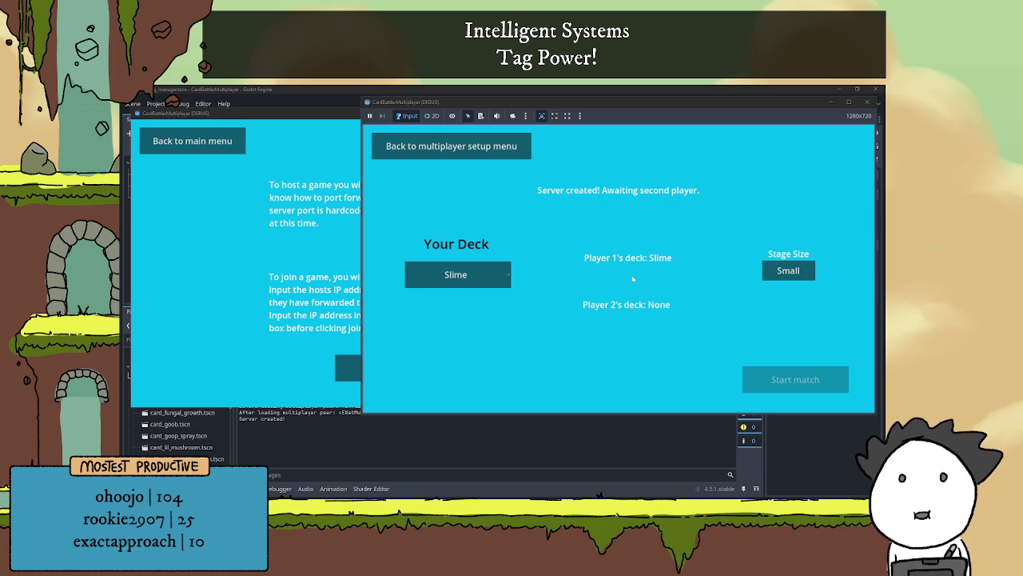
- Check both game windows, then stop the running project with F8
left_click(260, 269)
left_click(735, 234)
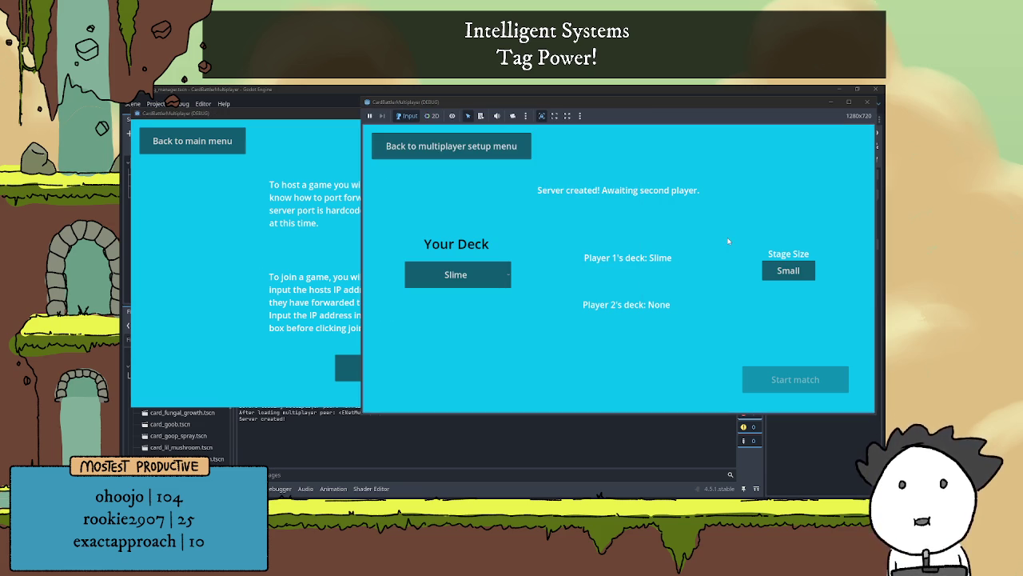
key("F8")
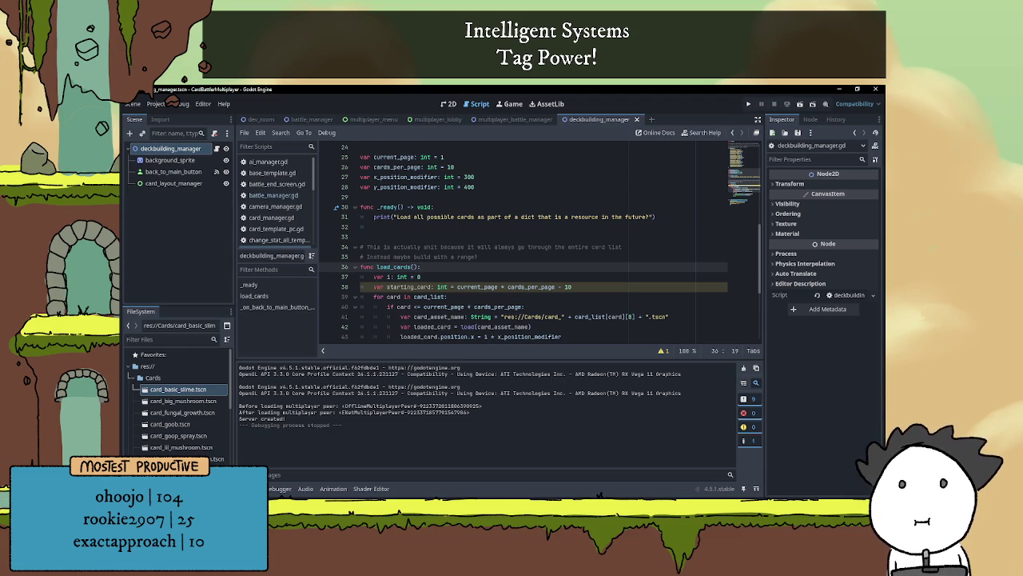
- Hide the Output panel and insert a blank line after the starting_card line 38
key("ctrl+j")
left_click(620, 355)
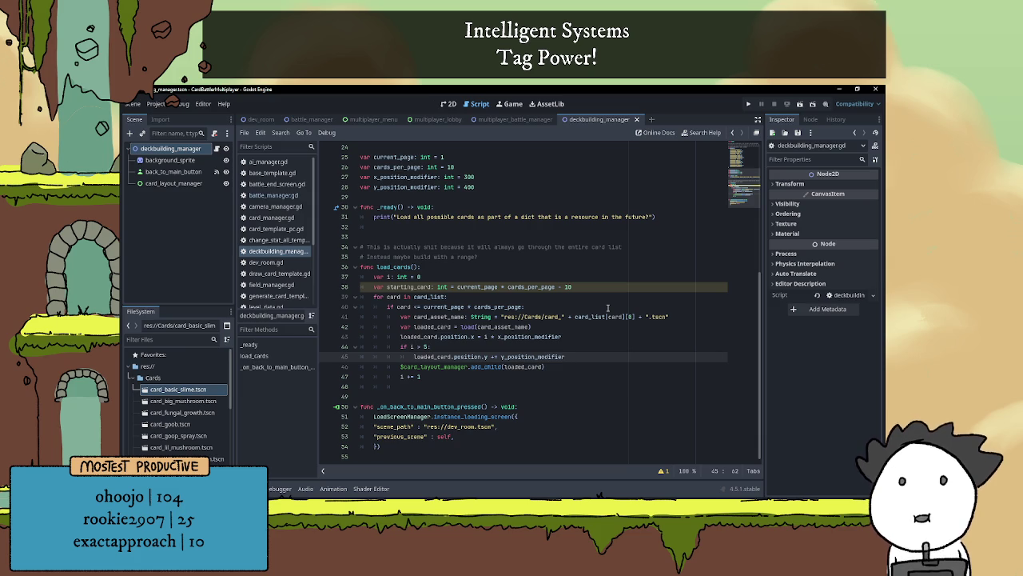
left_click(591, 286)
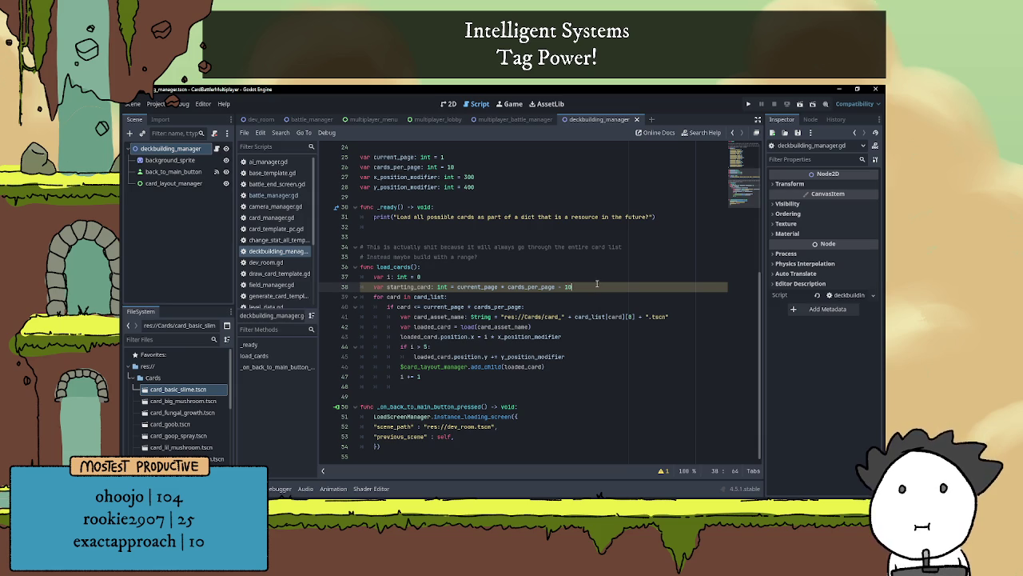
key("Return")
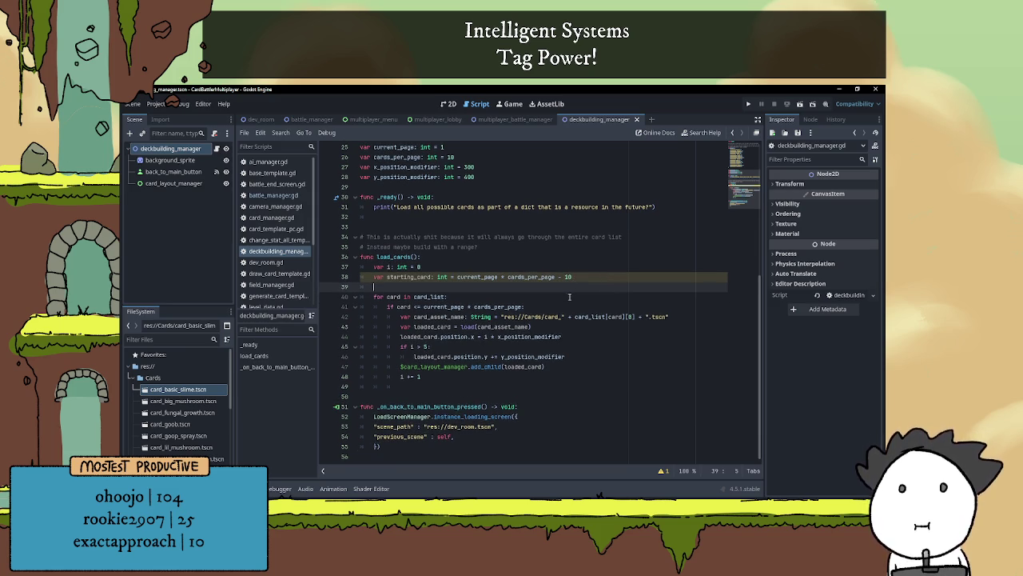
scroll(572, 284, "up", 1)
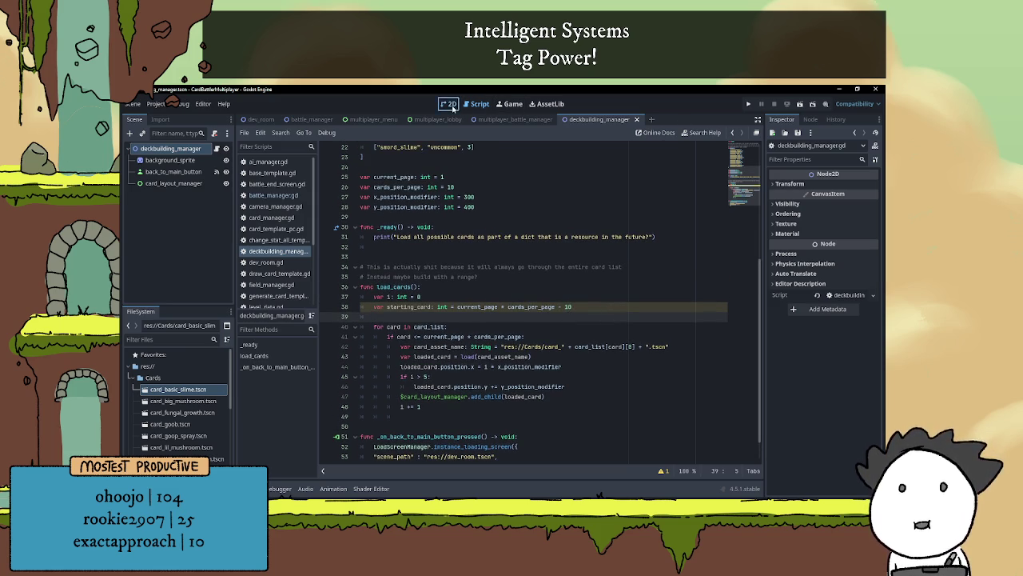
- Inspect the card layout in the 2D view, then return to deckbuilding_manager.gd
left_click(448, 104)
scroll(542, 271, "down", 3)
left_click_drag(477, 270, 518, 277)
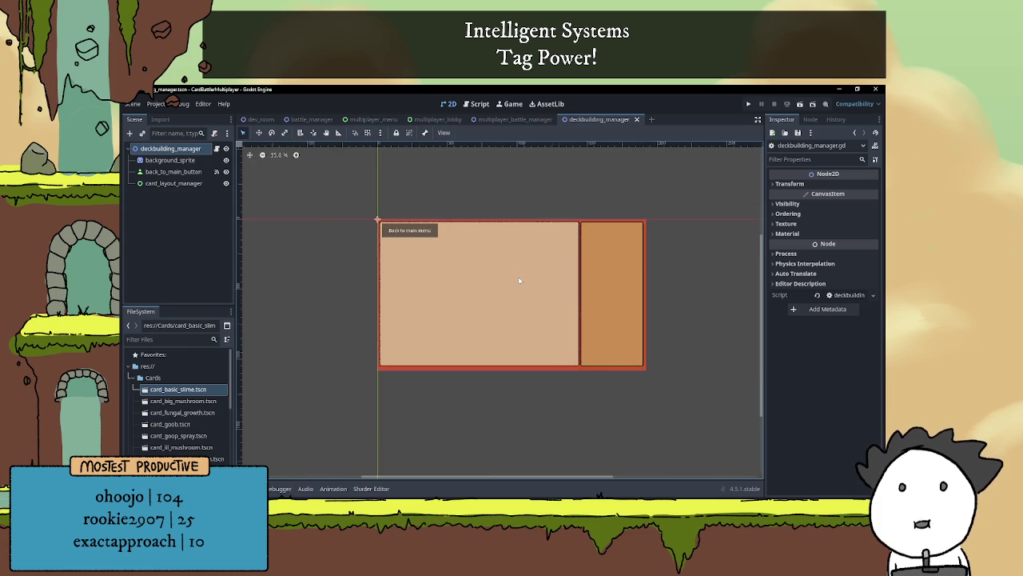
scroll(527, 284, "up", 3)
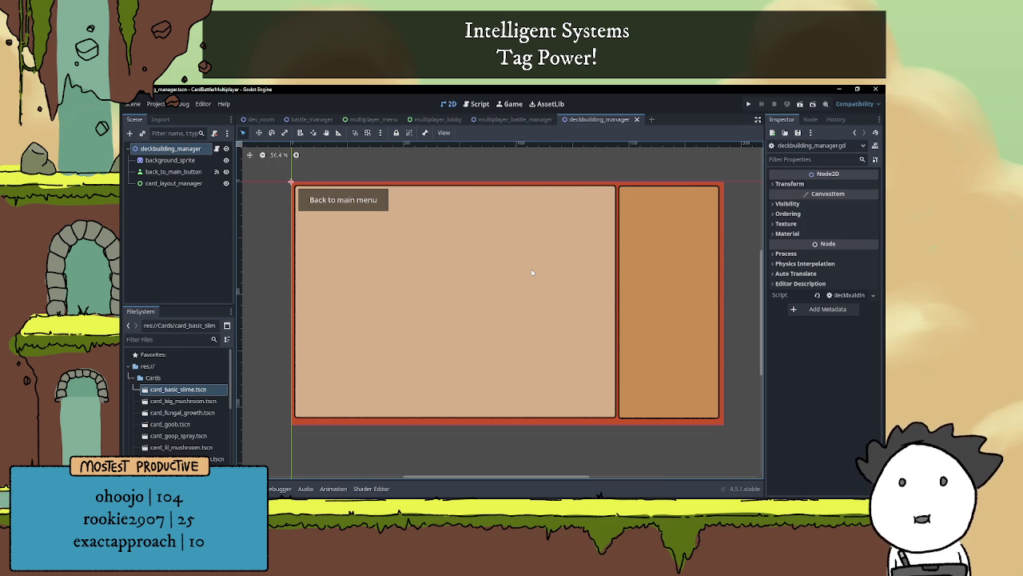
left_click(216, 149)
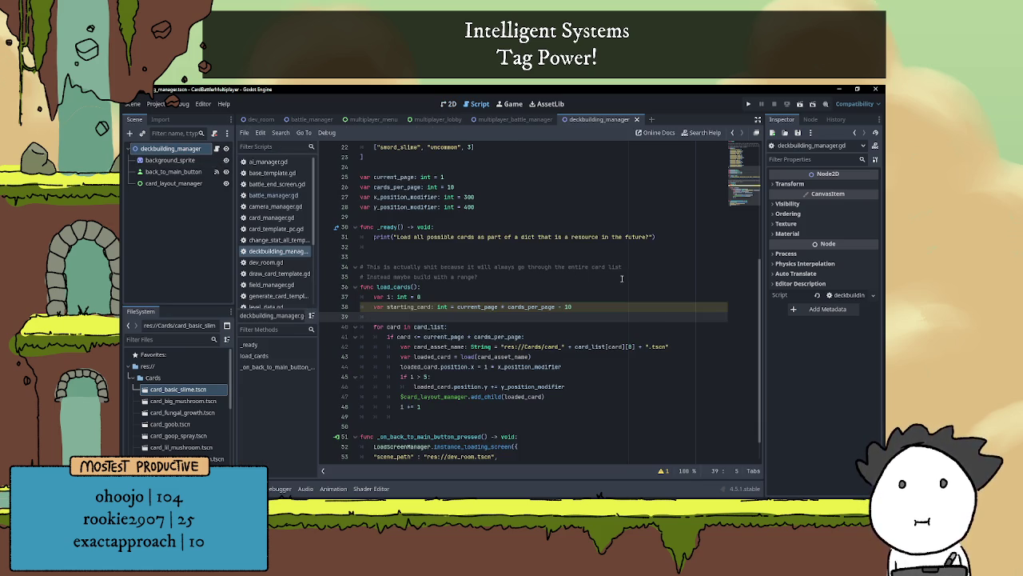
scroll(580, 272, "down", 1)
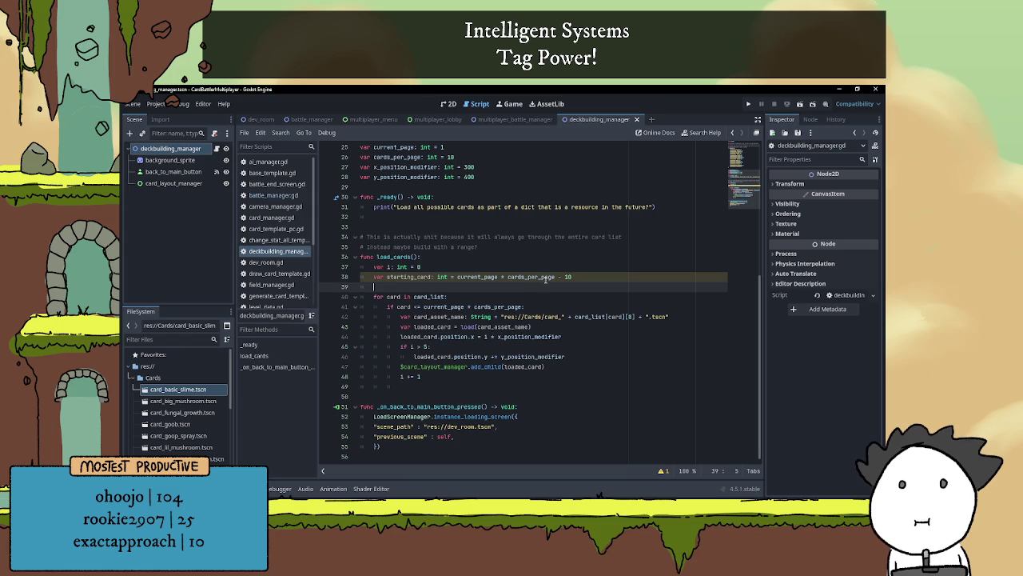
scroll(534, 327, "up", 5)
scroll(512, 304, "down", 5)
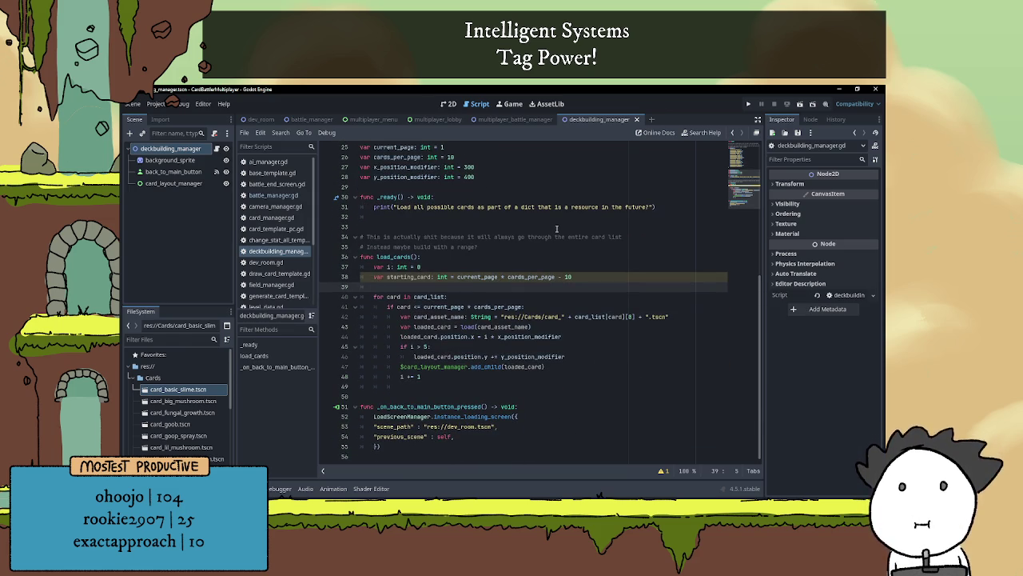
- Comment out the 'for card in card_list' loop and begin typing 'for card in ran' above it
left_click(372, 297)
key("ctrl+k")
left_click(375, 288)
type("for")
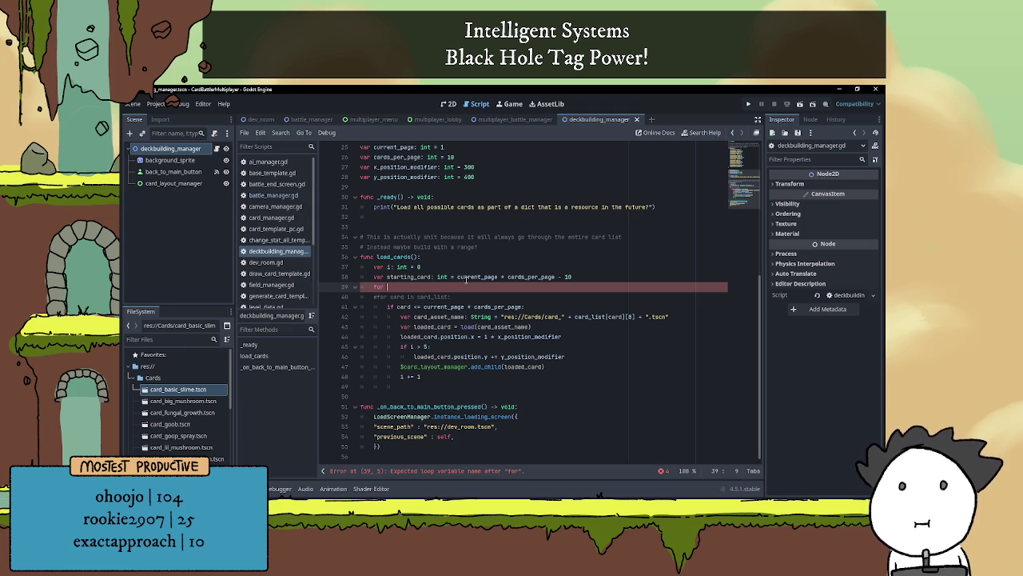
scroll(469, 268, "up", 1)
scroll(470, 269, "down", 1)
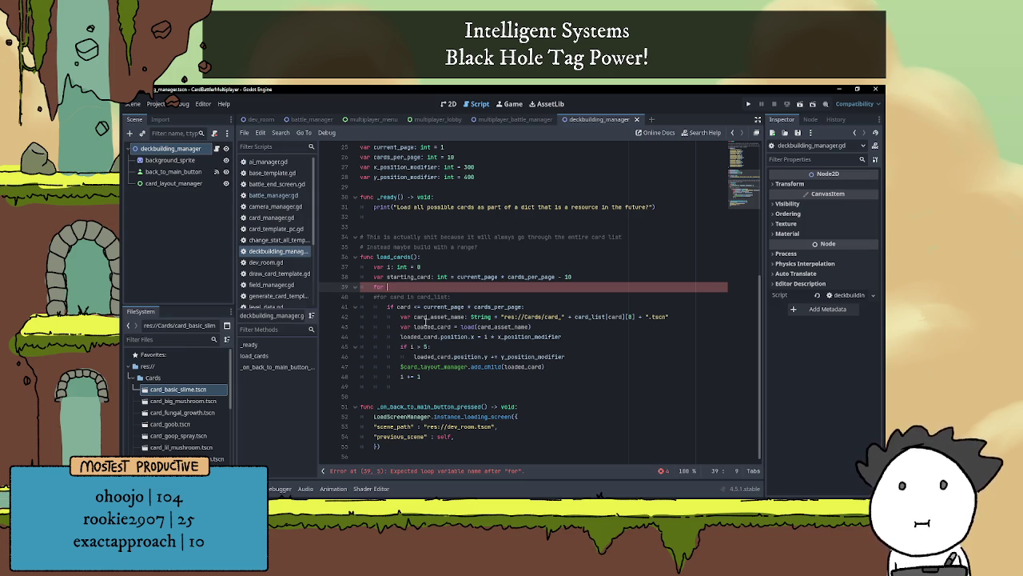
type("card in ")
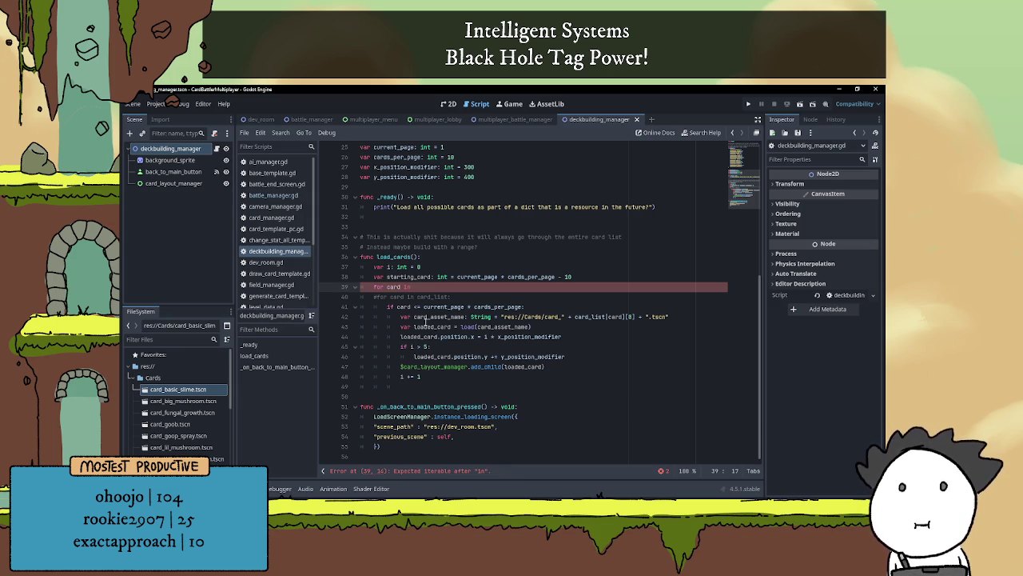
type("ran")
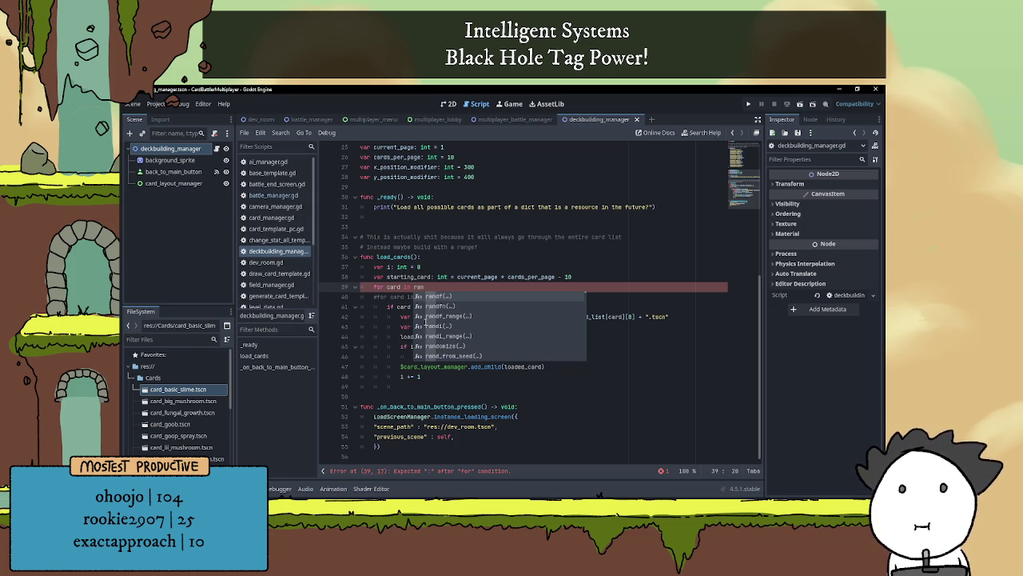
- Complete the new loop line as 'for card in range()' and read its documentation
key("BackSpace")
key("BackSpace")
key("BackSpace")
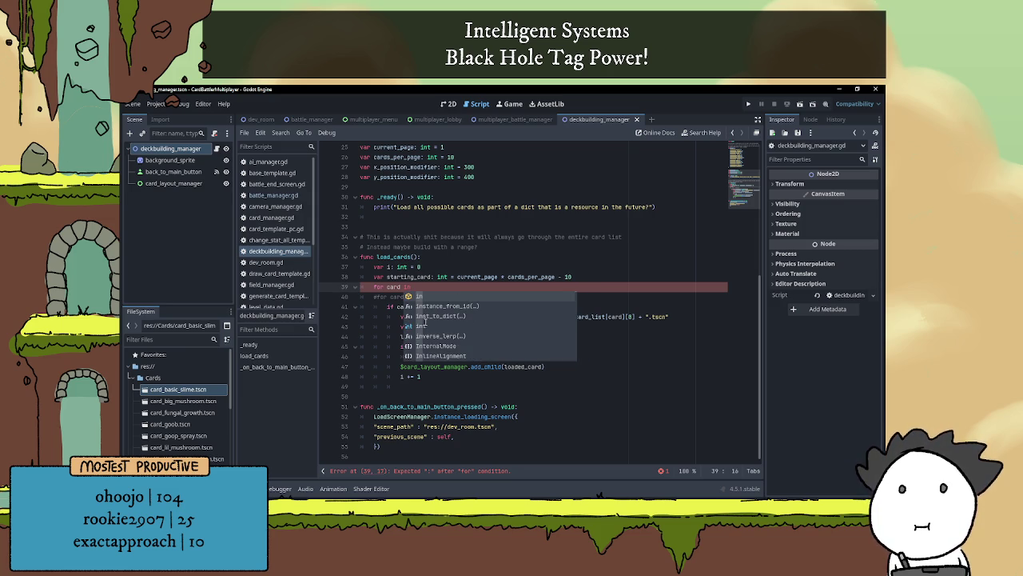
type(" range")
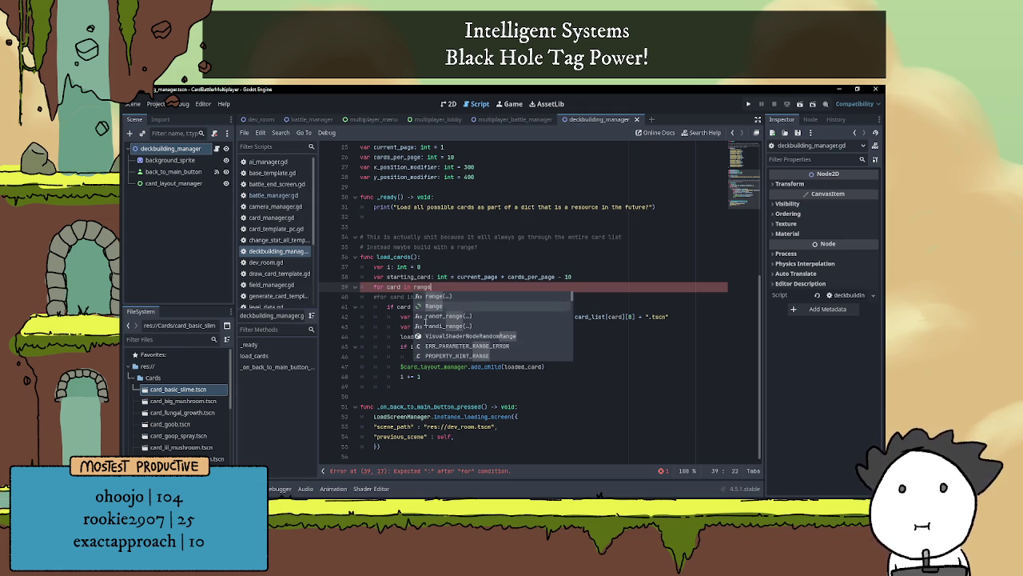
key("Return")
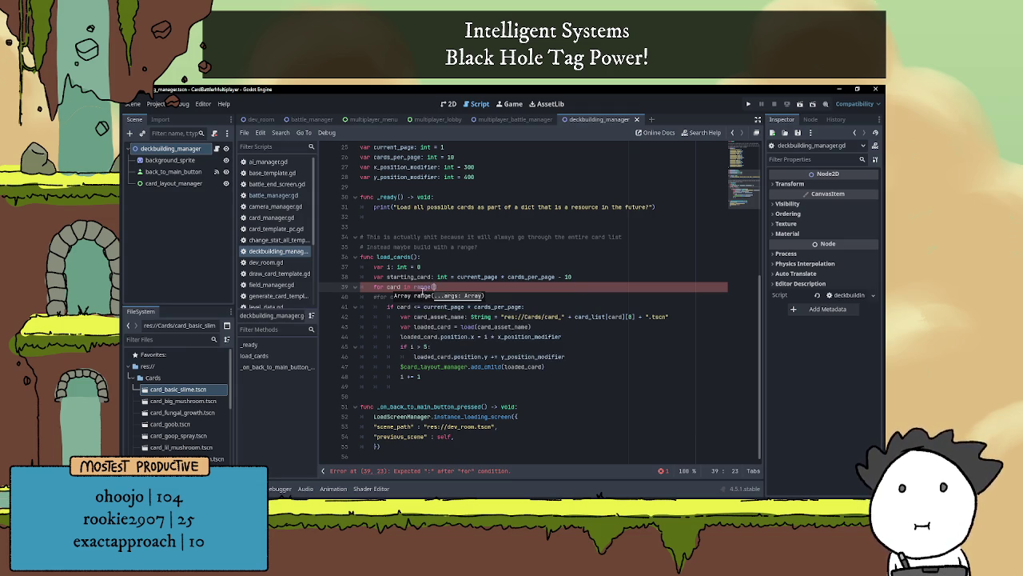
mouse_move(420, 288)
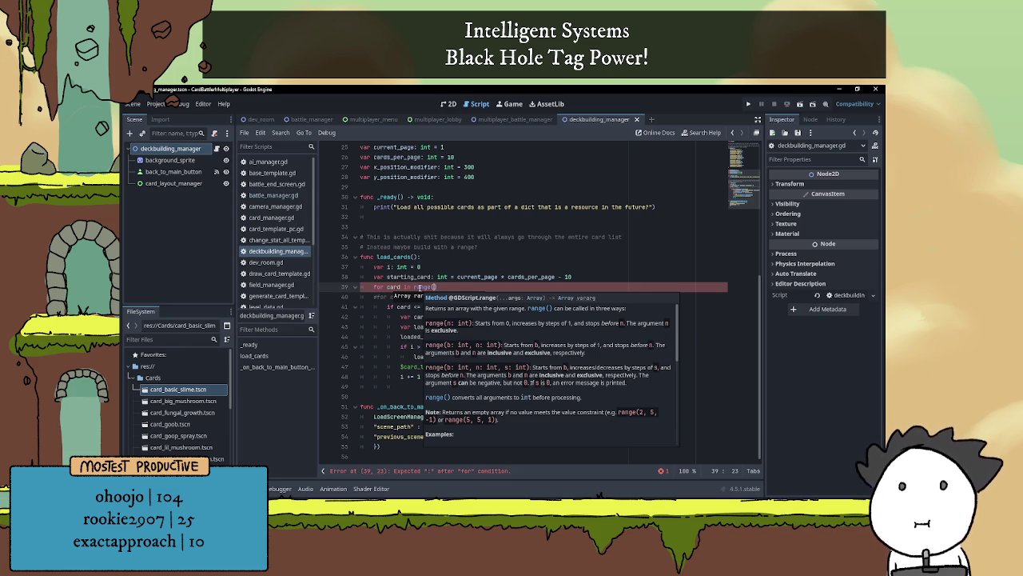
- Comment out the range loop, reactivate the card_list loop, and open multiplayer_battle_manager
left_click(373, 286)
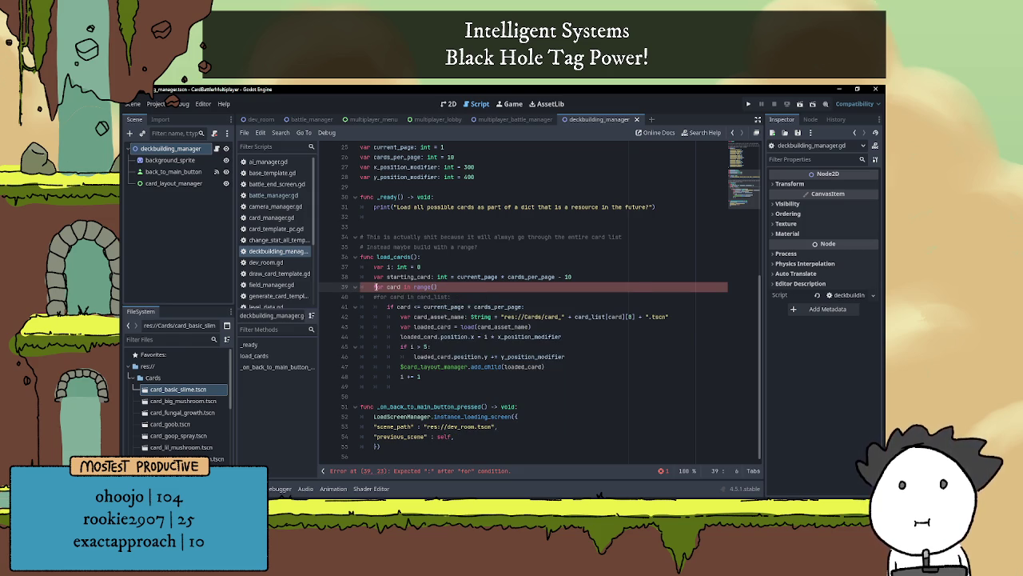
key("ctrl+k")
left_click(465, 300)
key("ctrl+k")
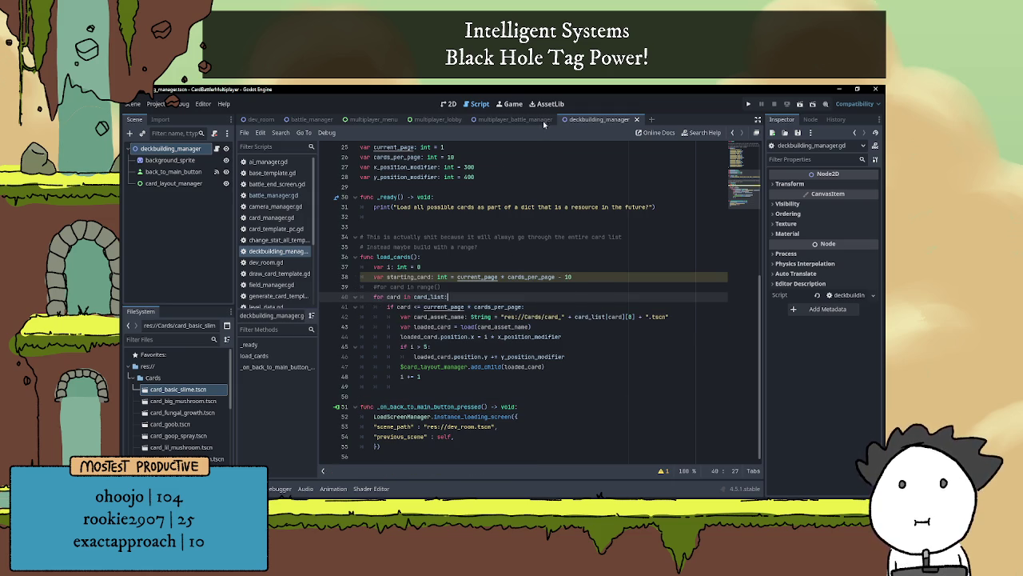
left_click(512, 119)
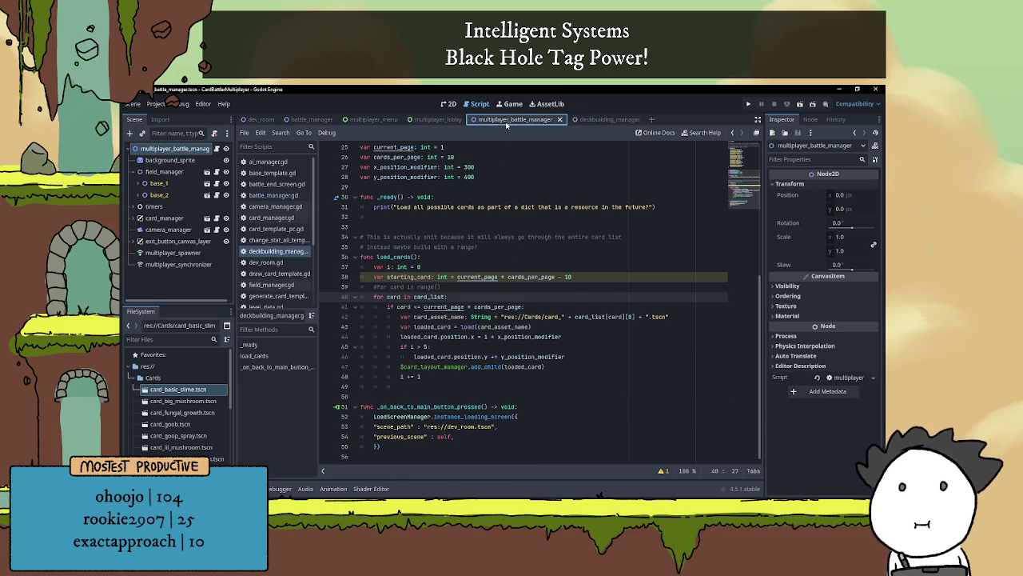
- Browse the battle_manager.gd code for reference
left_click(310, 119)
left_click(301, 198)
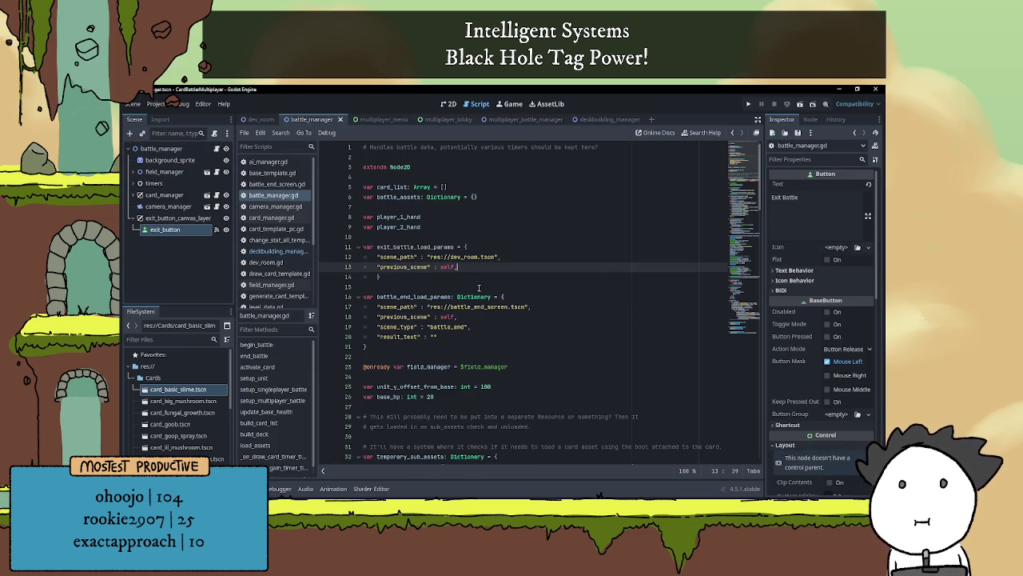
scroll(483, 287, "down", 10)
scroll(483, 287, "down", 17)
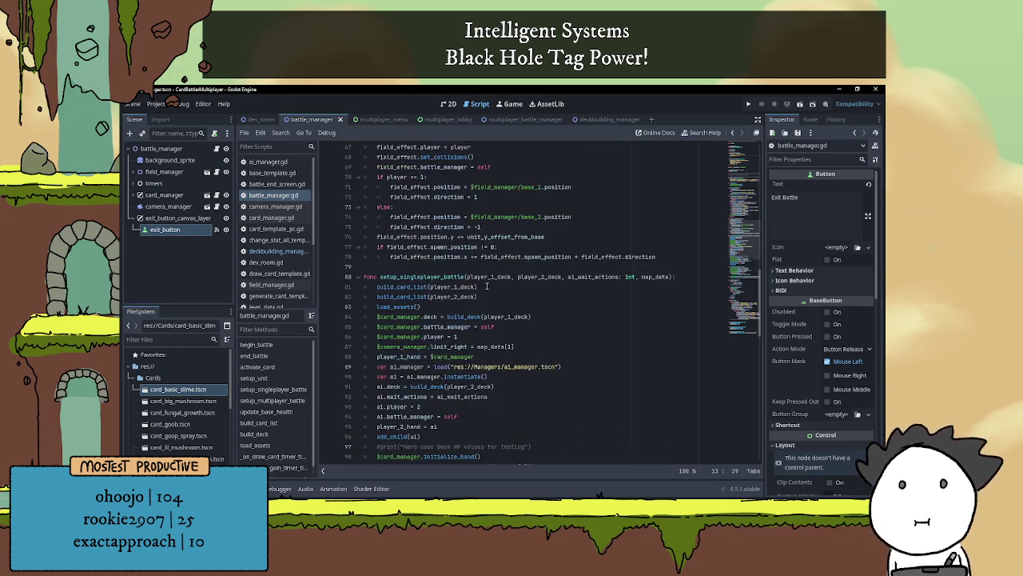
scroll(489, 286, "down", 15)
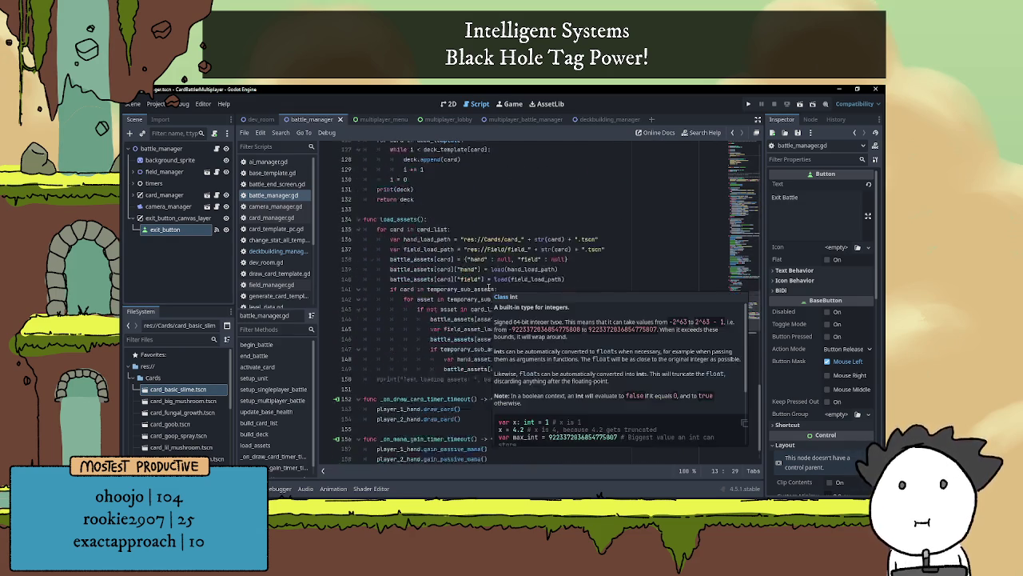
scroll(498, 286, "up", 4)
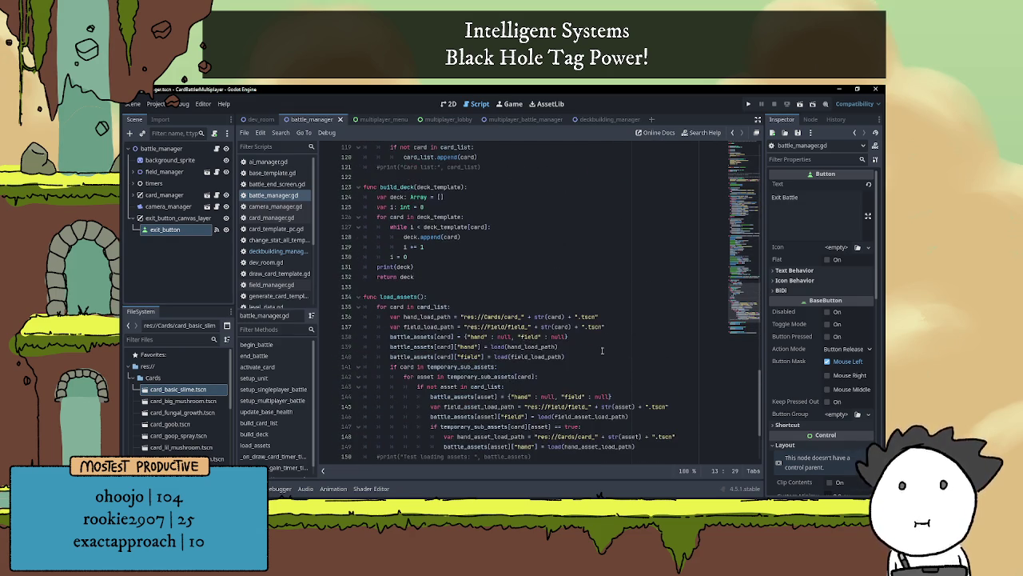
left_click_drag(760, 382, 759, 156)
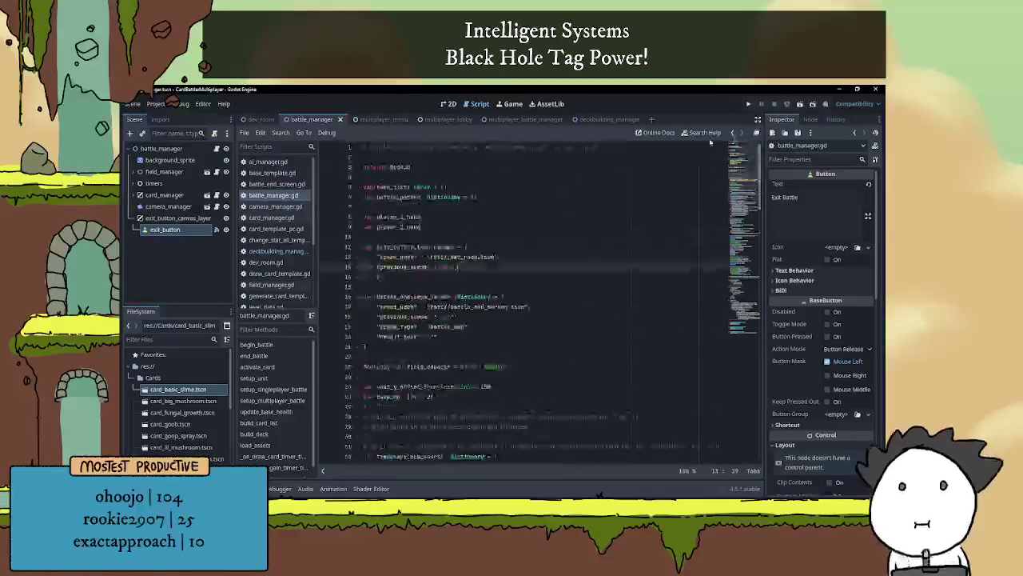
- Search ai_manager.gd for 'range' to find its for-loop usage near line 89
left_click(268, 161)
scroll(495, 447, "up", 3)
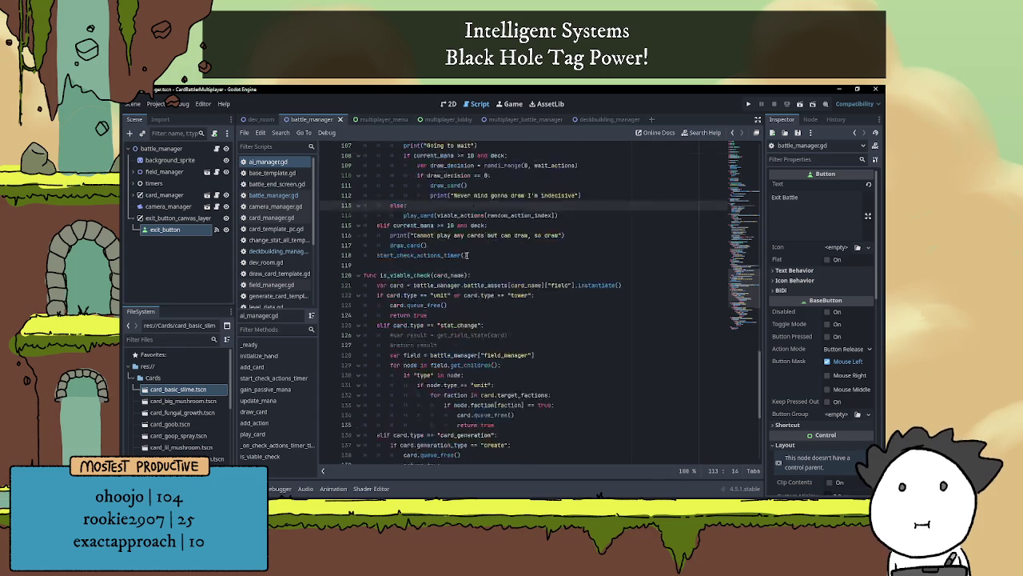
key("ctrl+f")
type("range")
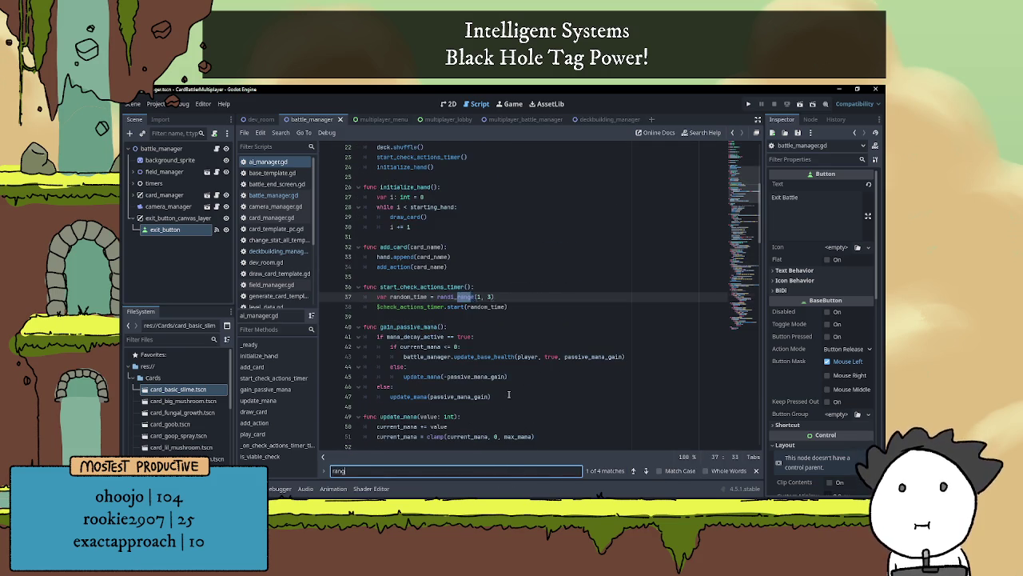
left_click(646, 473)
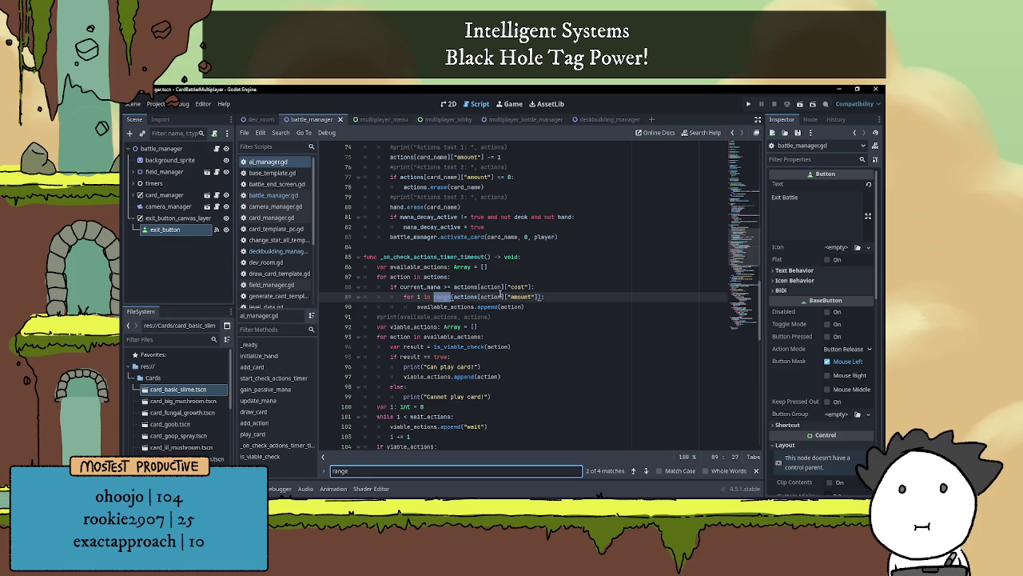
scroll(540, 297, "down", 1)
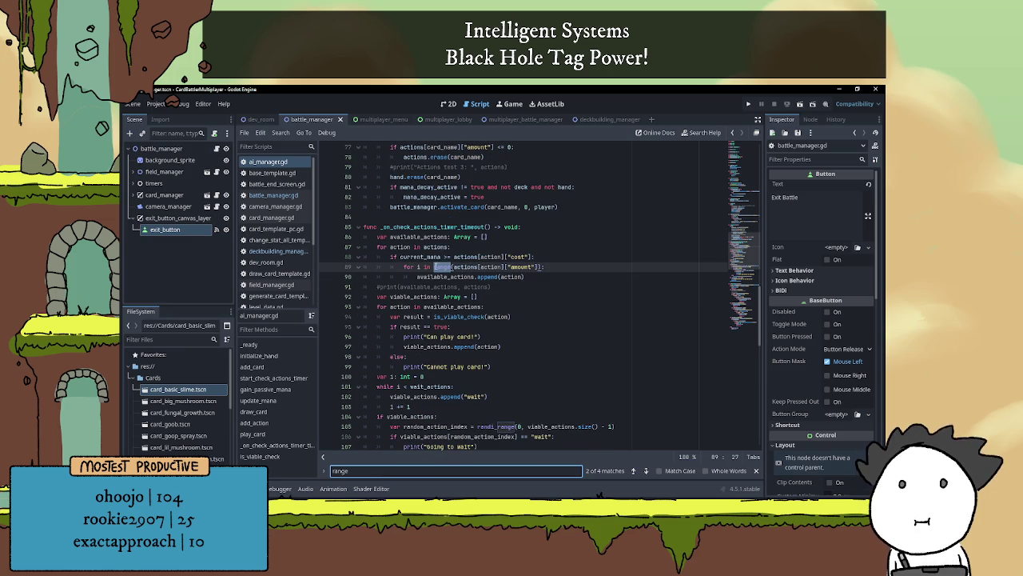
left_click(563, 263)
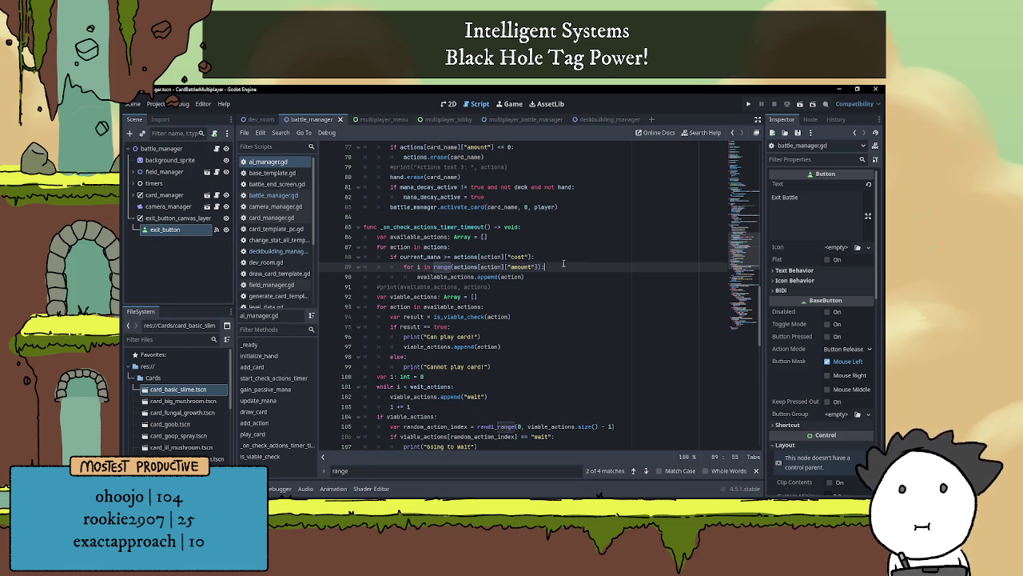
- Return to deckbuilding_manager.gd with the caret on the card_list loop line
left_click(610, 119)
left_click(217, 150)
left_click(467, 297)
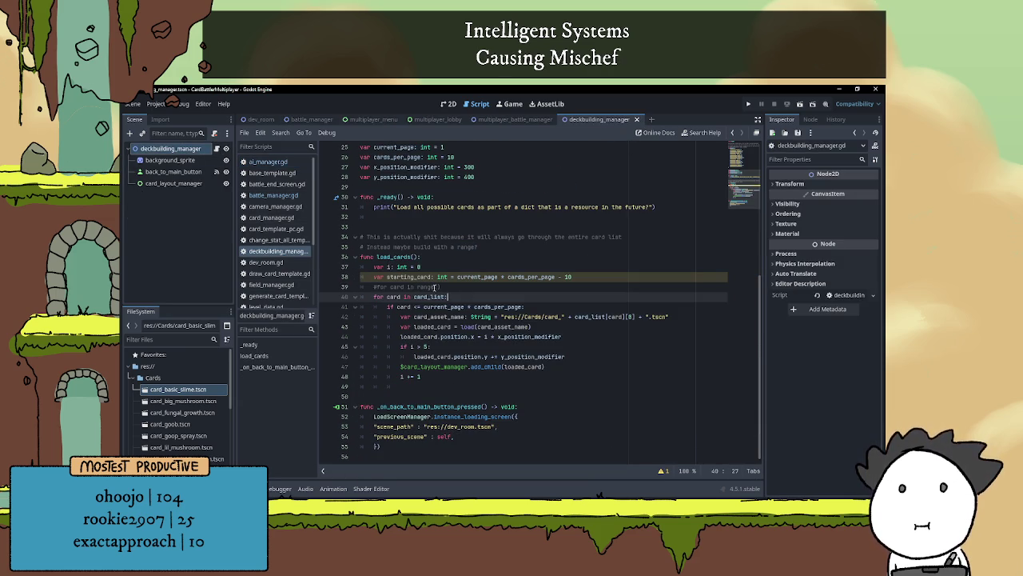
- Swap comments to activate the range loop and make it 'range(cards_per_page):'
left_click(375, 296)
type("#")
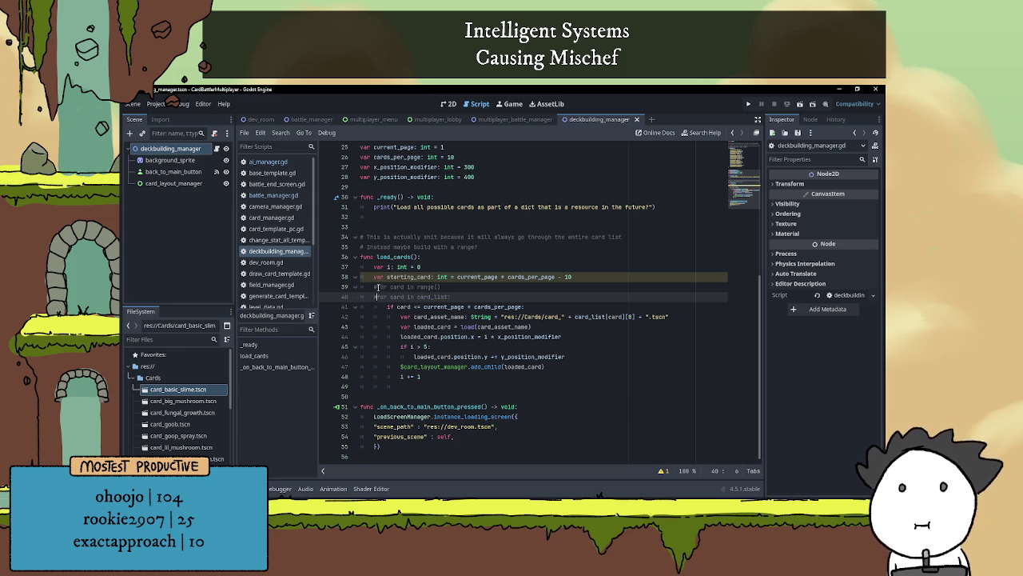
left_click(380, 287)
key("BackSpace")
left_click(435, 286)
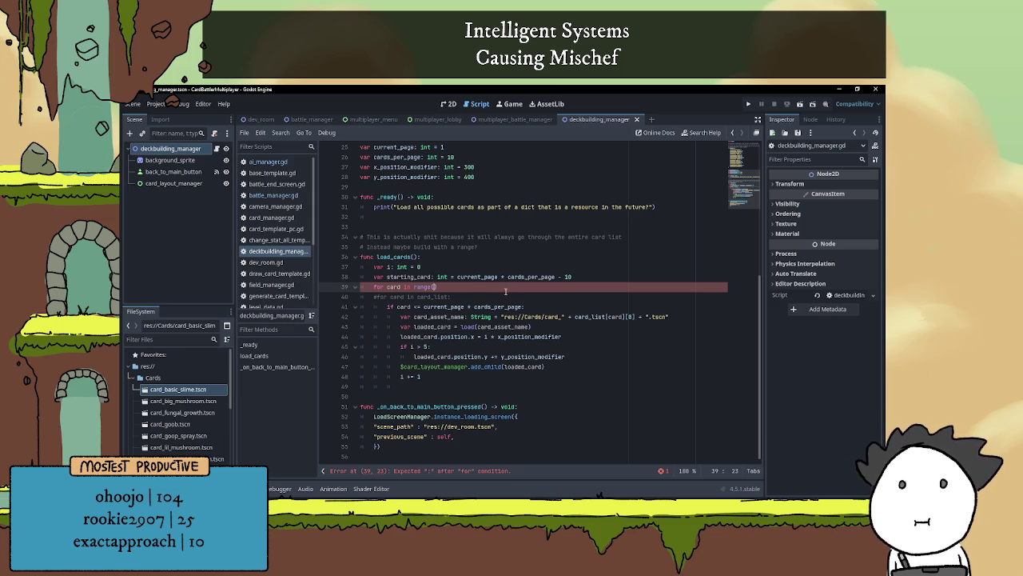
scroll(506, 289, "up", 1)
type("cards_per_page")
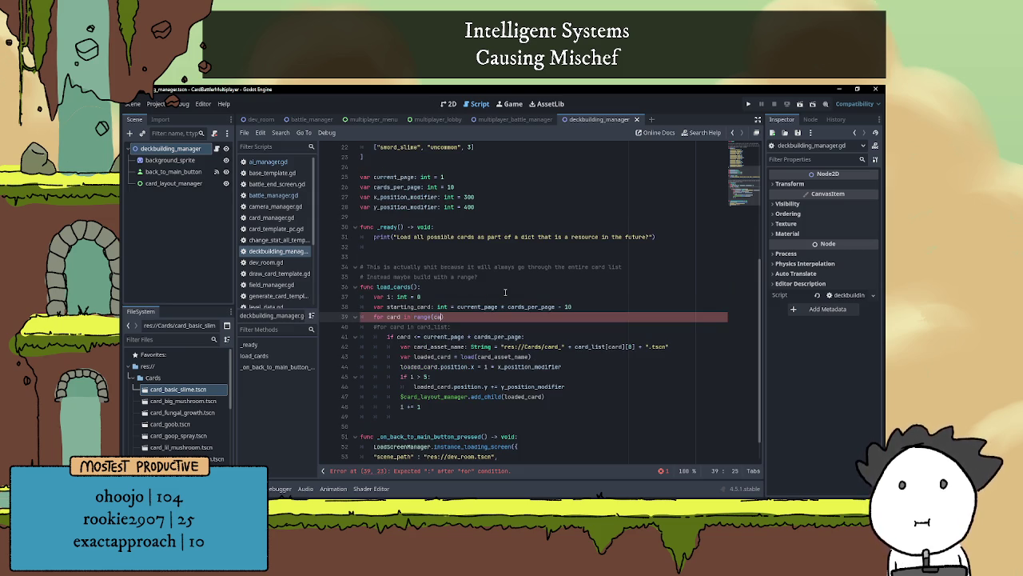
type("):")
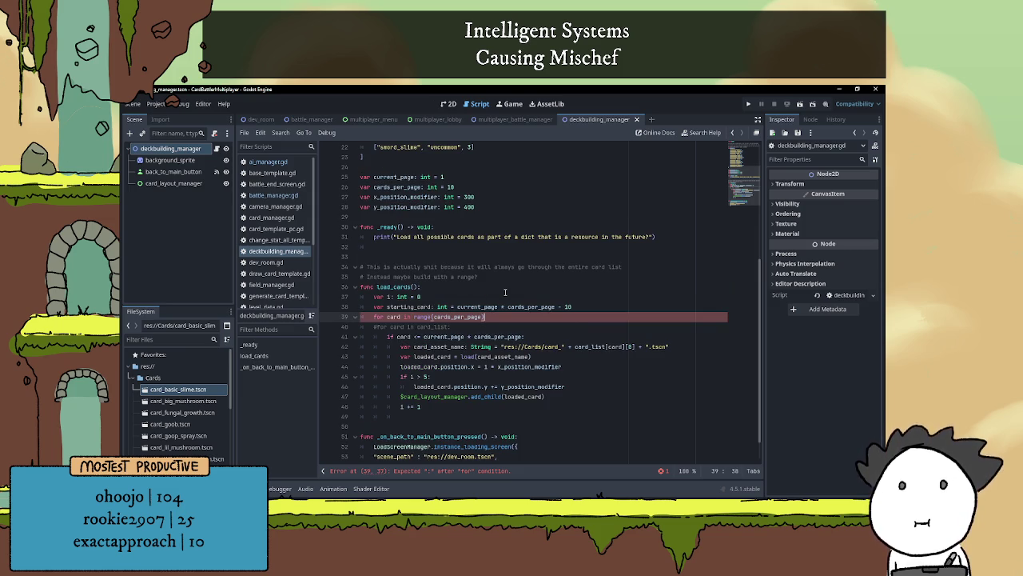
key("Return")
scroll(472, 256, "down", 2)
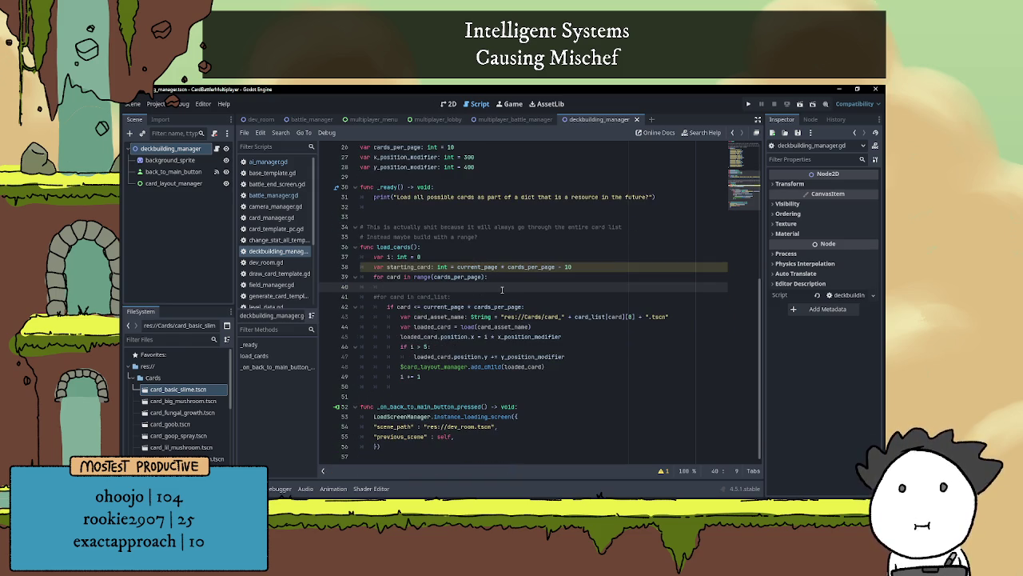
- Add card_list[starting_card] as the loop body
type("card")
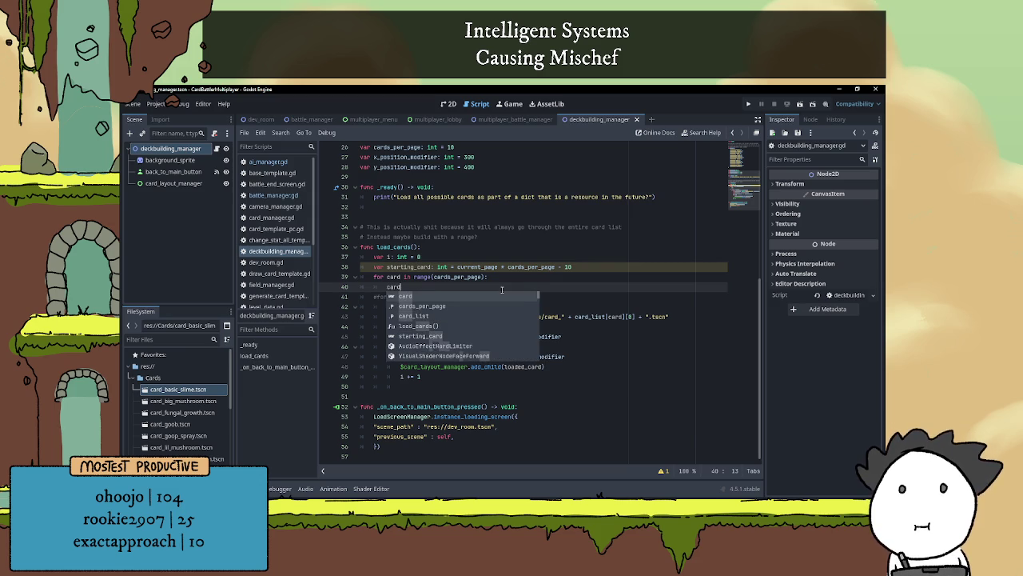
key("Down")
key("Down")
key("Return")
type("[s")
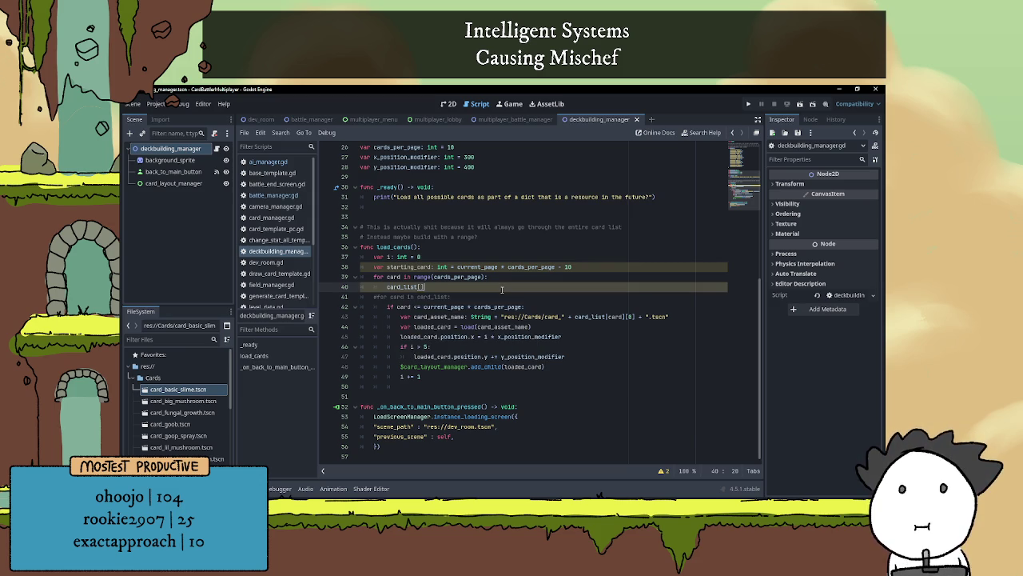
key("Down")
key("Down")
key("Return")
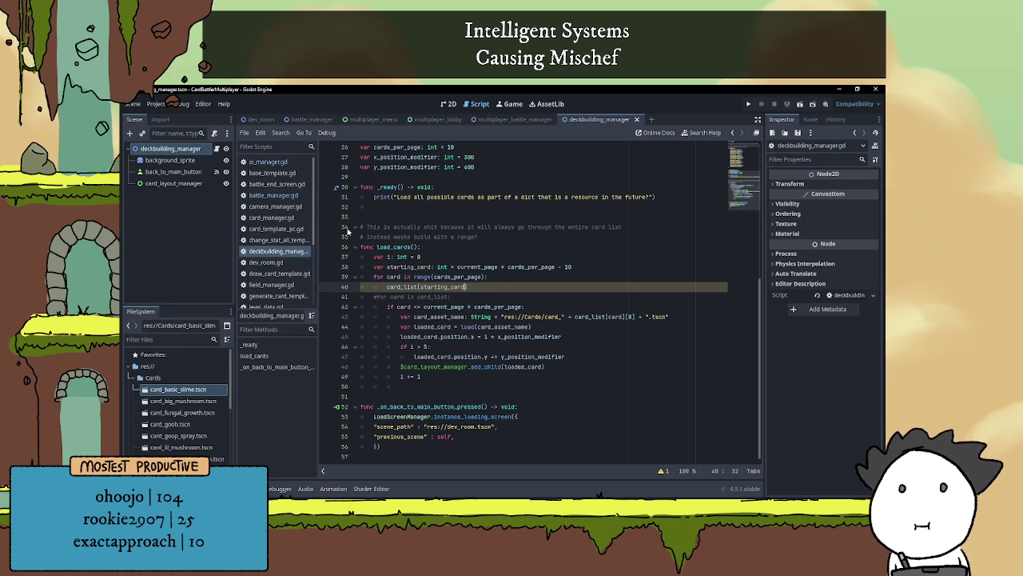
- Delete the var i counter line and add a blank line after starting_card
left_click_drag(372, 256, 428, 255)
key("ctrl+c")
key("BackSpace")
key("BackSpace")
key("BackSpace")
left_click(602, 258)
key("Return")
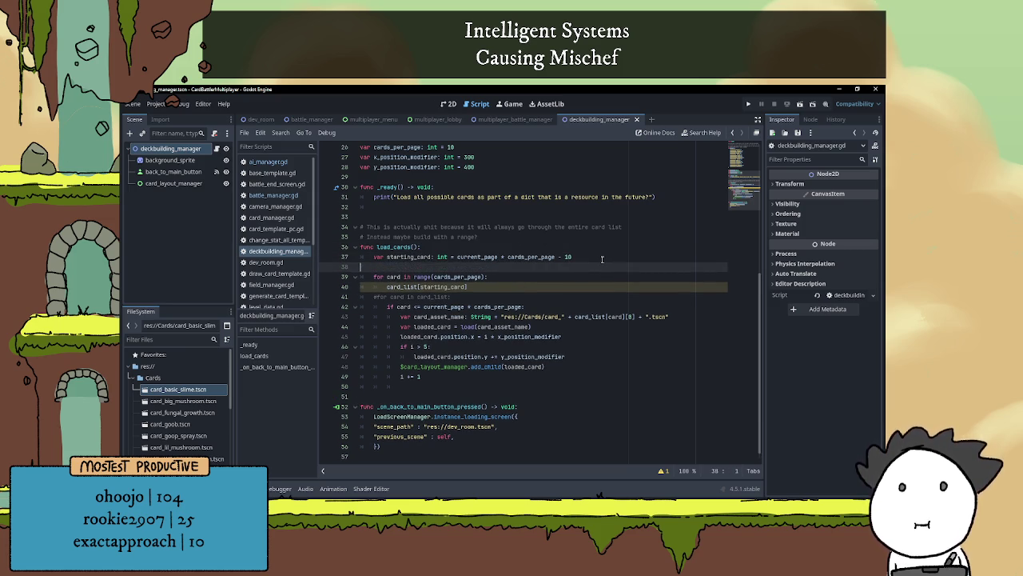
- Paste the var i counter declaration, briefly starting it at starting_card, then back to 0
key("ctrl+v")
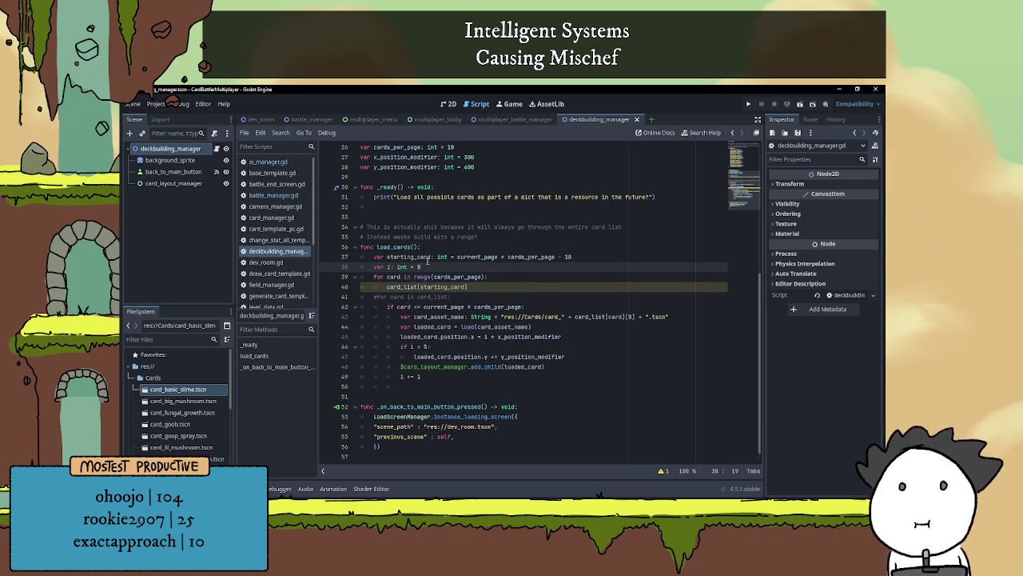
key("BackSpace")
type("sta")
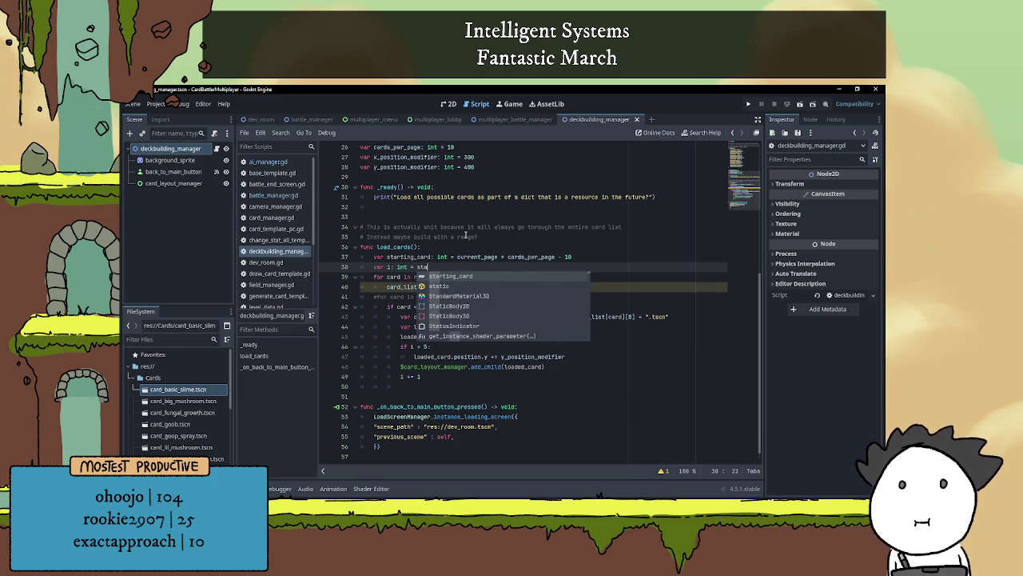
key("Return")
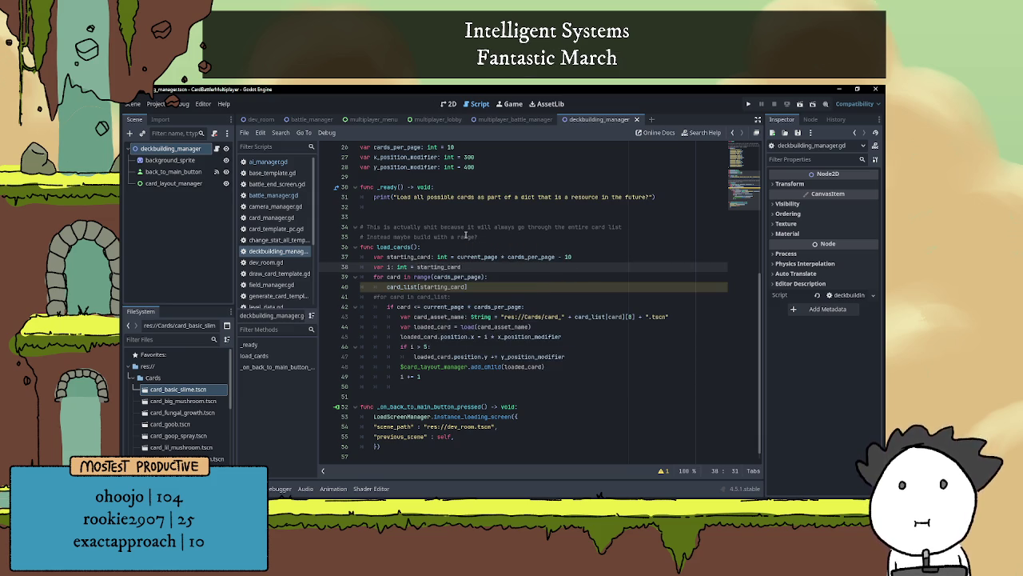
left_click(471, 295)
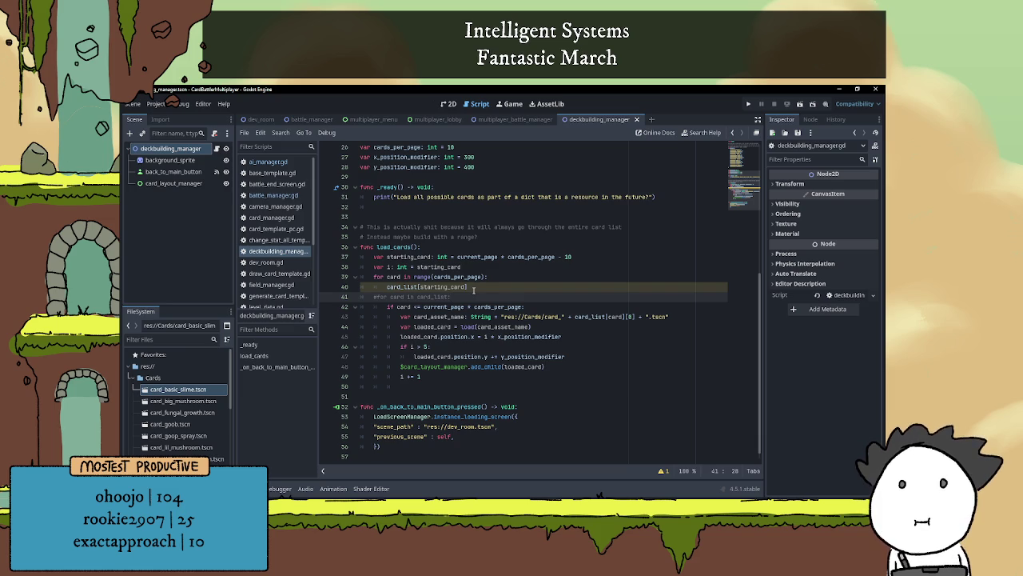
left_click(474, 264)
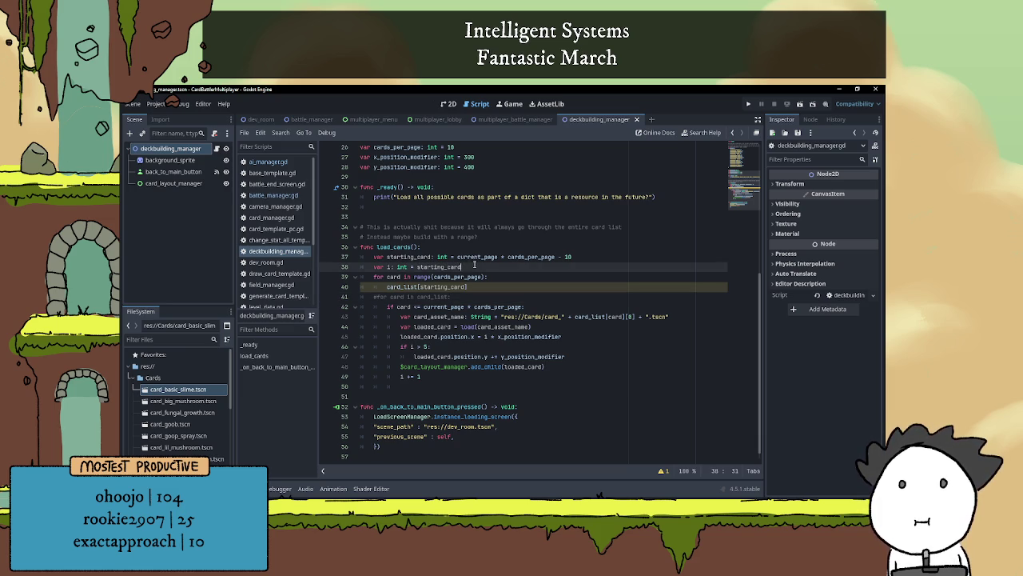
key("BackSpace")
key("BackSpace")
key("BackSpace")
type("0")
- Move 'var i: int = 0' above the starting_card line and comment it out
key("BackSpace")
key("BackSpace")
key("BackSpace")
key("ctrl+z")
key("alt+Up")
left_click(371, 257)
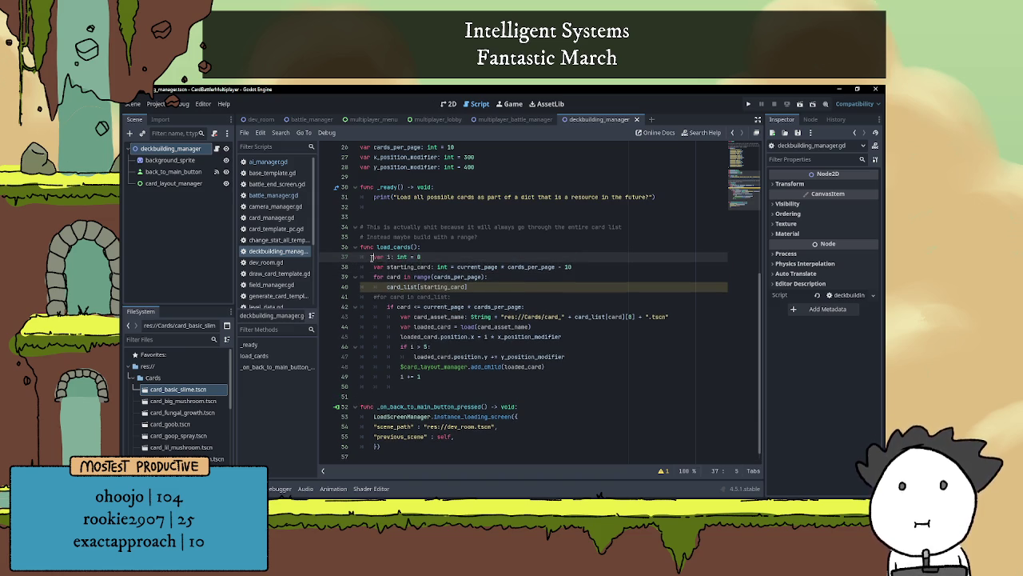
key("ctrl+k")
- Rename starting_card to i in its declaration and in the card_list index
double_click(407, 267)
type("i")
left_click(446, 287)
double_click(446, 286)
type("i")
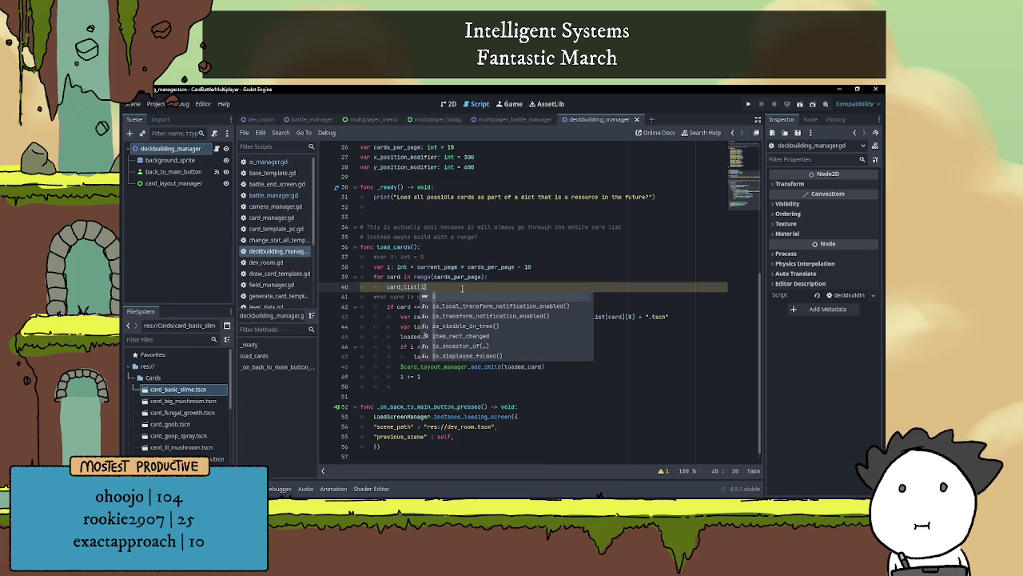
key("Escape")
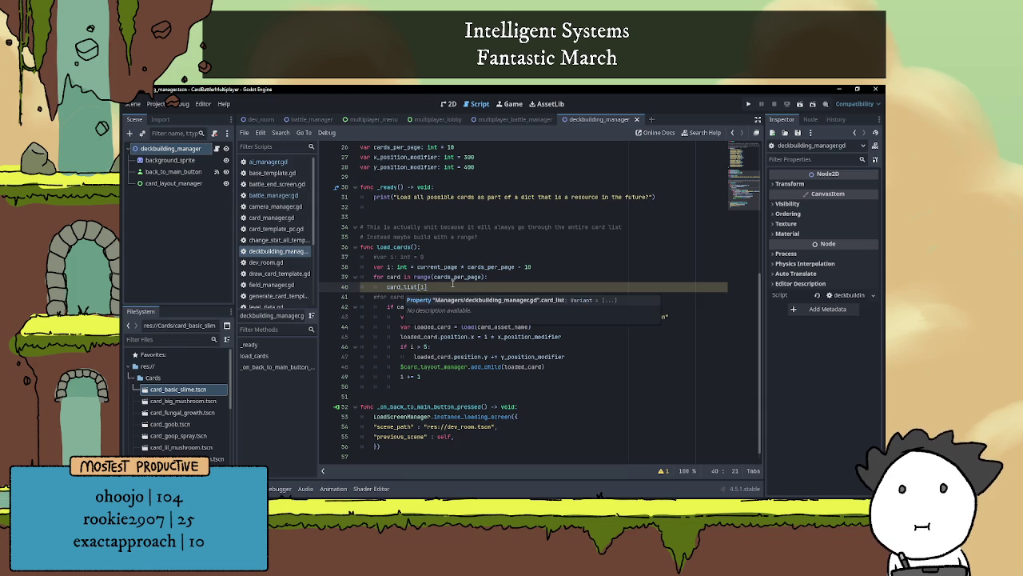
- Copy the card_asset_name declaration into the new loop on line 40, indexing card_list by i
left_click_drag(400, 317, 723, 313)
key("ctrl+c")
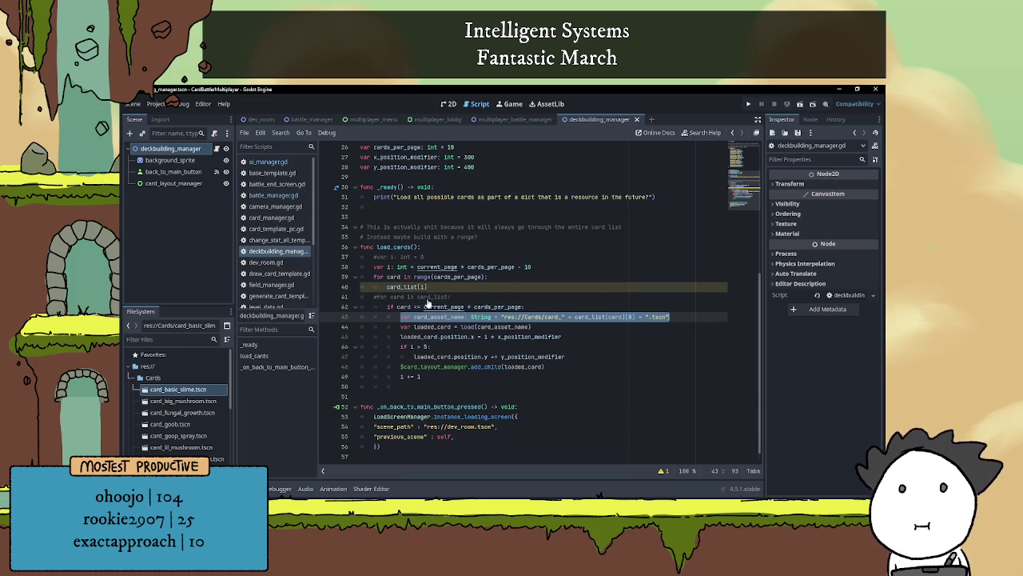
left_click(387, 286)
key("ctrl+v")
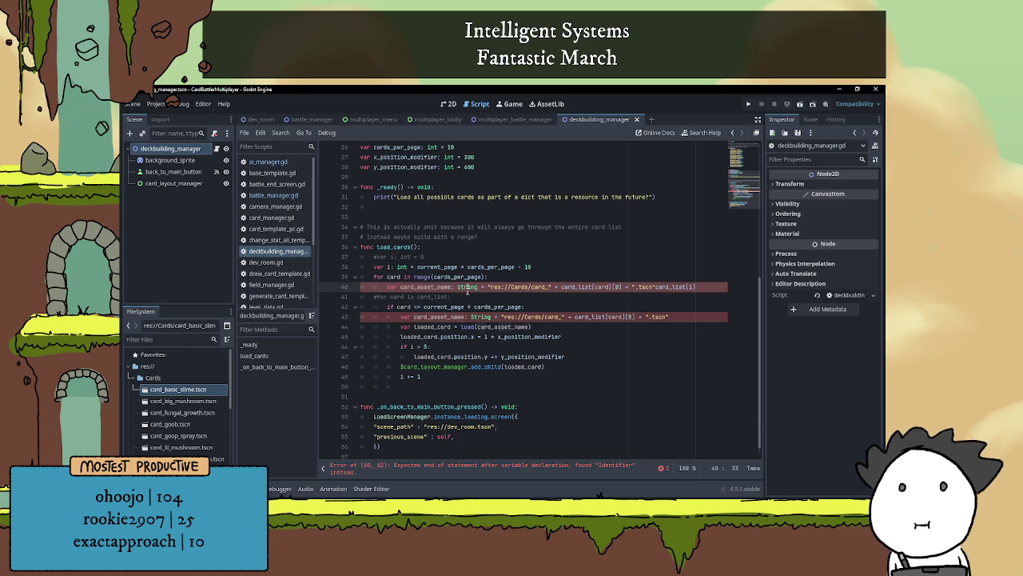
left_click(669, 296)
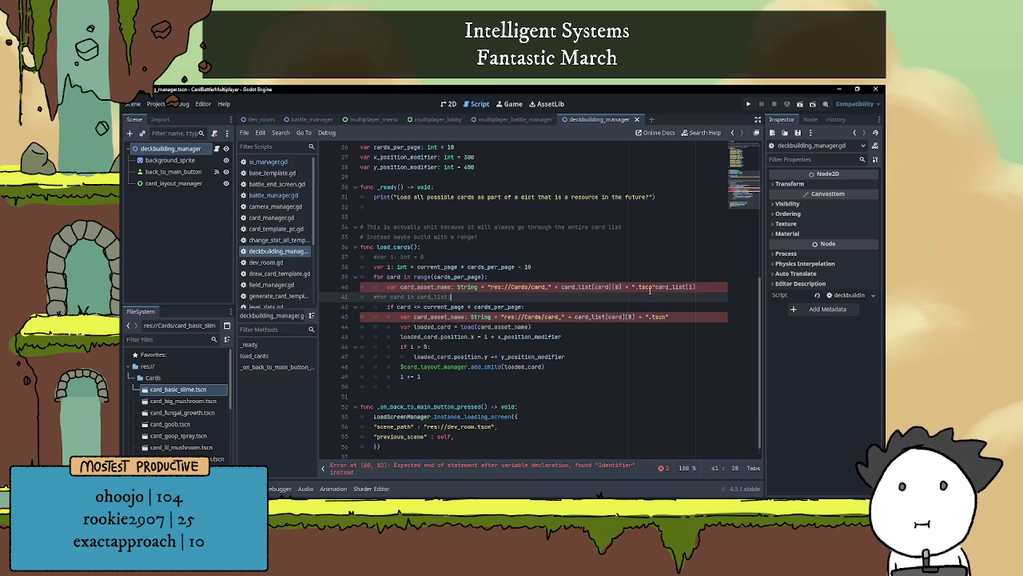
left_click_drag(656, 286, 698, 287)
key("BackSpace")
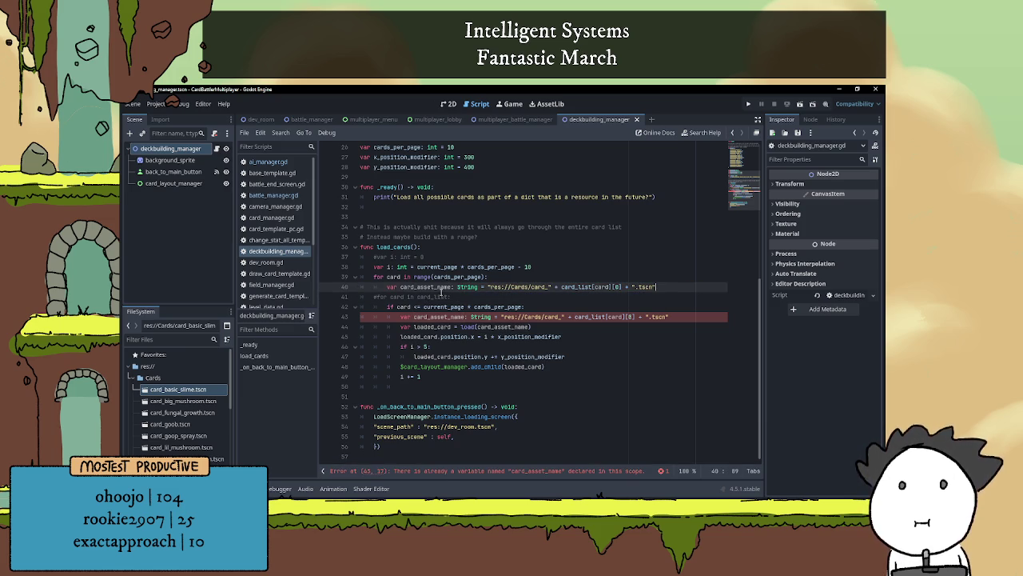
double_click(602, 287)
left_click_drag(611, 289, 568, 292)
key("ctrl+v")
left_click(570, 294)
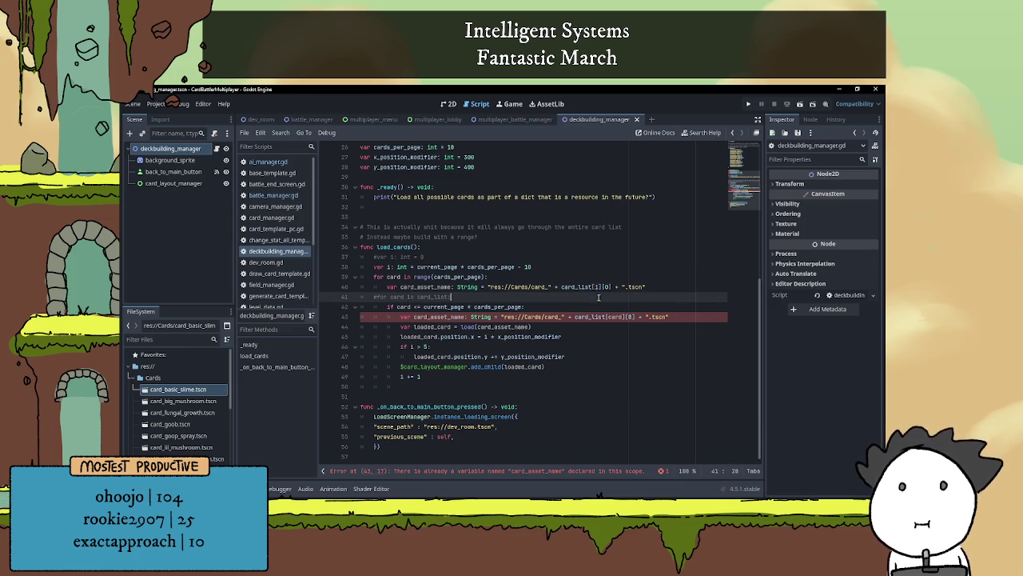
- Add print(card_asset_name) below the new card_asset_name declaration
left_click(614, 287)
scroll(384, 253, "up", 6)
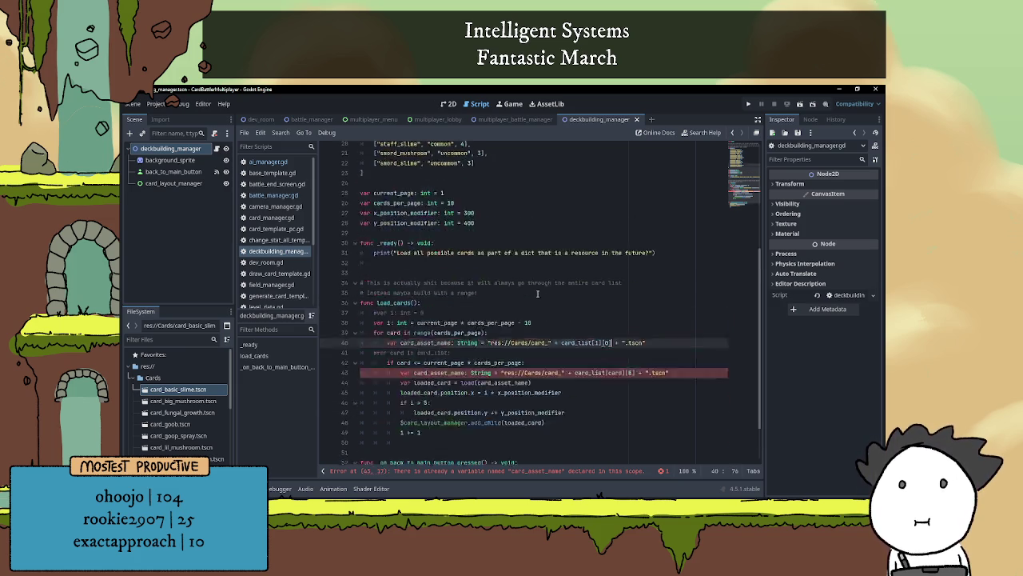
scroll(385, 253, "down", 6)
left_click(652, 291)
key("Return")
type("print()")
key("Left")
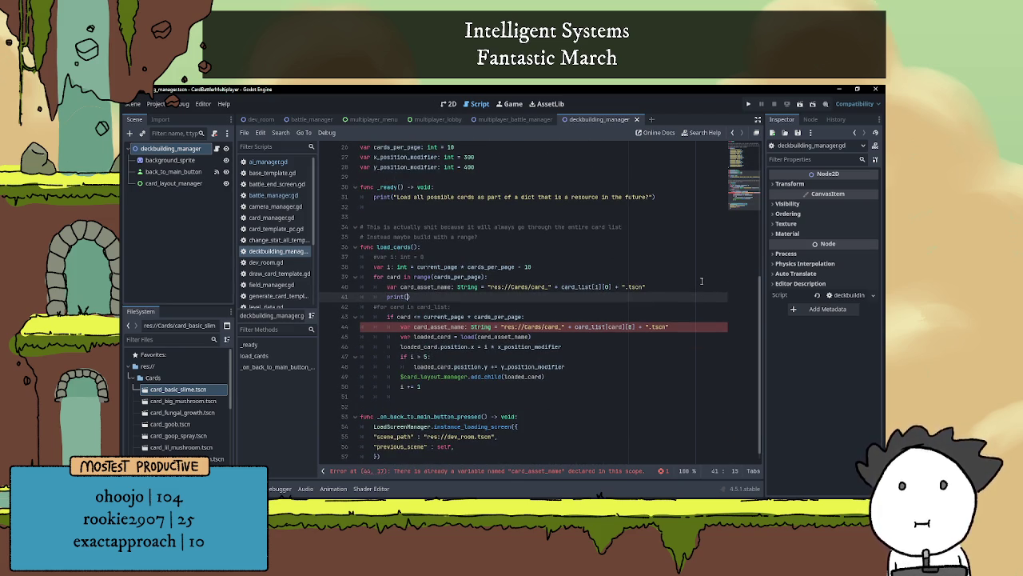
double_click(444, 288)
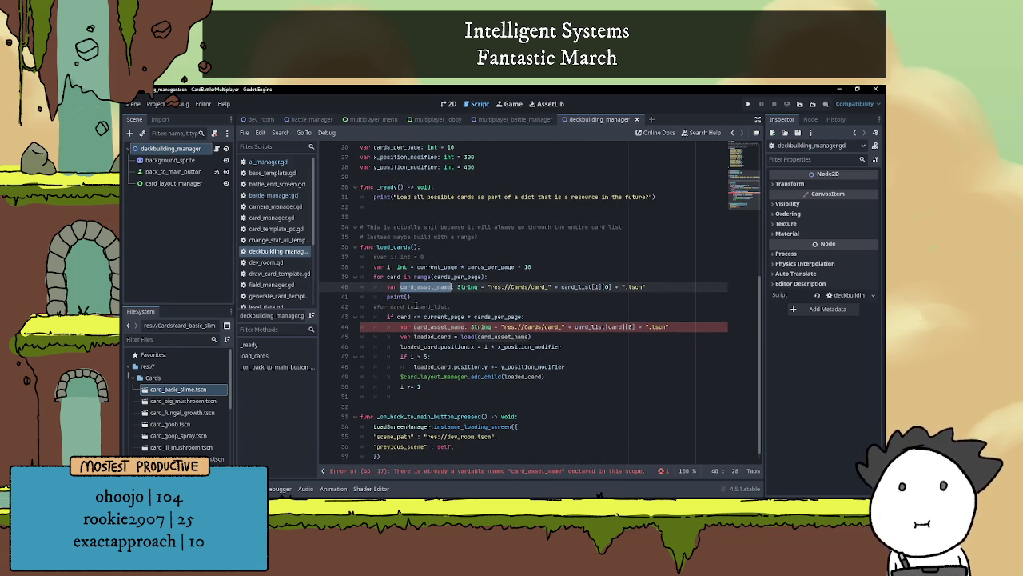
key("ctrl+c")
left_click(408, 296)
key("ctrl+v")
key("End")
key("Return")
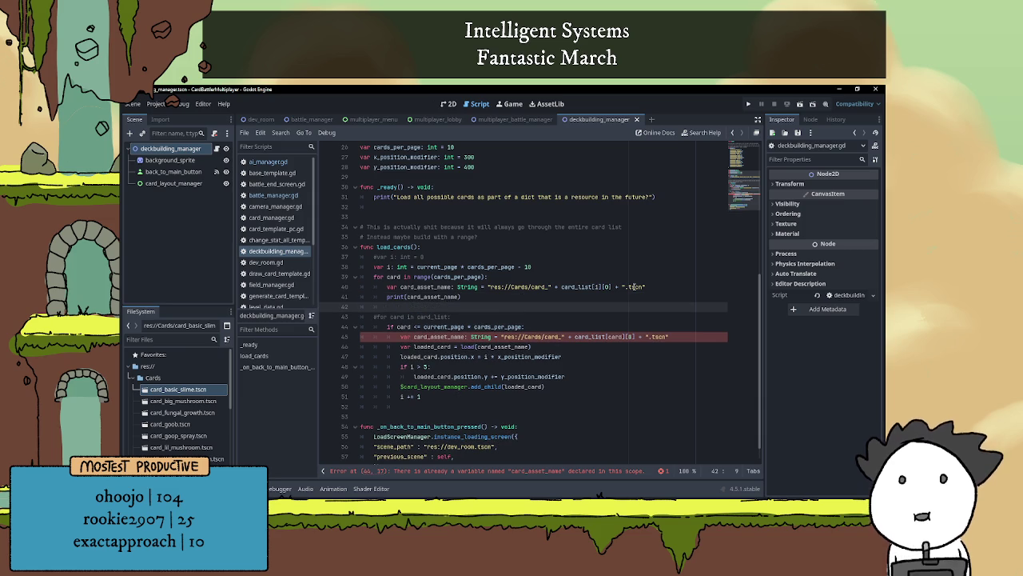
- Comment out the old card_asset_name line and move the loaded_card declaration into the new loop
left_click(399, 337)
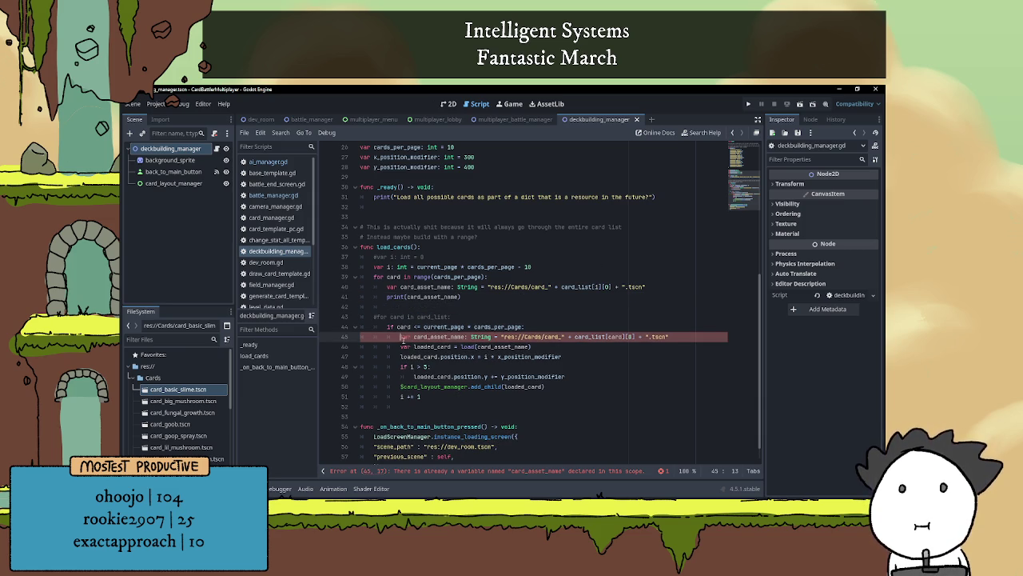
type("#")
key("ctrl+k")
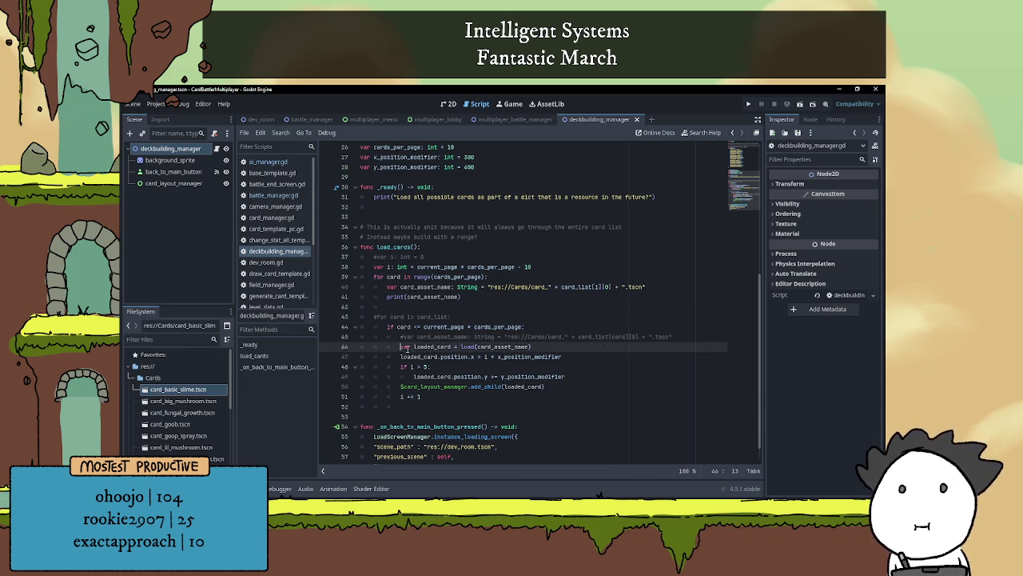
left_click_drag(400, 346, 532, 346)
key("ctrl+c")
left_click(451, 309)
key("ctrl+v")
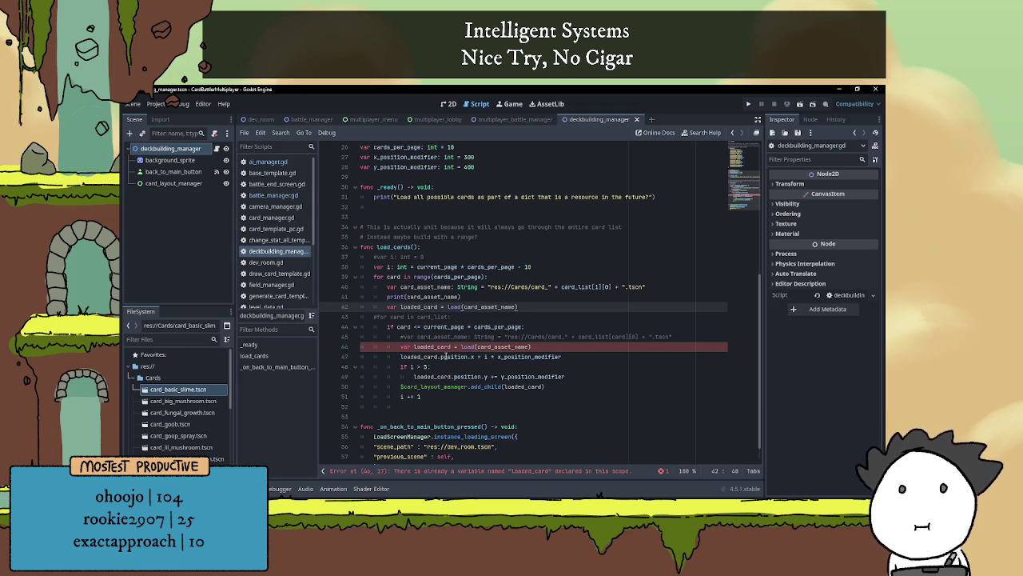
left_click(402, 347)
type("#")
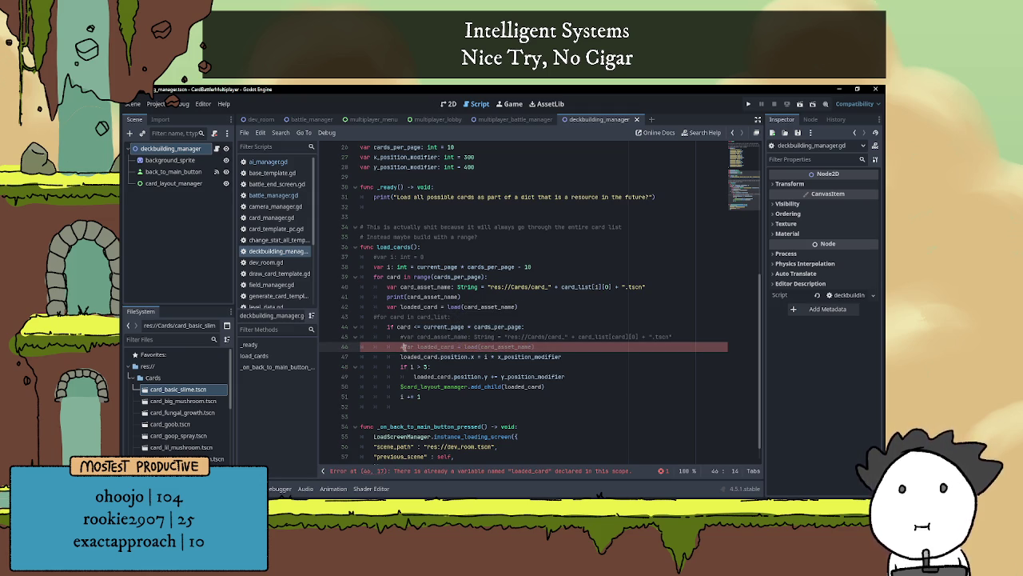
- Copy the position.x assignment into the new loop and comment out the old one
left_click_drag(402, 357, 572, 358)
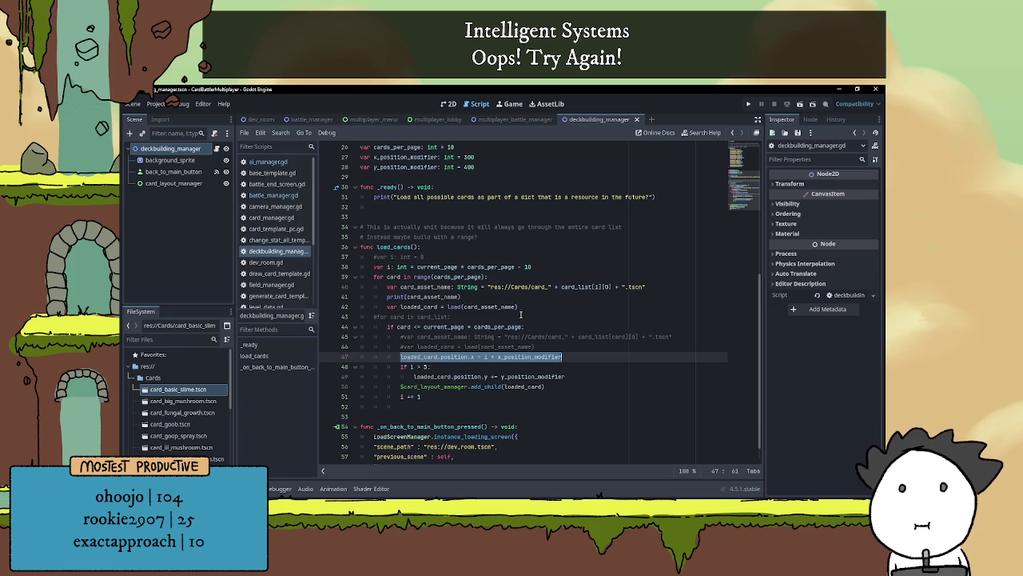
left_click(584, 306)
key("Return")
key("ctrl+v")
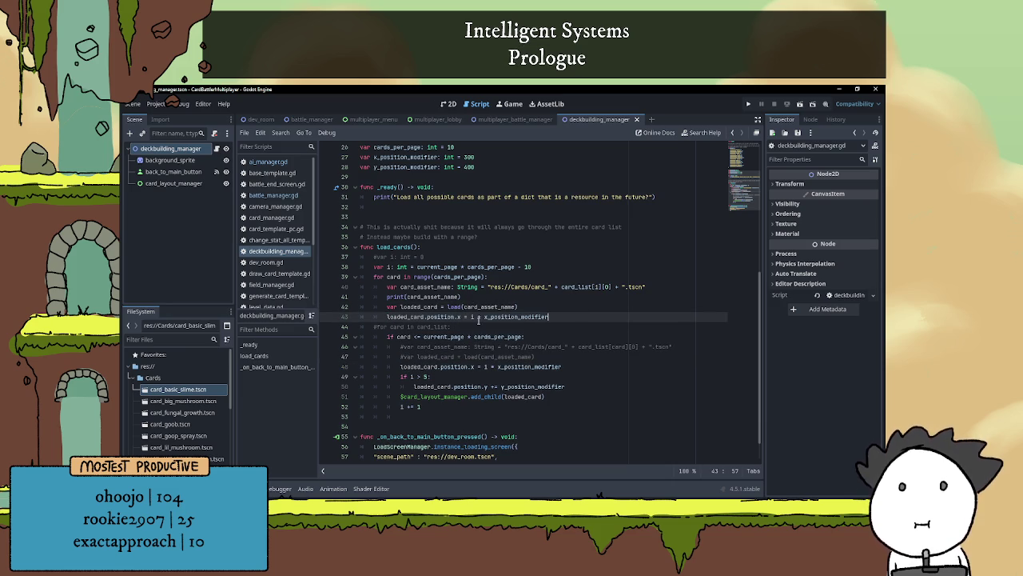
key("Return")
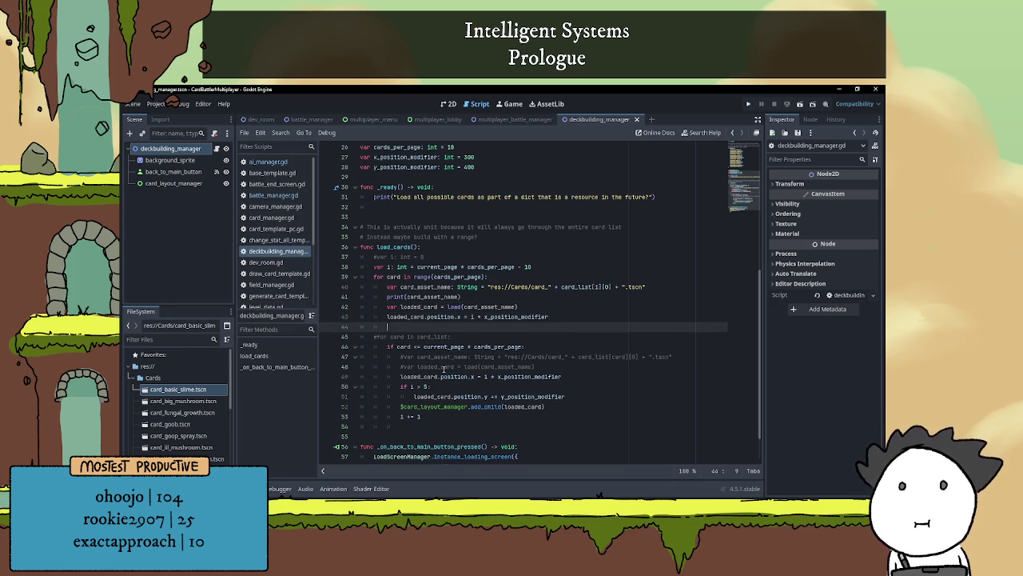
left_click(402, 376)
key("ctrl+k")
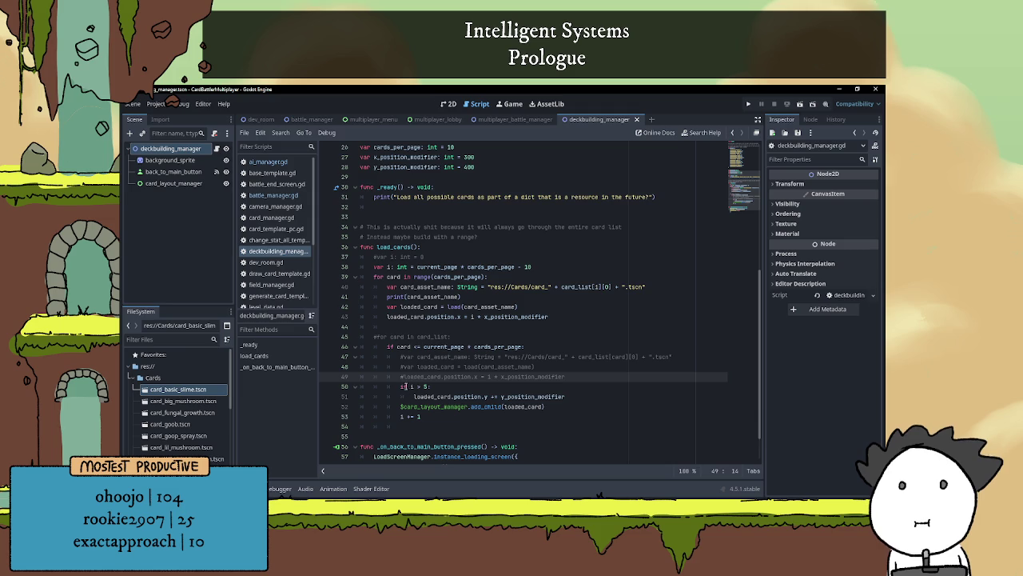
- Copy the if i > 5 block and the add_child call into the new loop, fixing indentation
left_click_drag(573, 395, 359, 387)
left_click(446, 327)
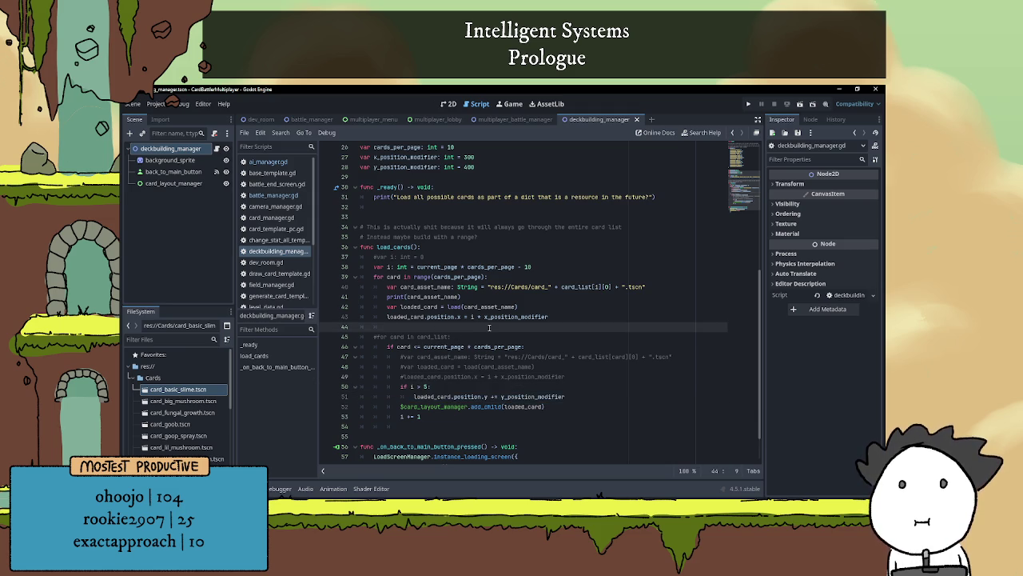
key("ctrl+v")
left_click(399, 336)
key("ctrl+z")
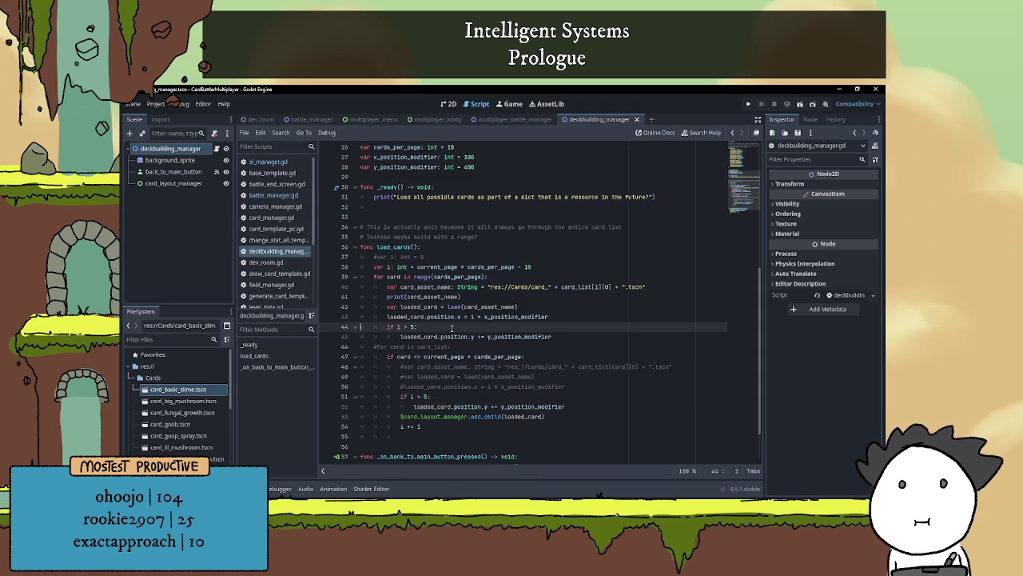
left_click(555, 336)
key("Return")
scroll(496, 332, "down", 2)
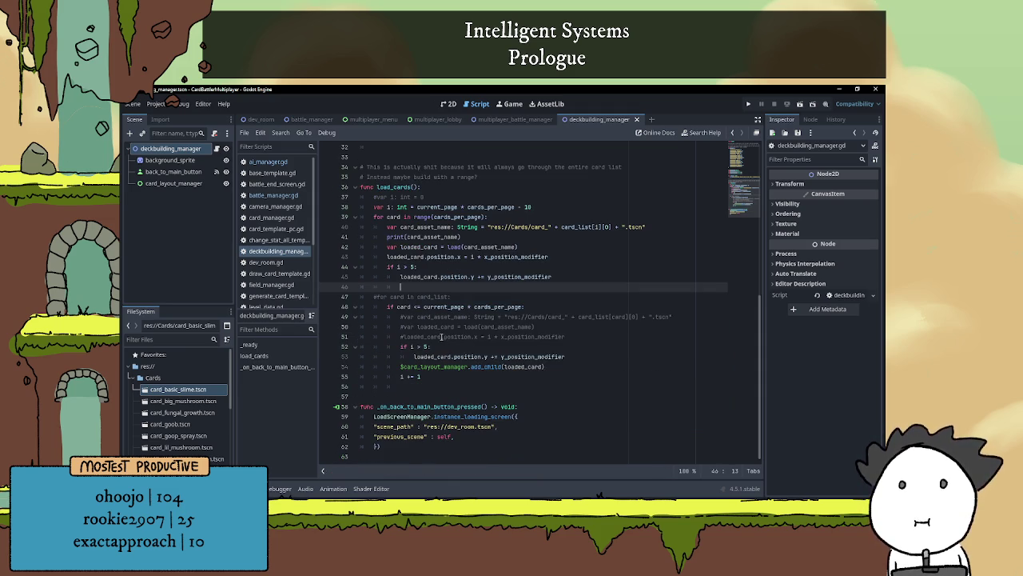
key("BackSpace")
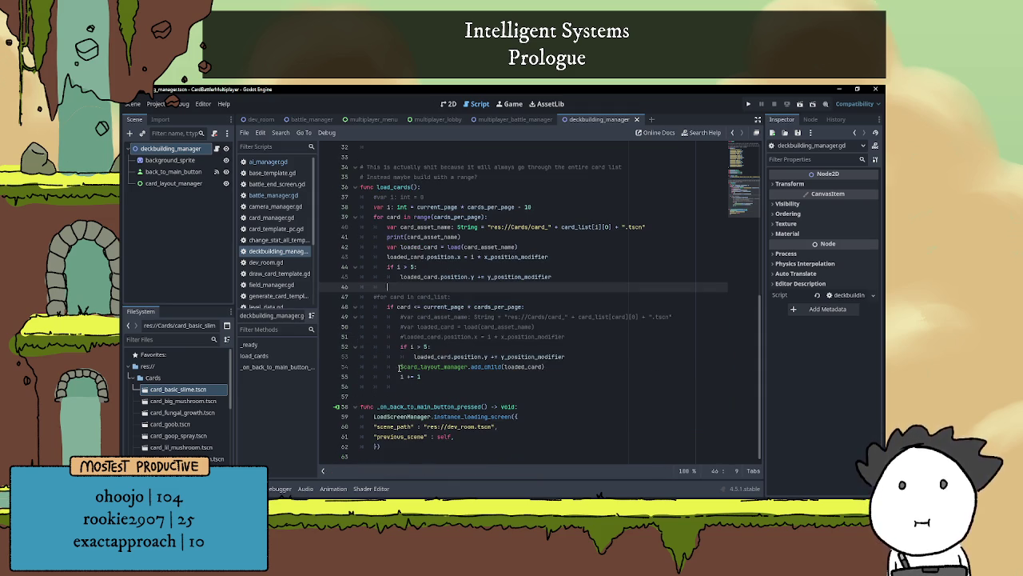
left_click(425, 376)
left_click(416, 288)
key("ctrl+v")
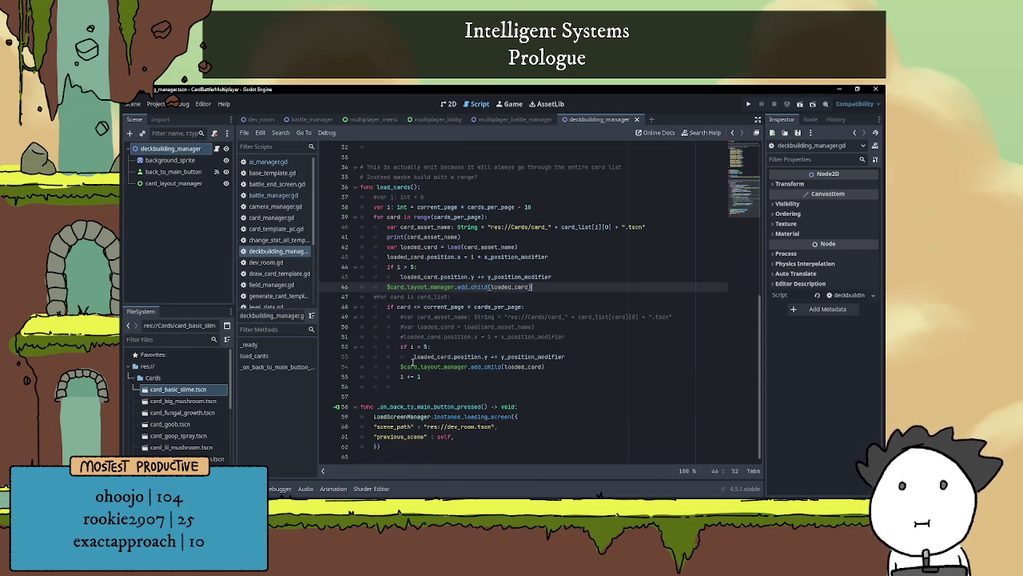
- Comment out the remaining old-loop lines: the if i > 5 line, the y-position line, the next line, and i += 1
left_click(402, 347)
type("#")
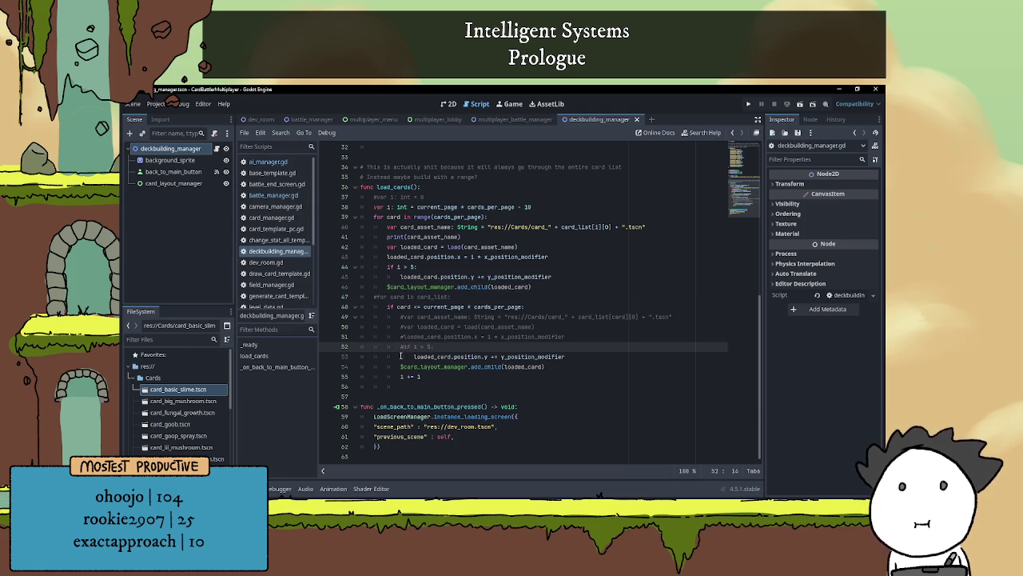
left_click(401, 357)
type("#")
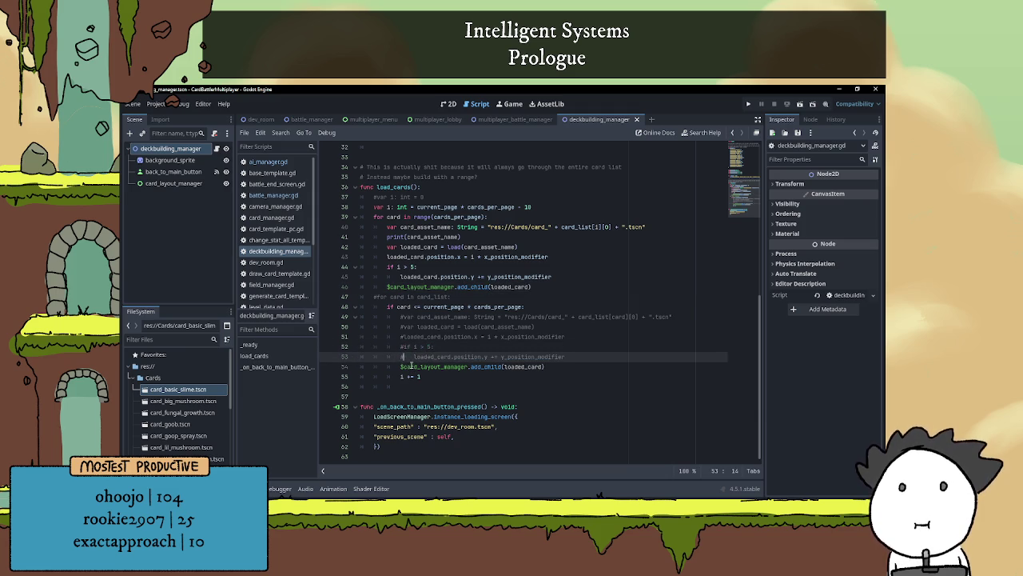
key("Tab")
left_click(401, 366)
type("#")
left_click_drag(400, 377, 433, 377)
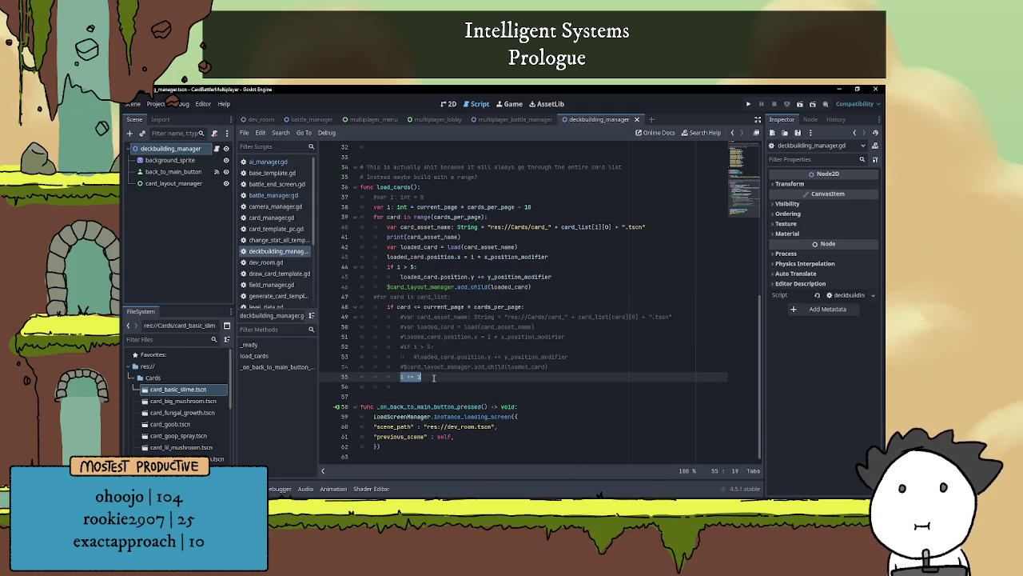
key("Left")
type("#")
- Add an indented i += 1 after the add_child line in the range loop
left_click(392, 306)
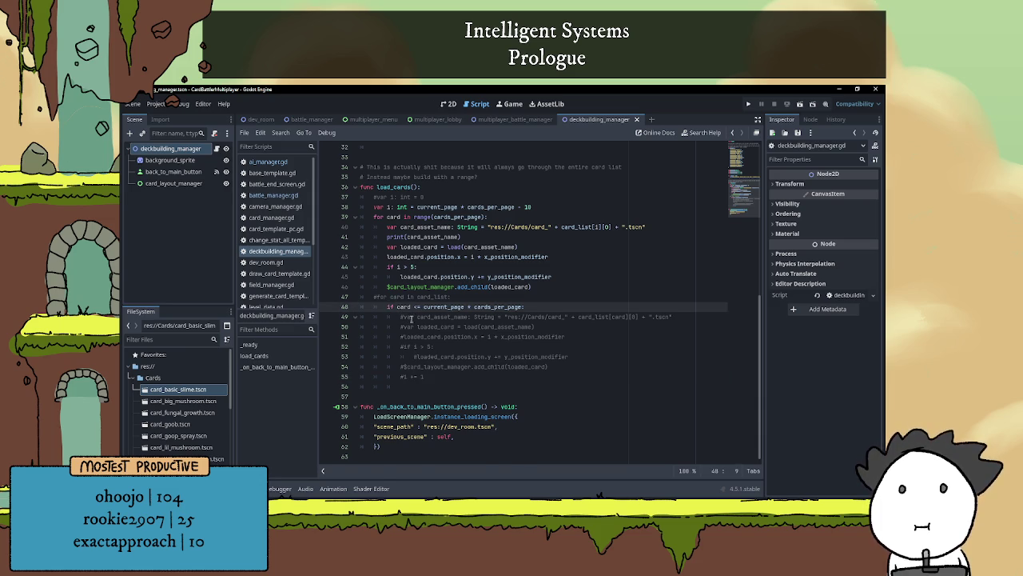
left_click(565, 285)
key("Return")
type("i += 1")
scroll(463, 295, "up", 1)
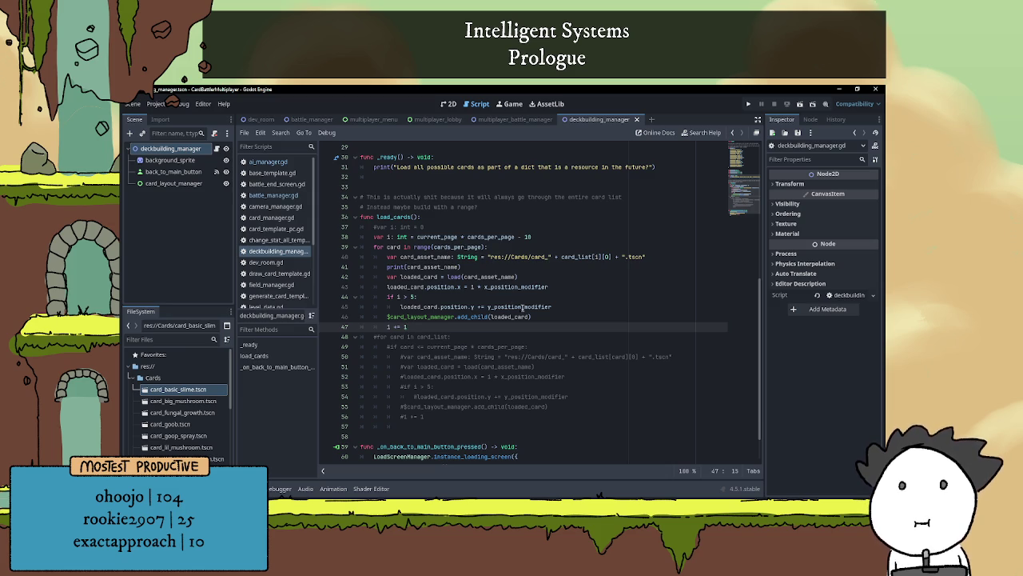
mouse_move(525, 307)
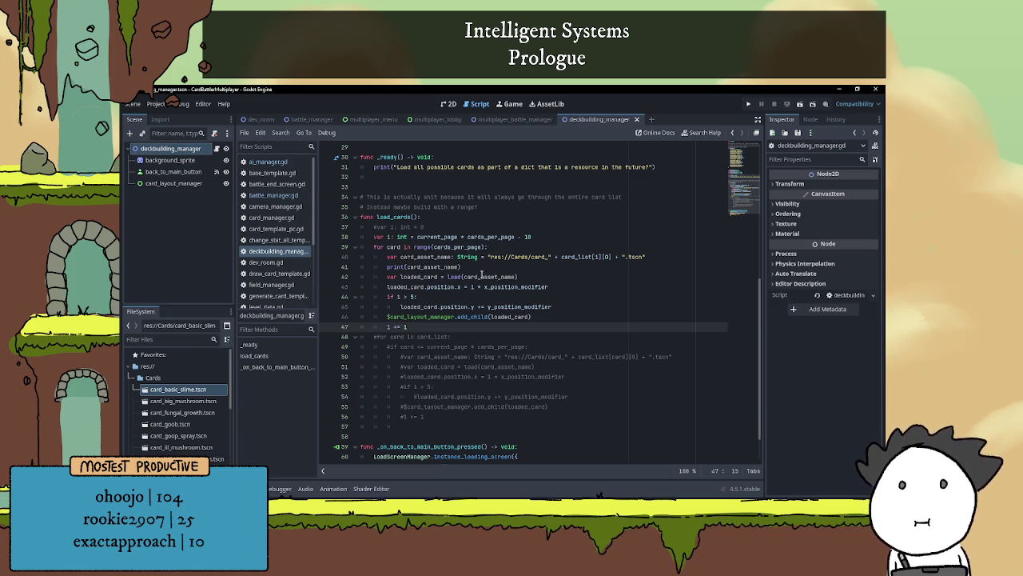
mouse_move(425, 249)
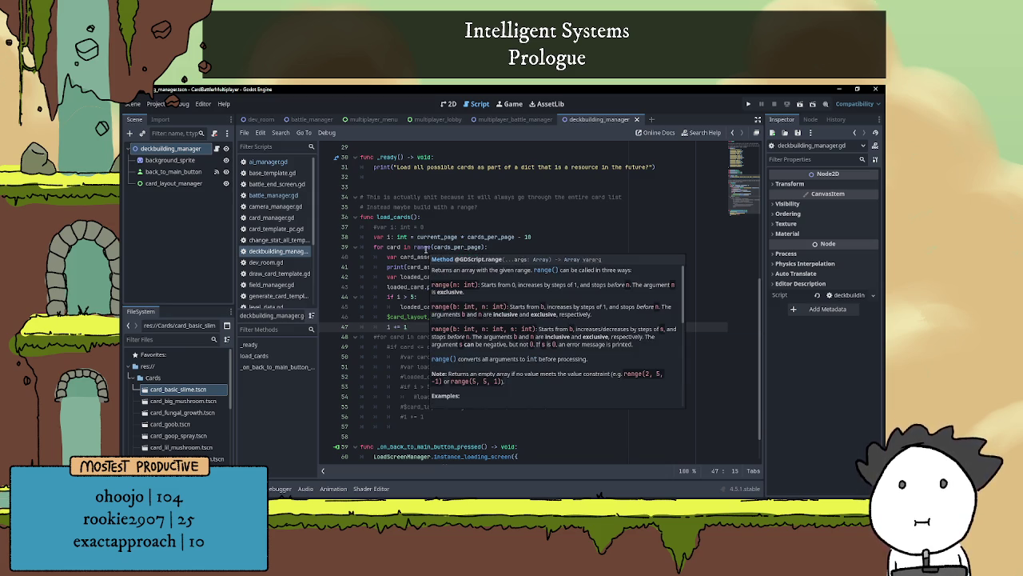
left_click(496, 247)
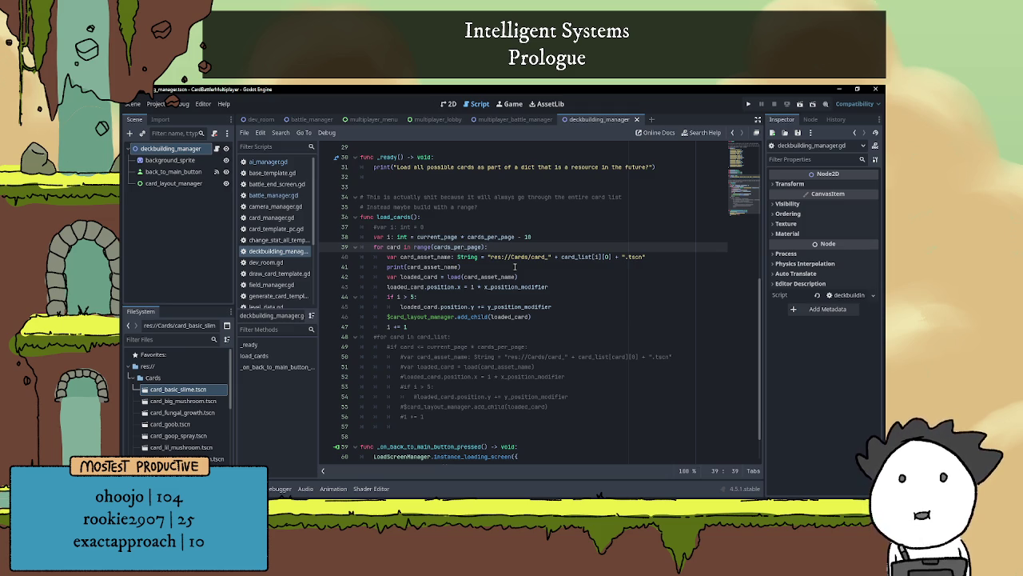
left_click(559, 236)
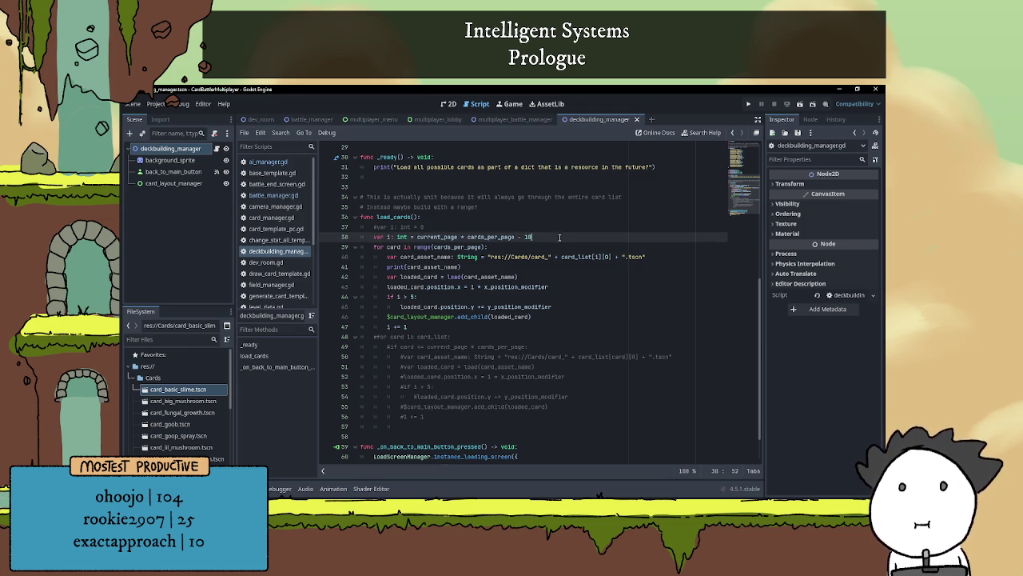
- Add print("Starting point for loading cards: ", i) below var i and save the script
key("Return")
type("print(")
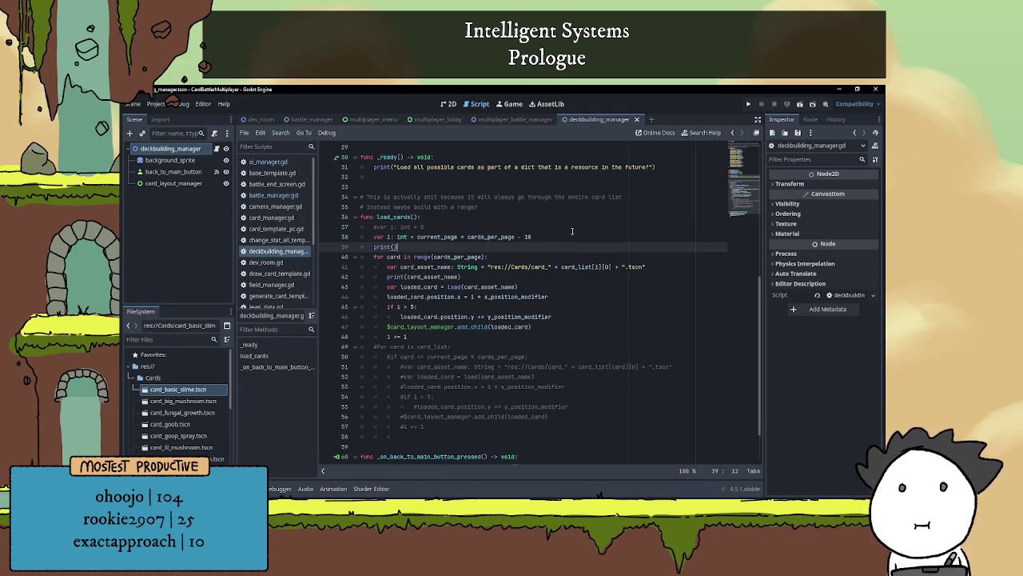
type("\"Starting ")
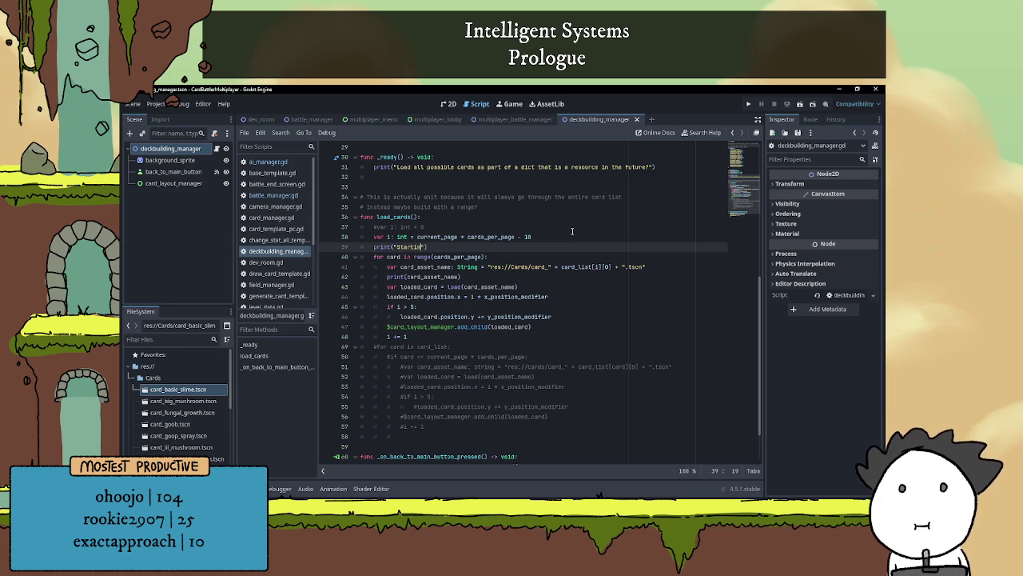
type("point for loading ")
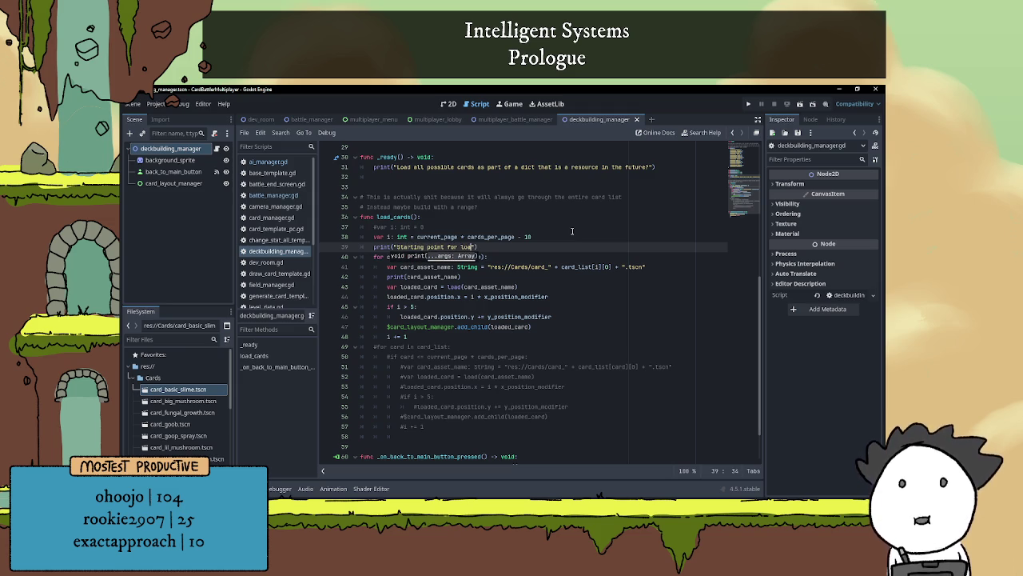
type("cards: \"")
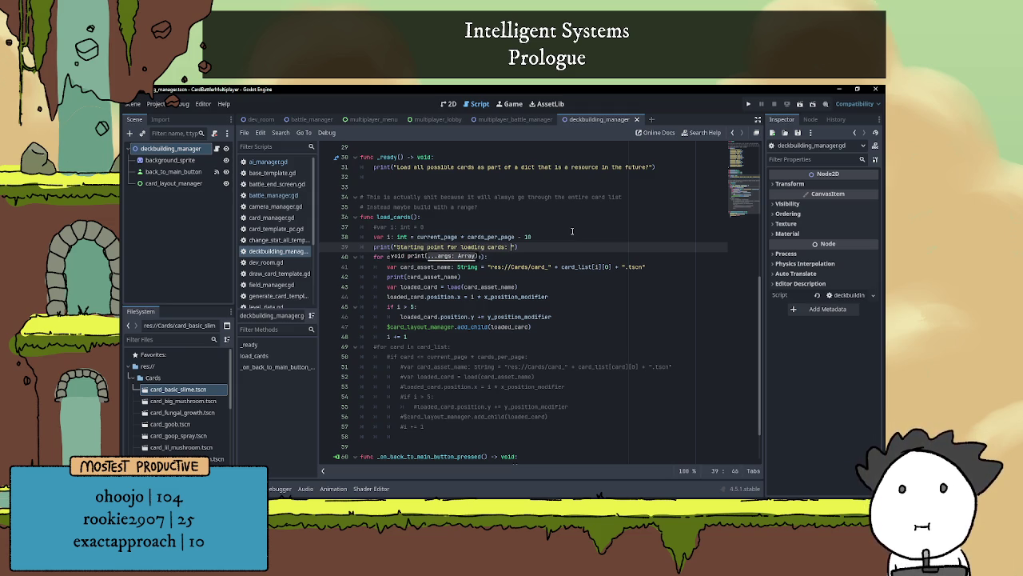
type(", i")
left_click(577, 240)
key("ctrl+s")
- Review the x-position, card-name print, and i += 1 lines in load_cards
left_click(625, 286)
left_click(567, 346)
left_click(570, 336)
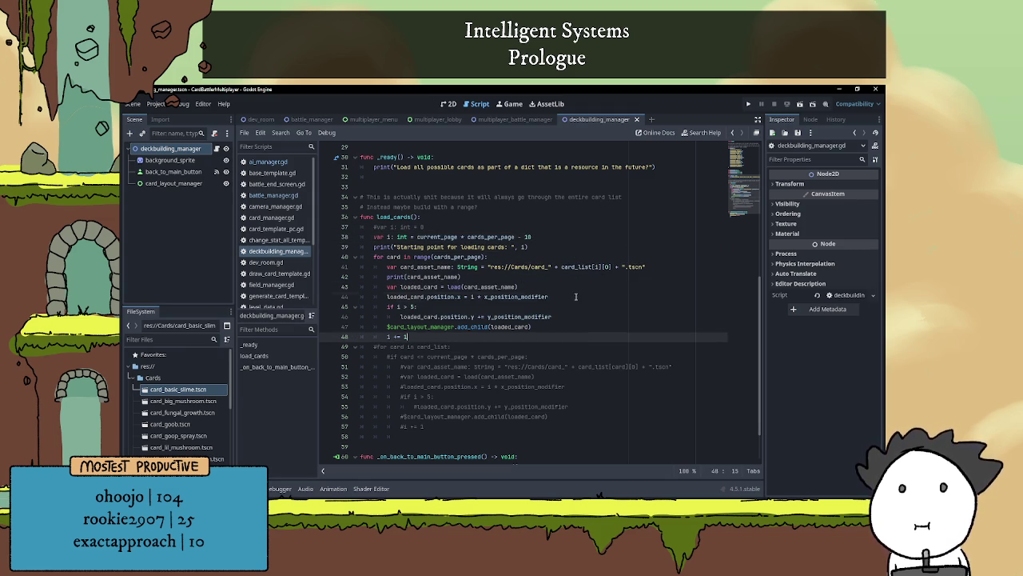
left_click(576, 297)
left_click(576, 279)
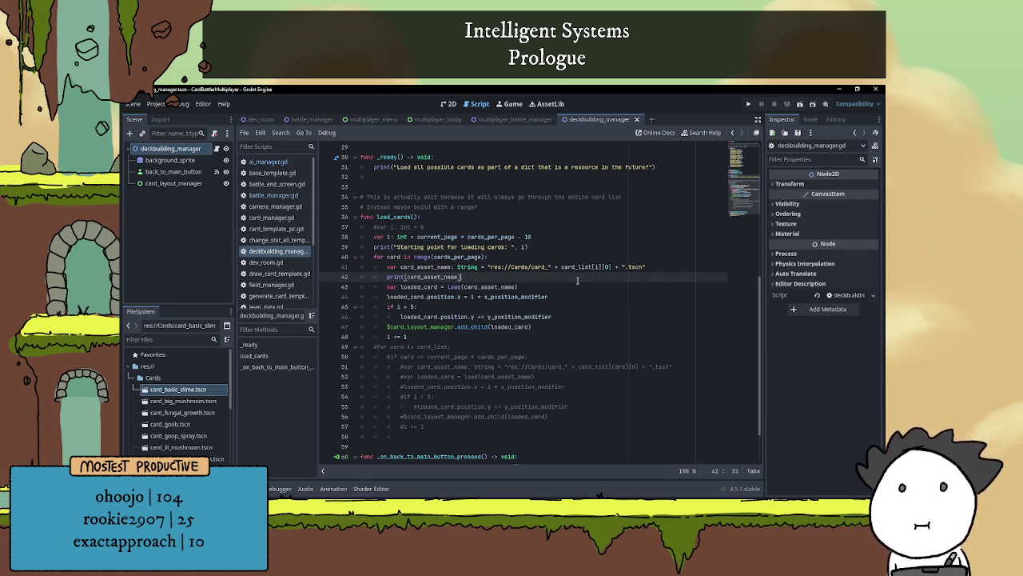
scroll(540, 308, "down", 1)
left_click(542, 308)
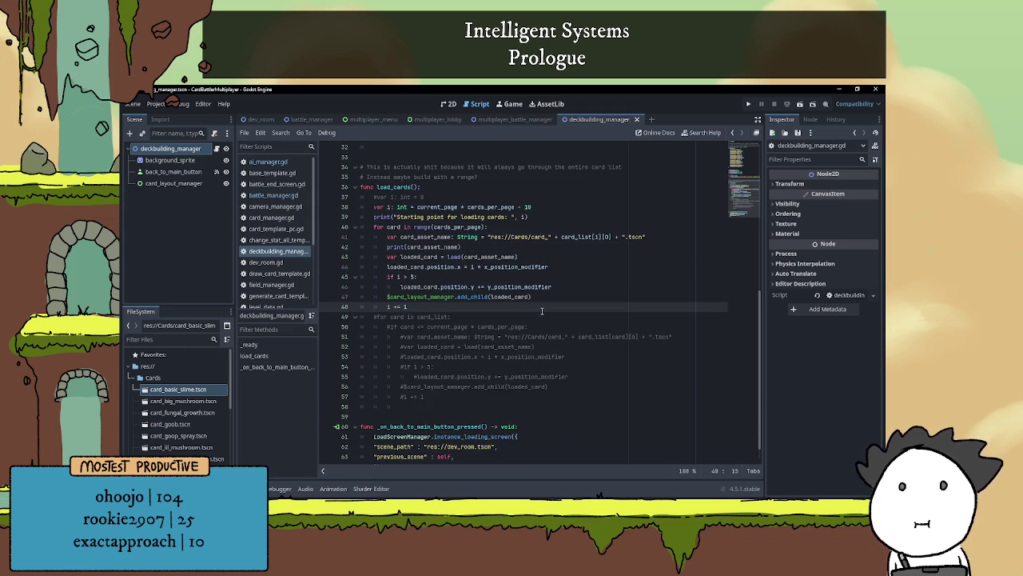
scroll(542, 310, "up", 1)
left_click(531, 227)
left_click(527, 217)
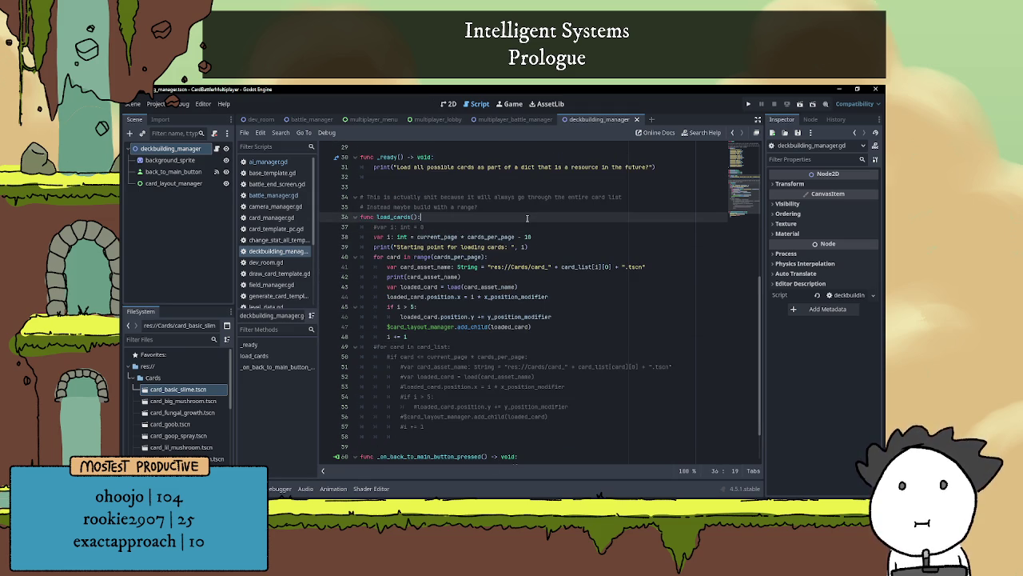
- Call load_cards() in _ready and change 'dict' to 'list' in its comment
scroll(527, 218, "up", 2)
left_click(412, 233)
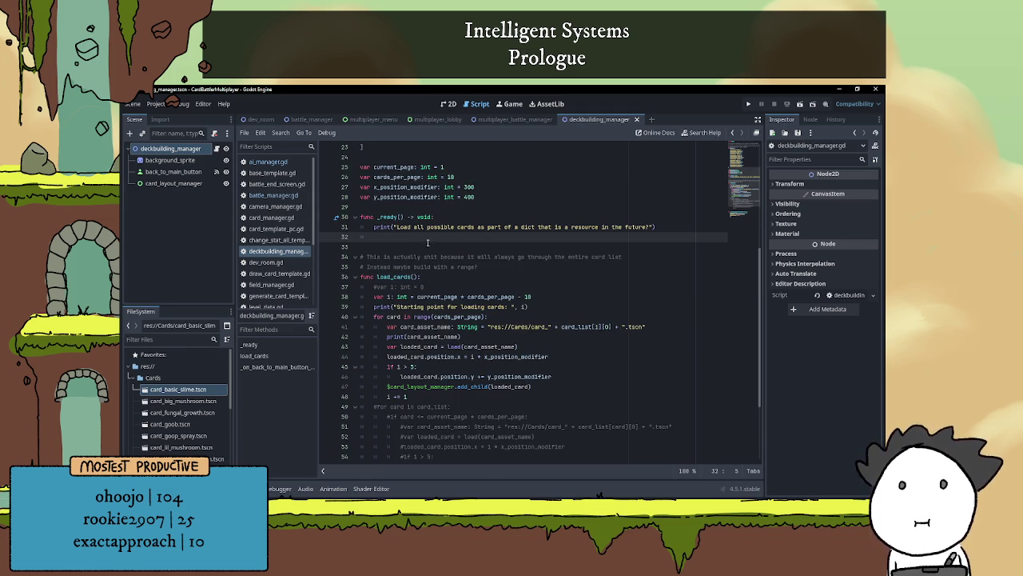
type("load_cards()")
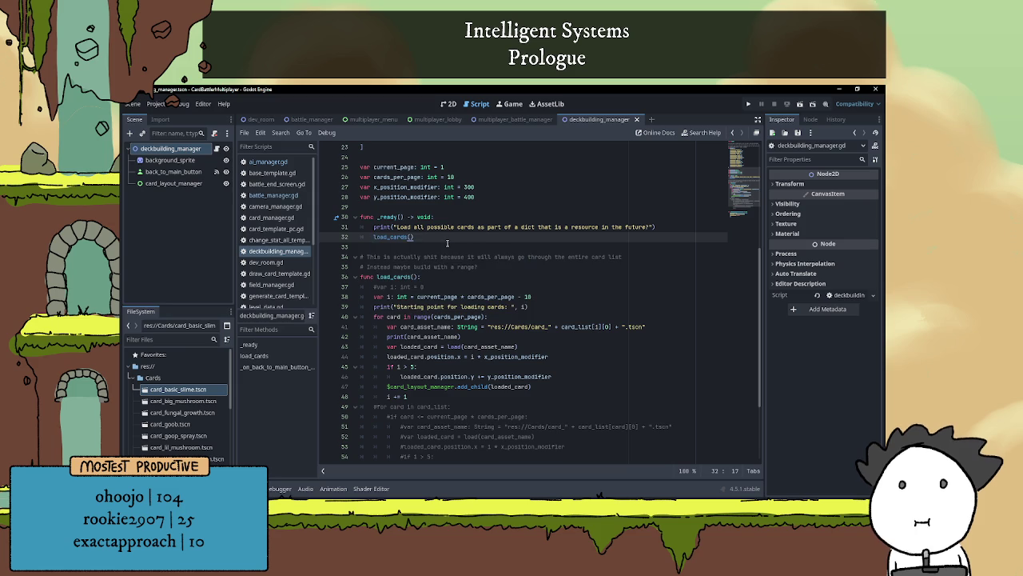
double_click(529, 227)
type("list")
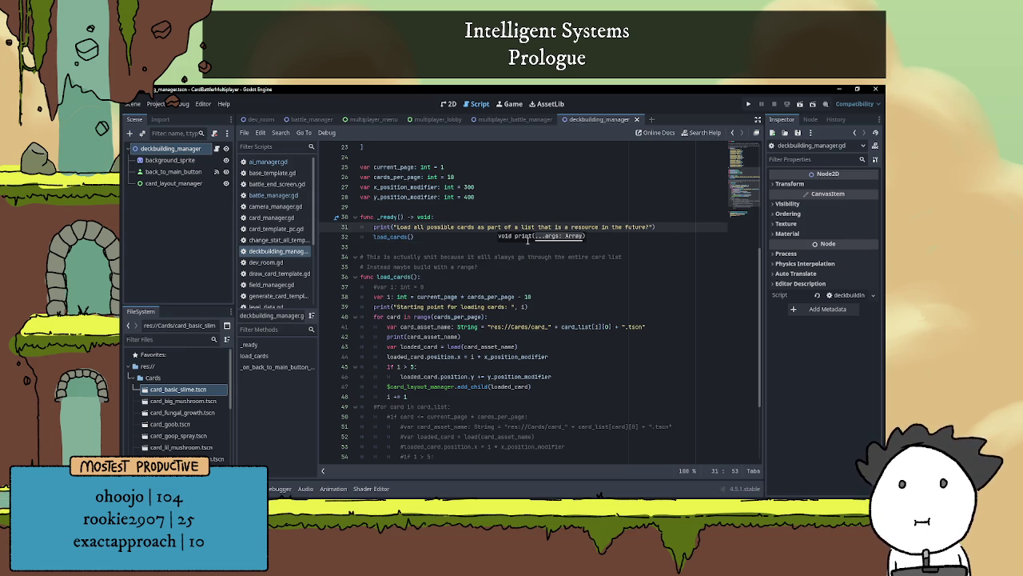
left_click(546, 246)
scroll(546, 245, "up", 2)
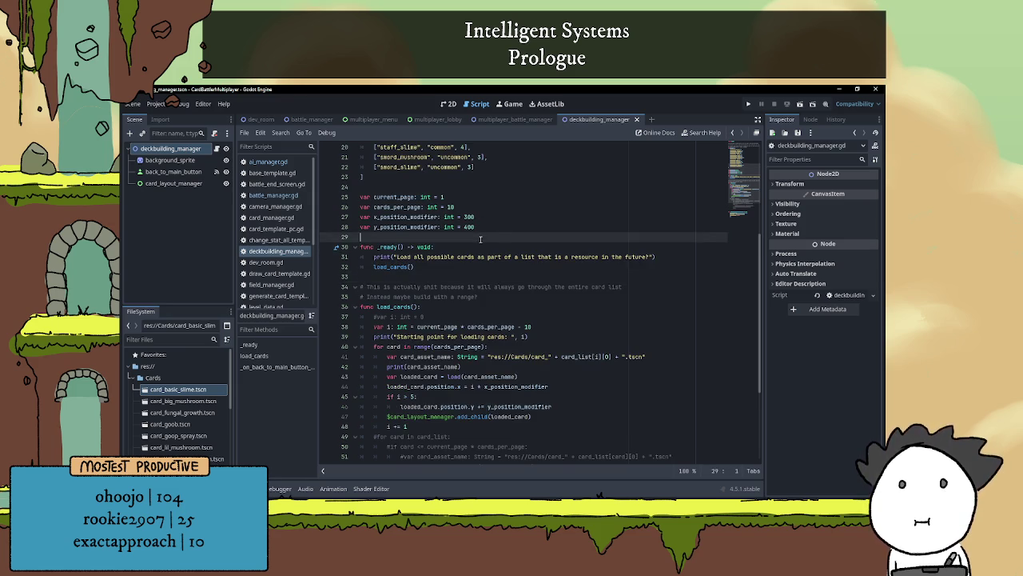
key("Up")
key("Up")
key("Up")
scroll(512, 304, "down", 2)
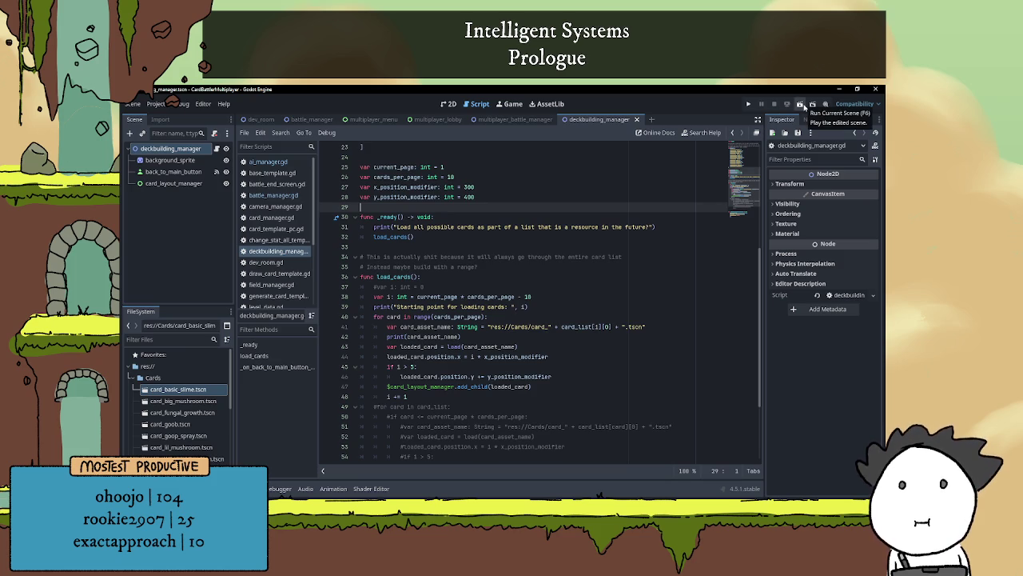
- Run the current scene, read the PackedScene 'position' error at line 44, then stop the game
left_click(800, 104)
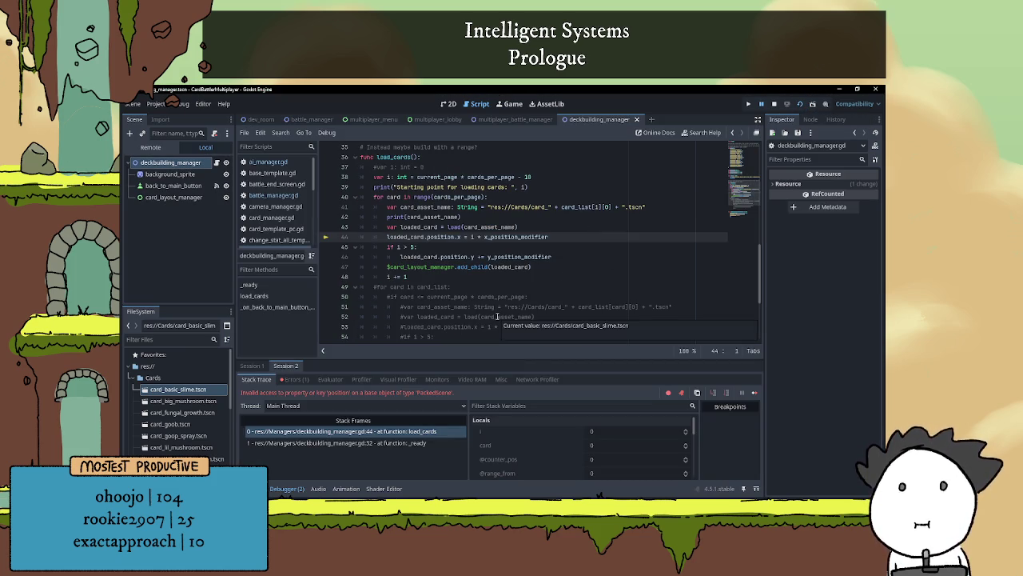
mouse_move(497, 317)
scroll(491, 315, "up", 1)
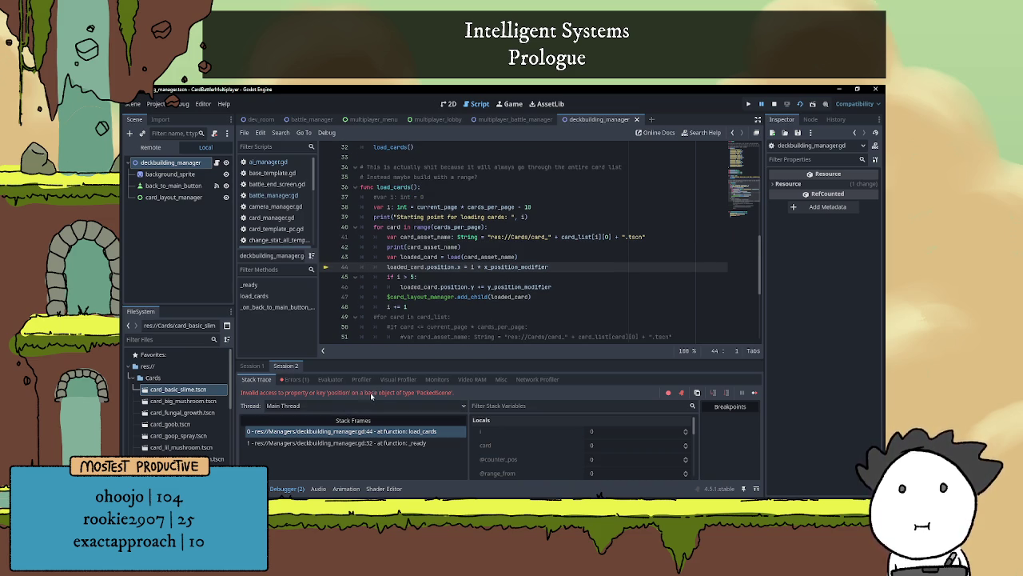
left_click(298, 380)
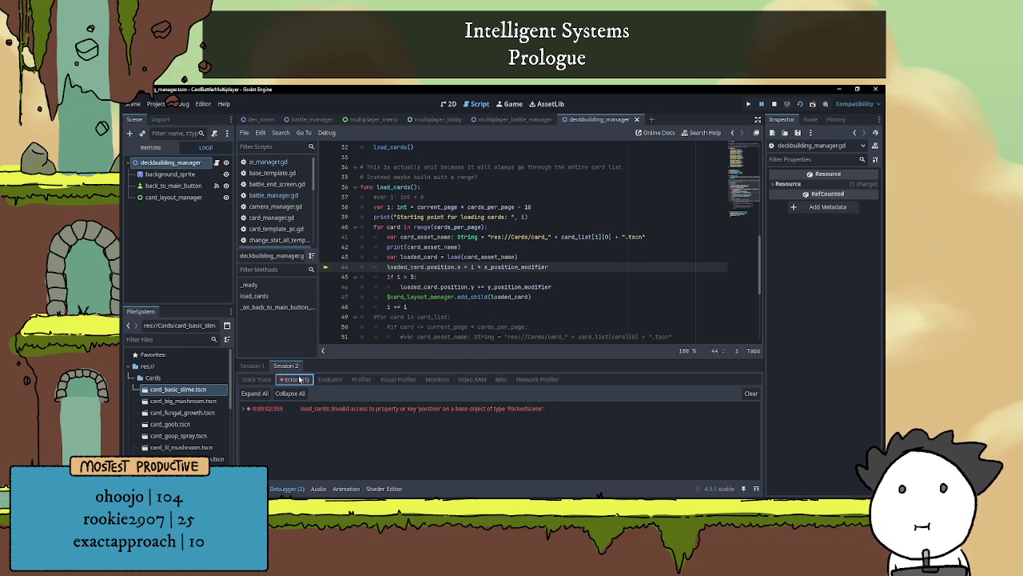
mouse_move(394, 413)
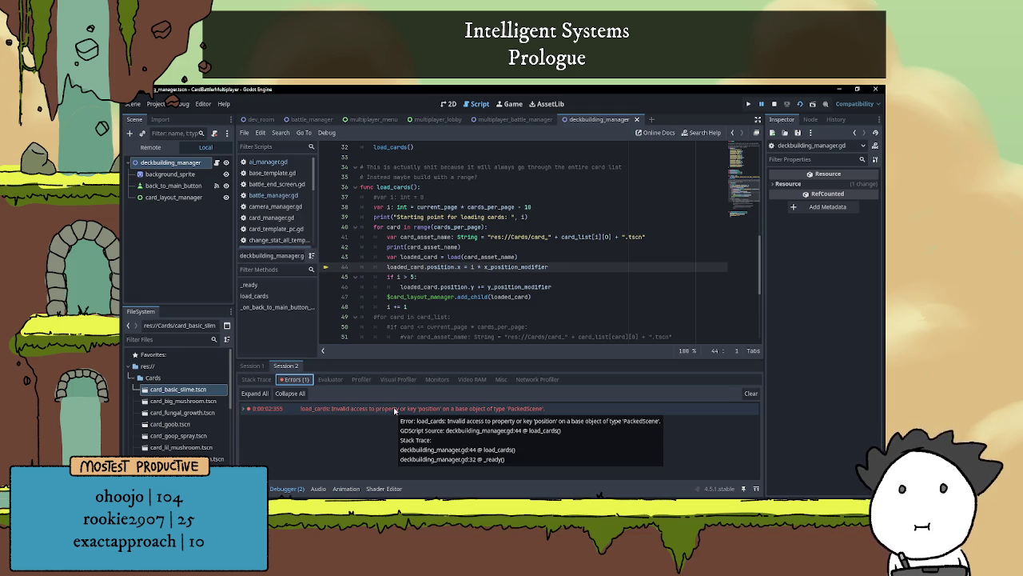
mouse_move(408, 256)
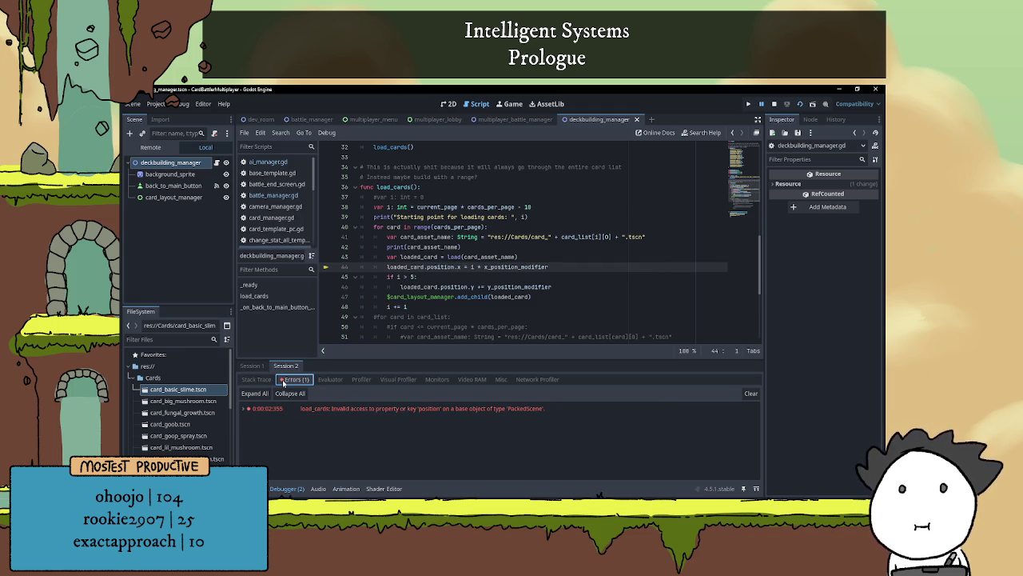
key("F8")
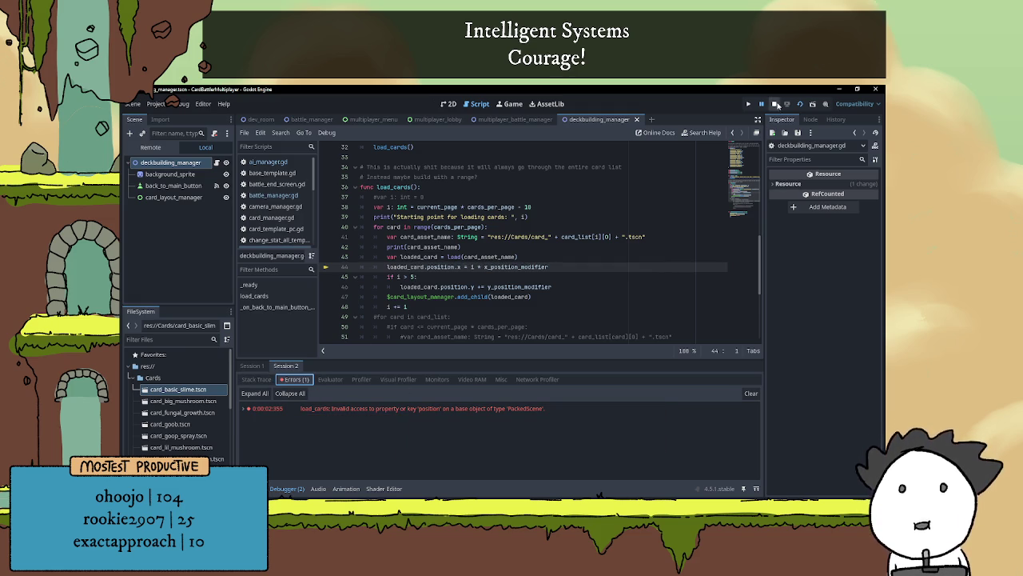
- Collapse the debugger, confirm Customize Run Instances, and rerun the current scene
left_click(488, 267)
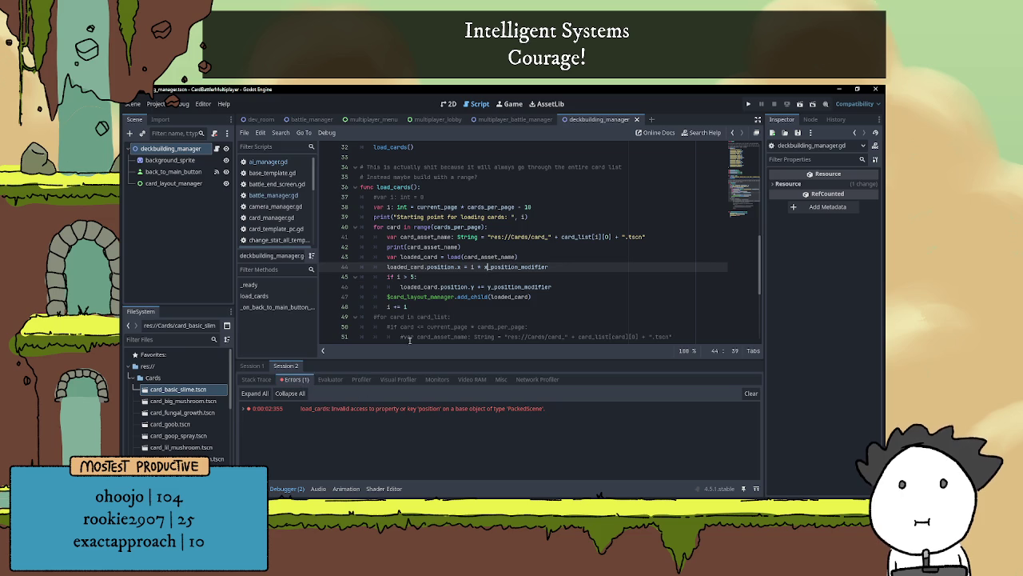
left_click(286, 488)
left_click(183, 104)
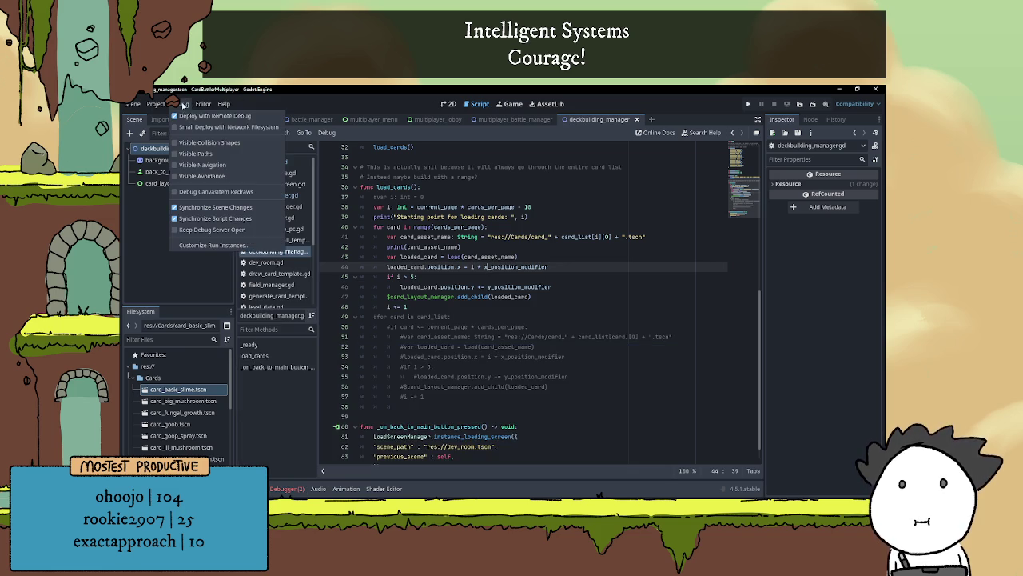
left_click(204, 251)
left_click(502, 410)
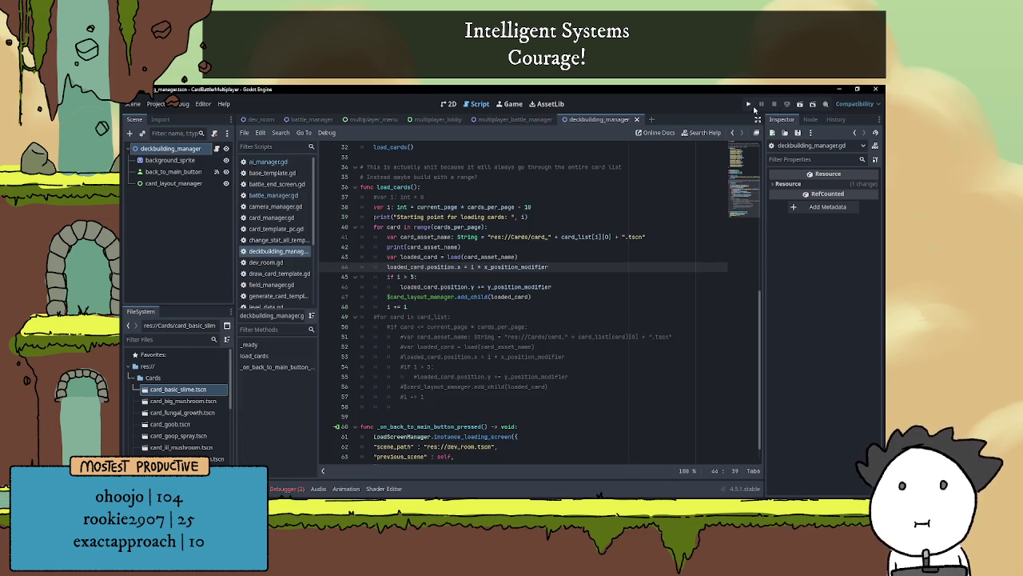
left_click(801, 105)
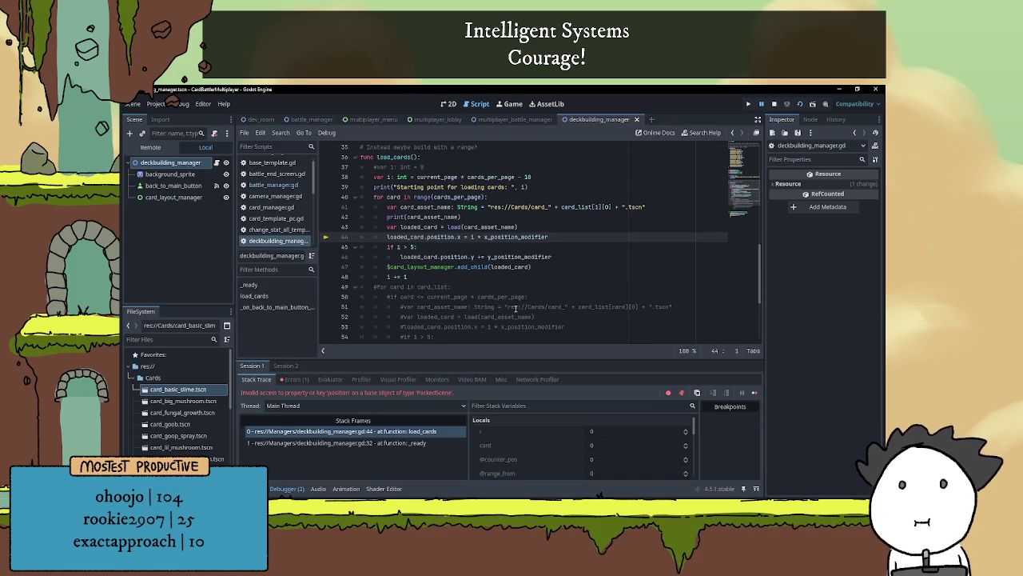
- Inspect the load line and the debugger's error list
left_click(552, 237)
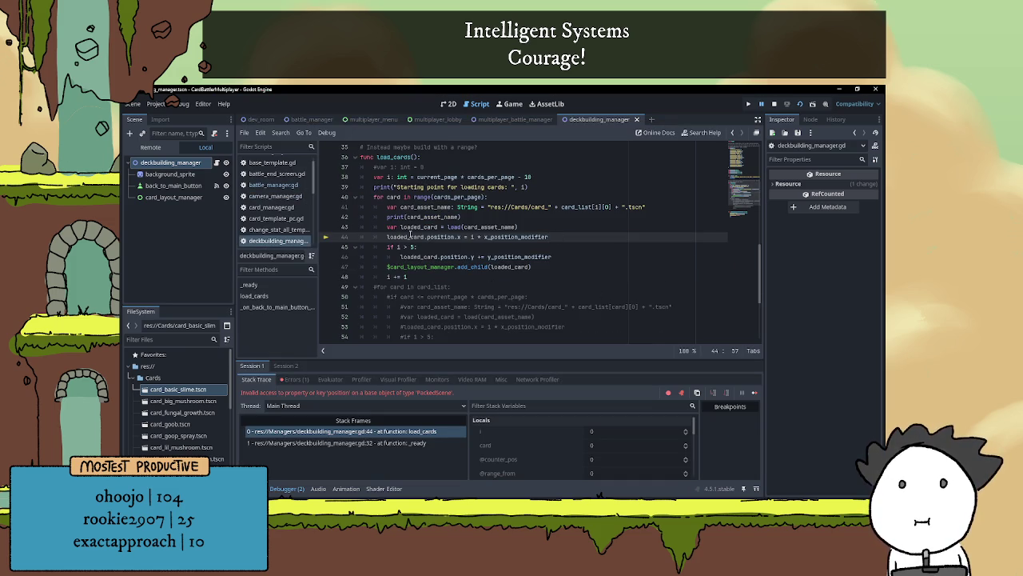
scroll(429, 247, "up", 1)
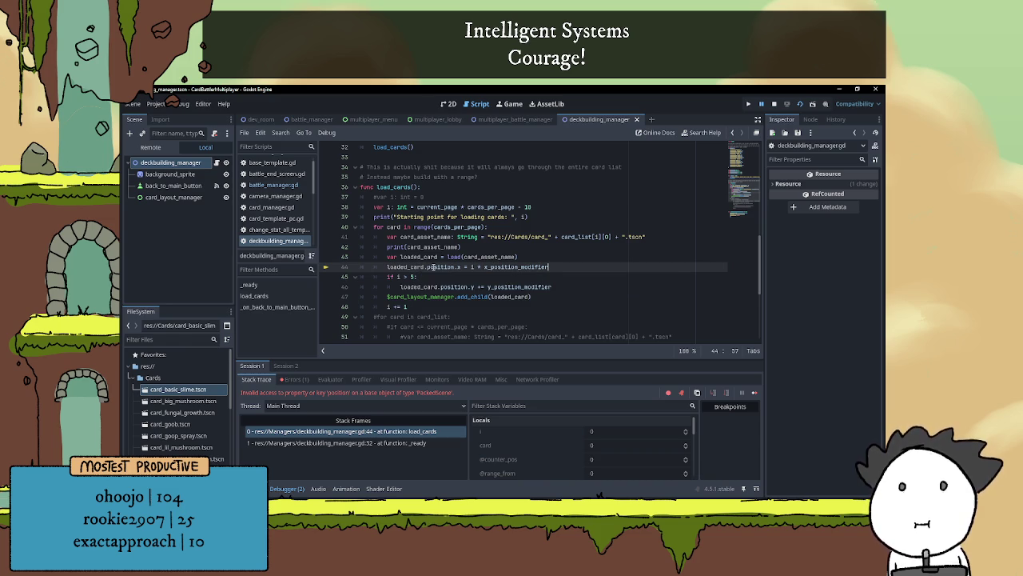
mouse_move(456, 256)
left_click(442, 275)
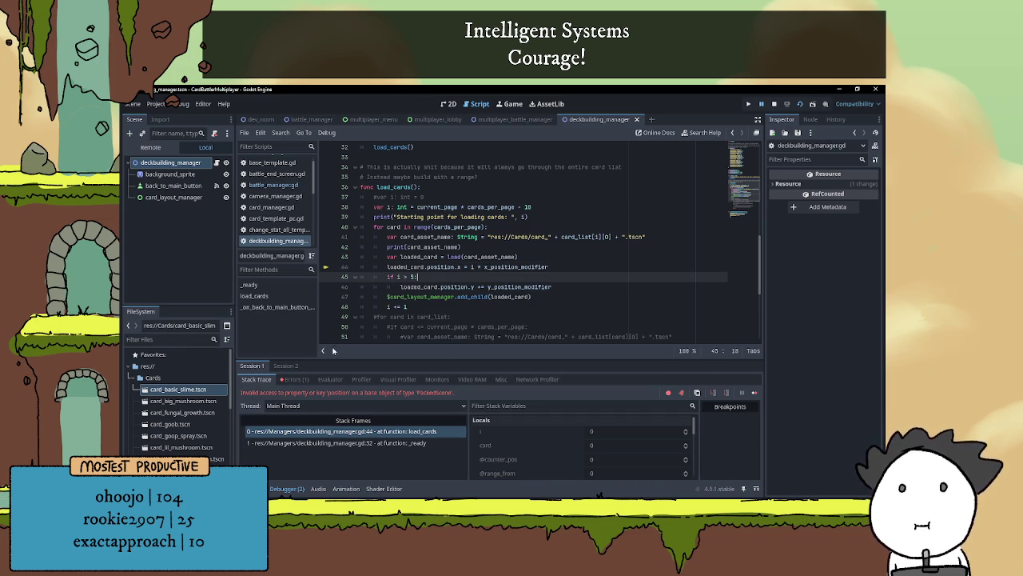
left_click(294, 381)
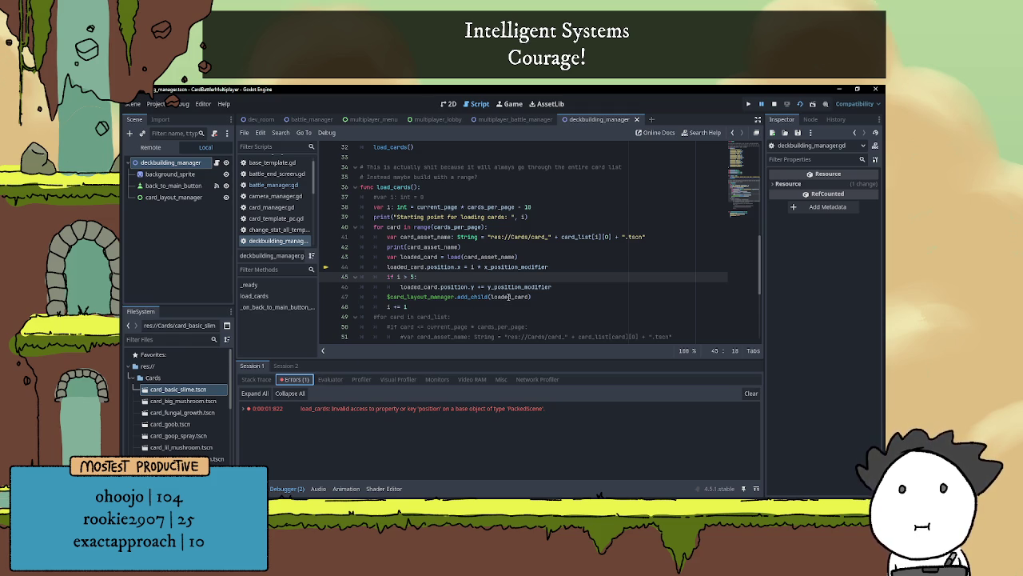
scroll(514, 273, "down", 1)
mouse_move(510, 254)
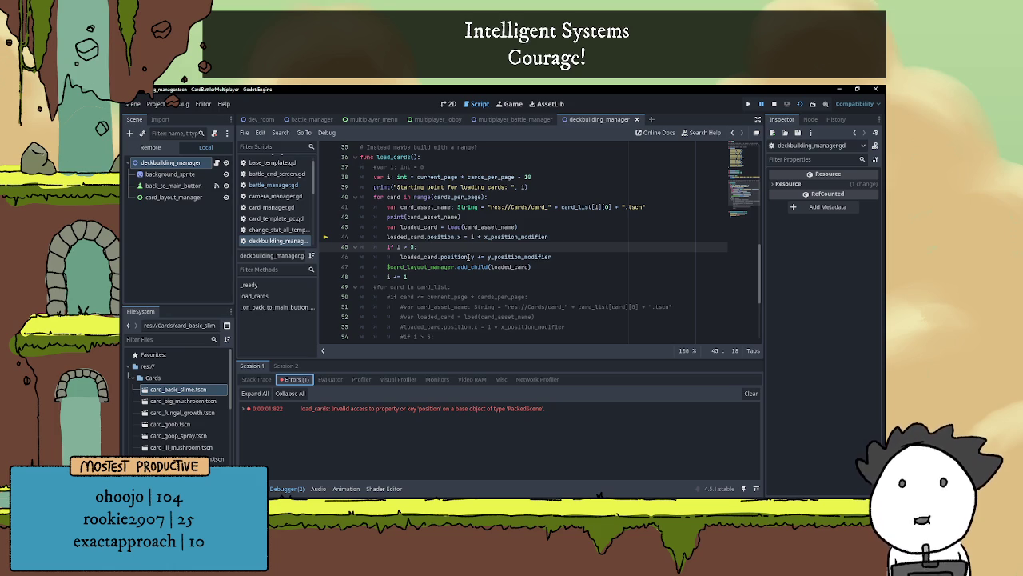
- Move the add_child(loaded_card) line directly below the load line 43 and delete the leftover blank line
left_click_drag(387, 267, 547, 267)
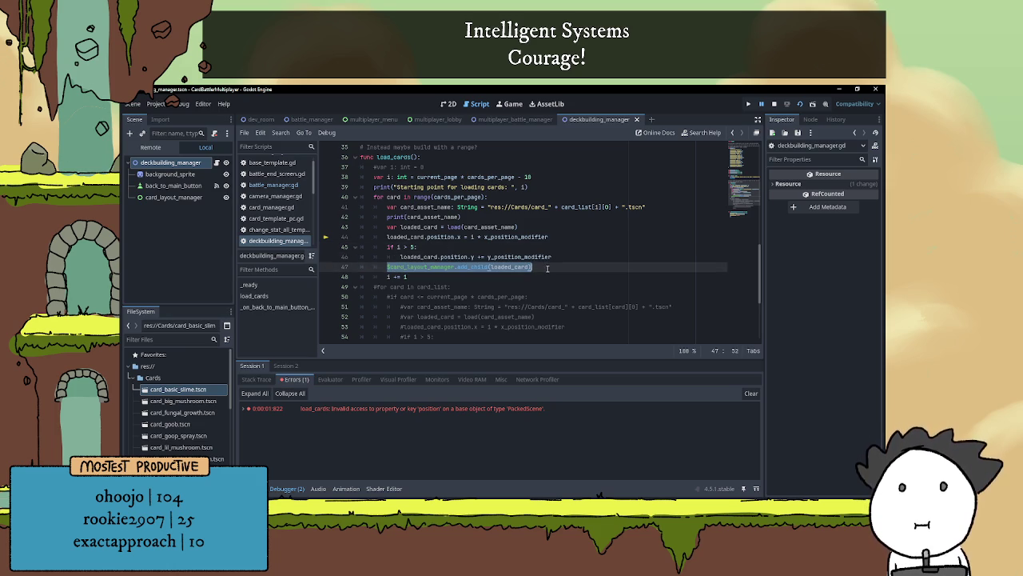
key("ctrl+x")
left_click(530, 227)
key("Return")
key("ctrl+v")
left_click(421, 277)
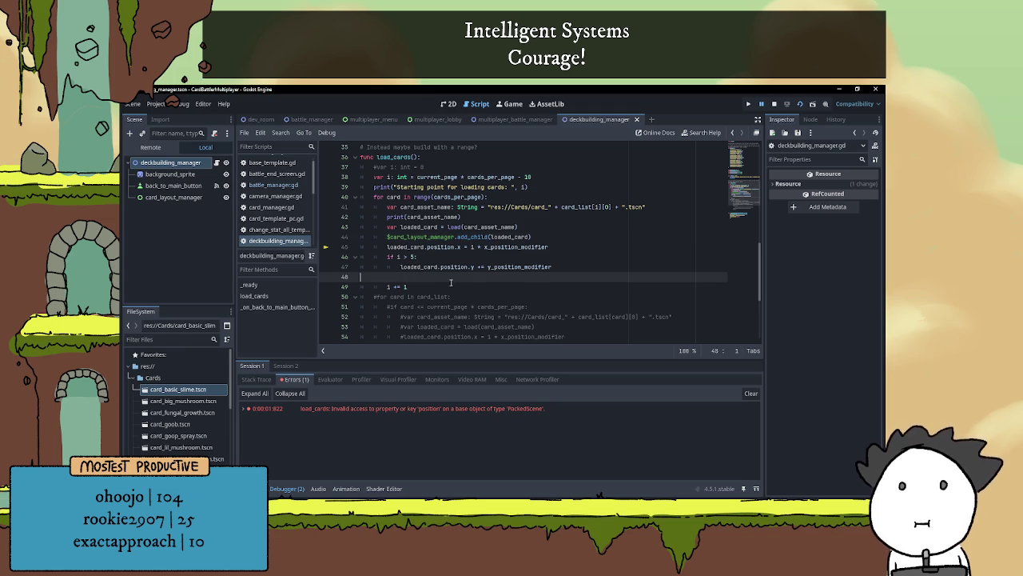
key("BackSpace")
left_click(535, 257)
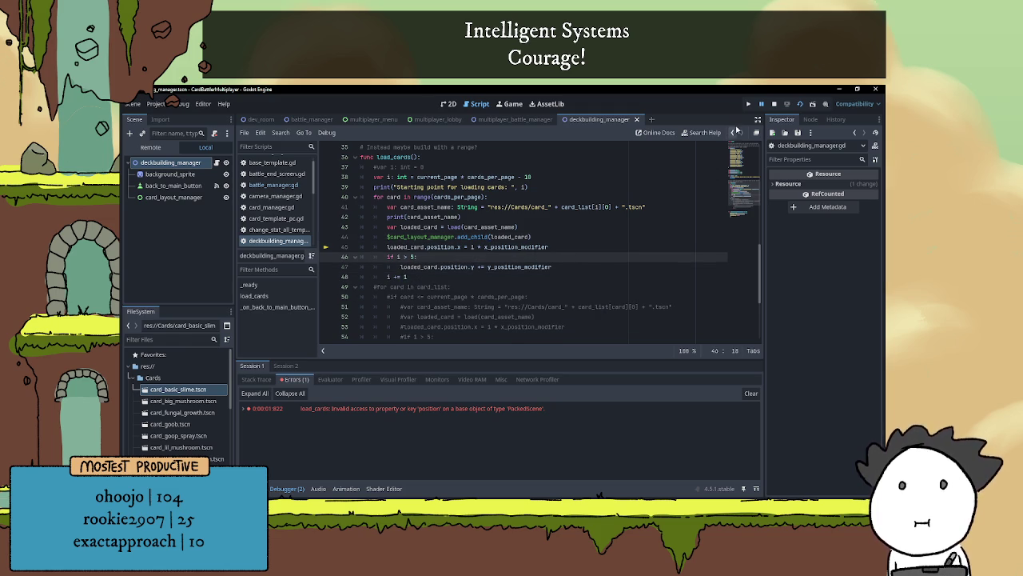
- Run the project, close the game, and inspect the reported PackedScene error
left_click(748, 104)
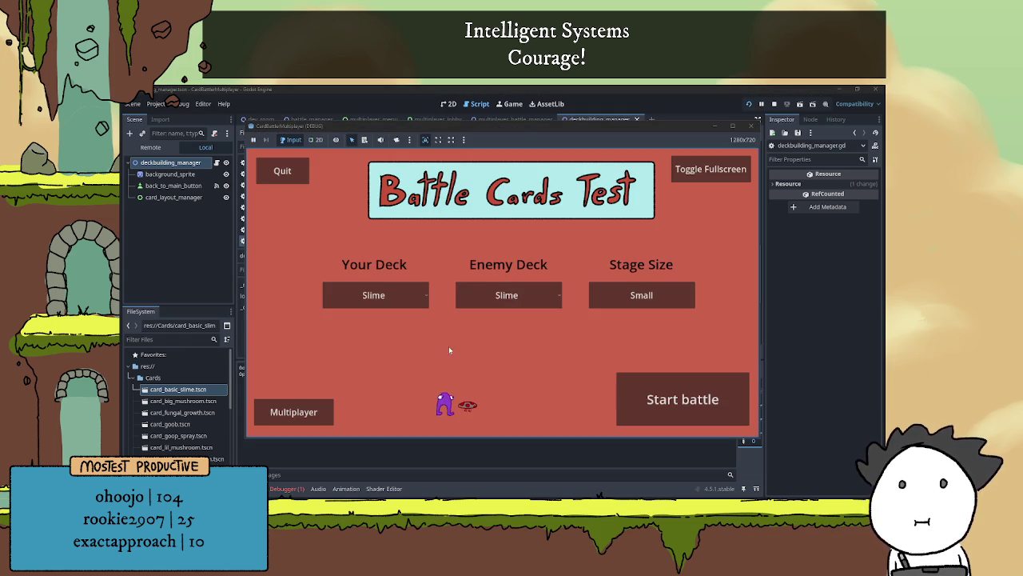
left_click(774, 104)
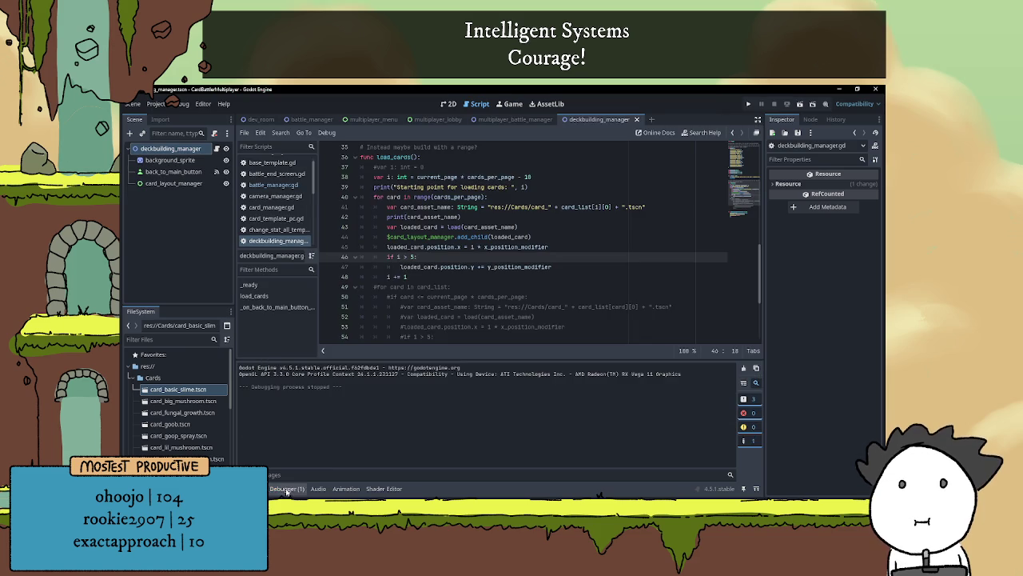
left_click(286, 488)
left_click(295, 379)
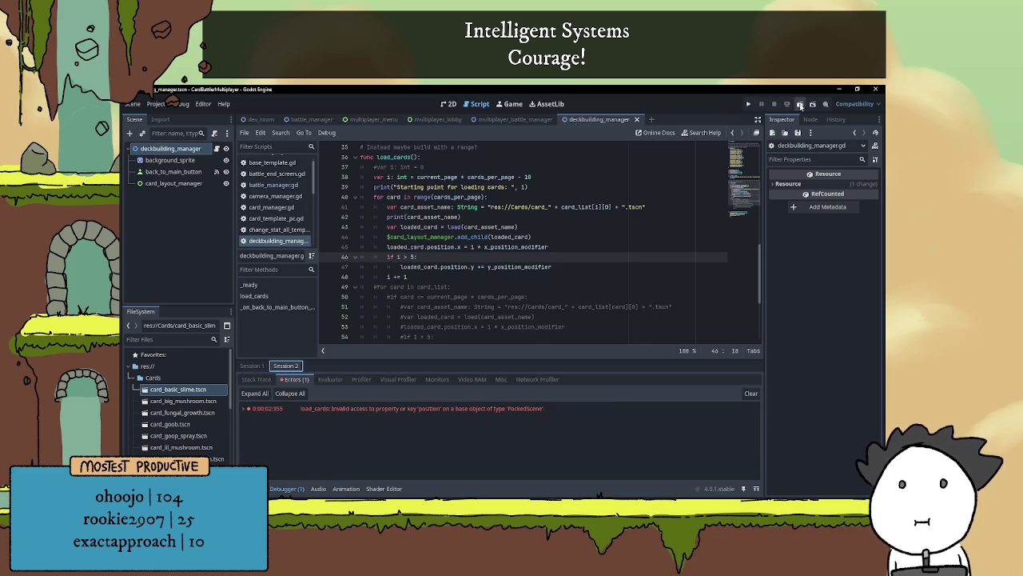
- Rerun the game, check the load call on line 43, and stop the debug session
left_click(799, 107)
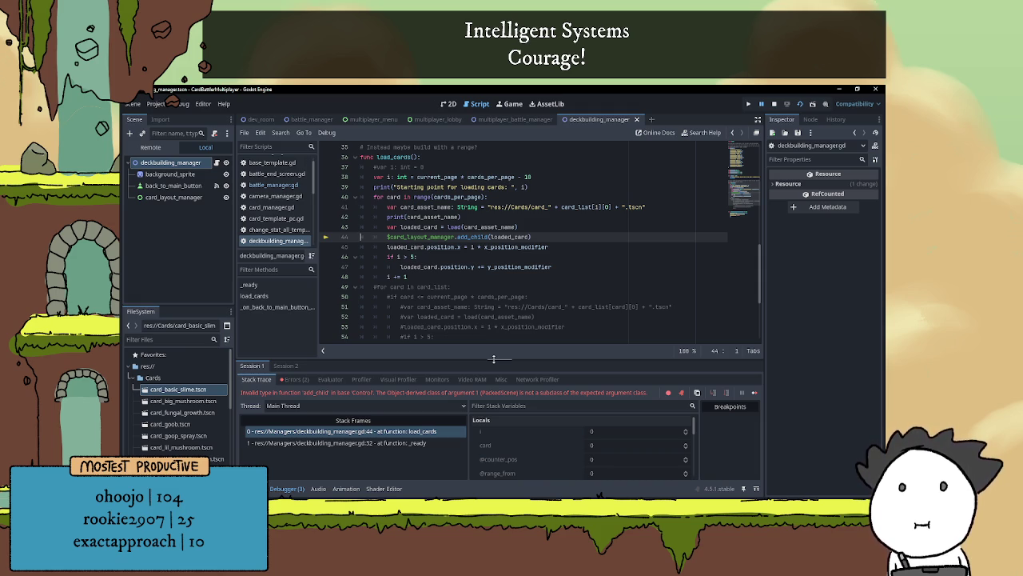
scroll(512, 264, "up", 1)
double_click(453, 256)
left_click(521, 256)
left_click(774, 105)
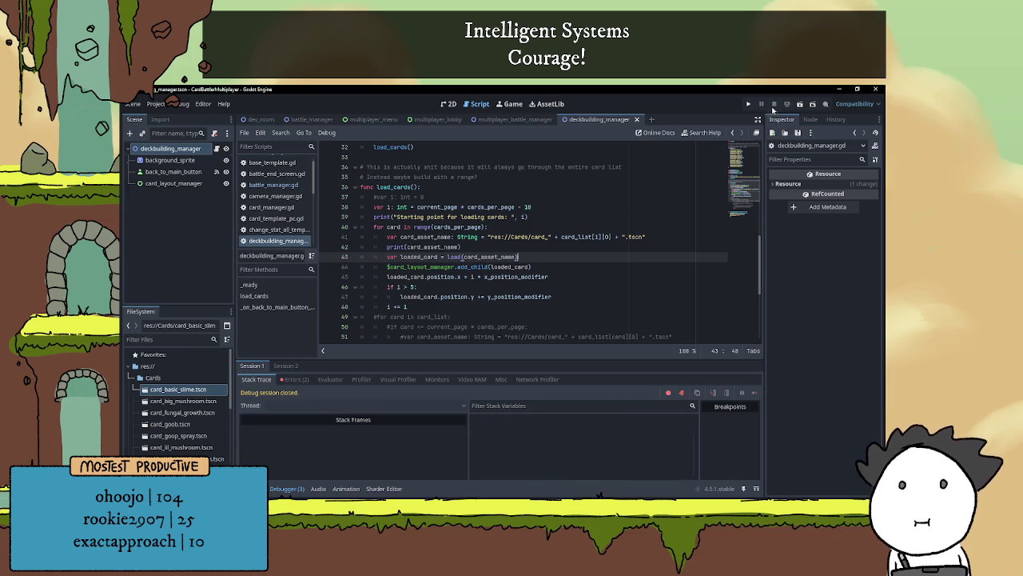
- Collapse the debugger and move the add_child line below the position code
left_click(286, 489)
key("Up")
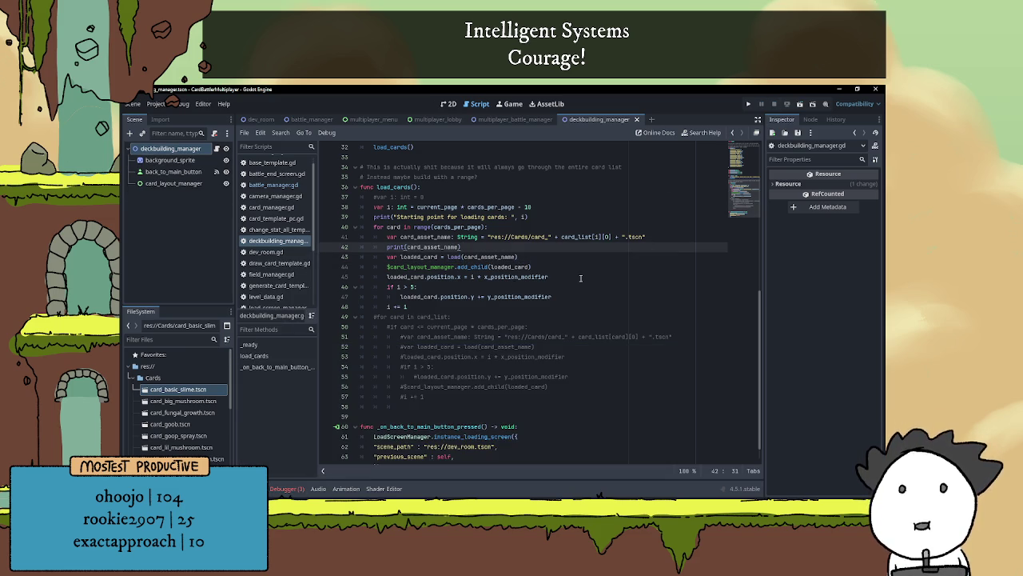
left_click(612, 267)
key("alt+Down")
key("alt+Down")
key("alt+Down")
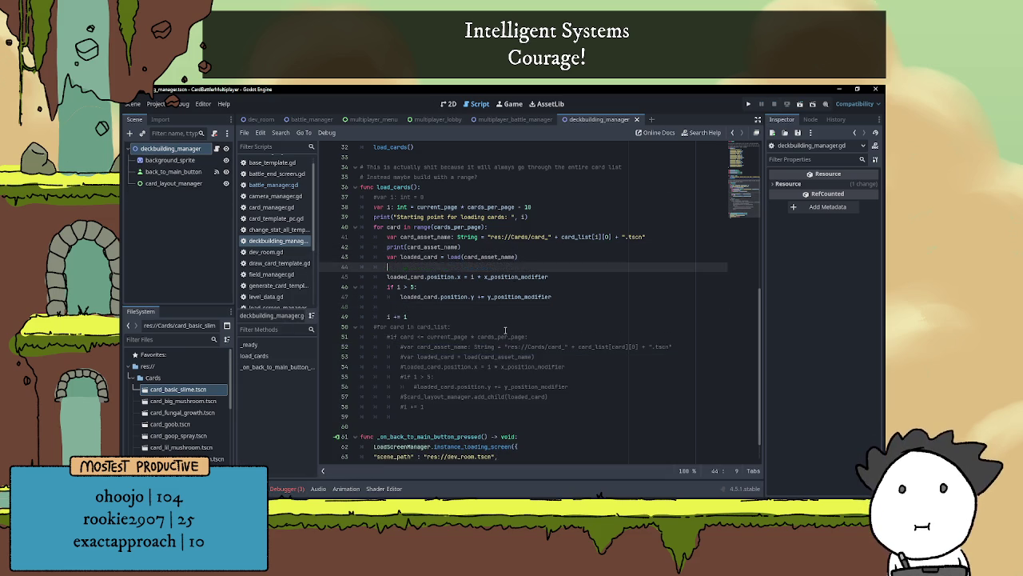
key("ctrl+z")
key("ctrl+z")
key("ctrl+z")
key("ctrl+z")
key("ctrl+z")
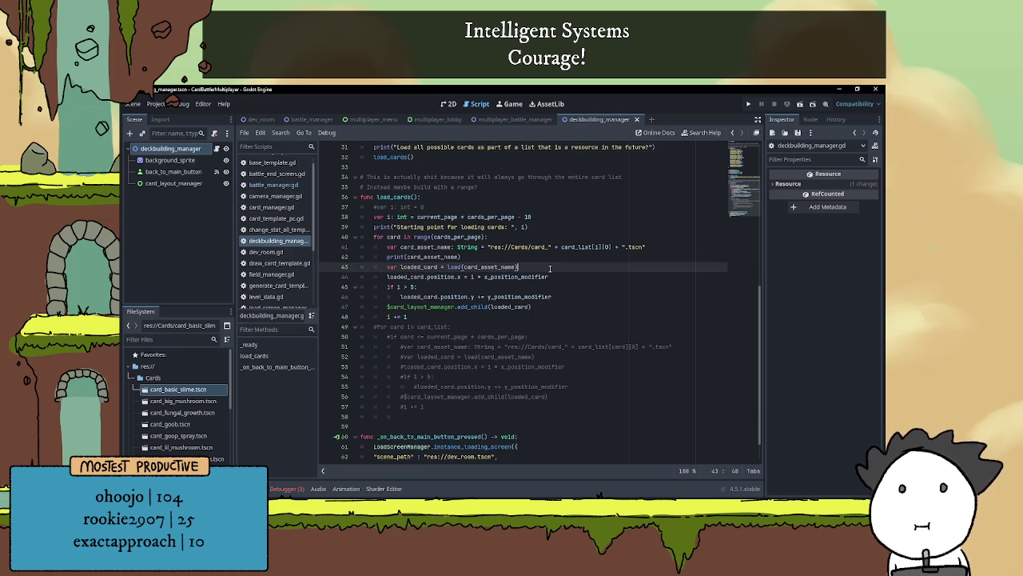
- Add 'var new_card = loaded_card.instantiate()' on a new line after the load line
key("Return")
type("var ")
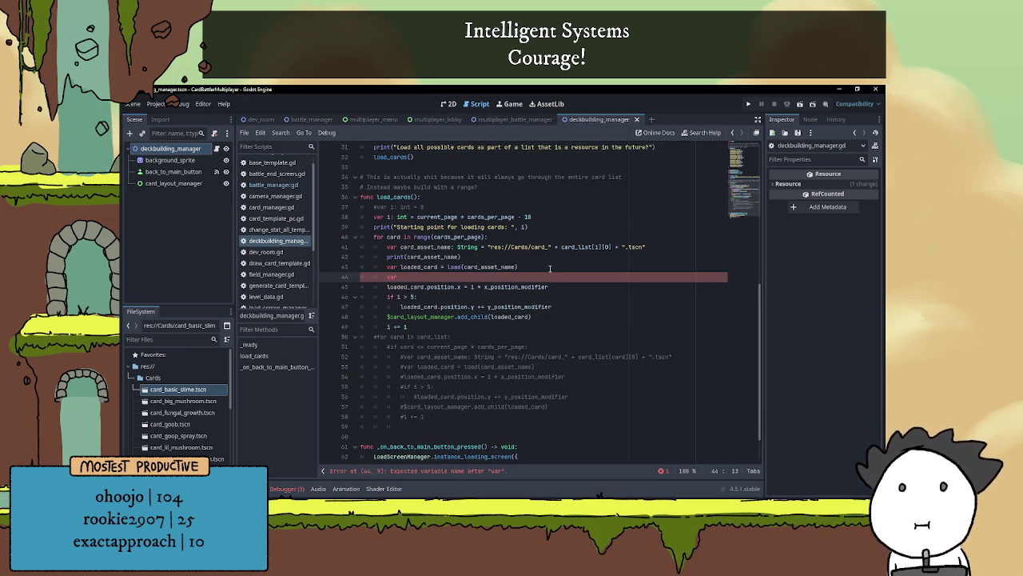
type("new_card ")
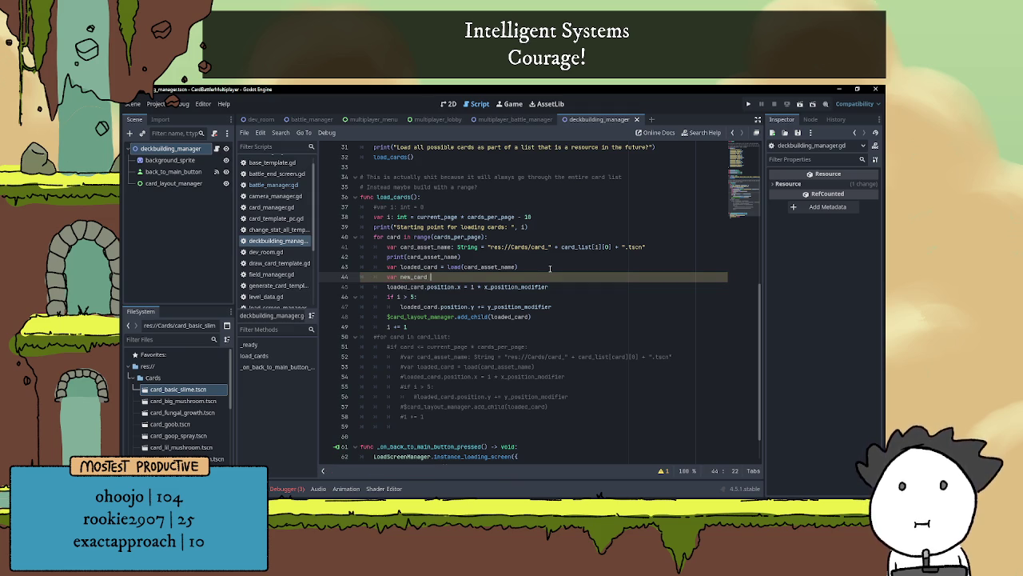
type("= loaded_card")
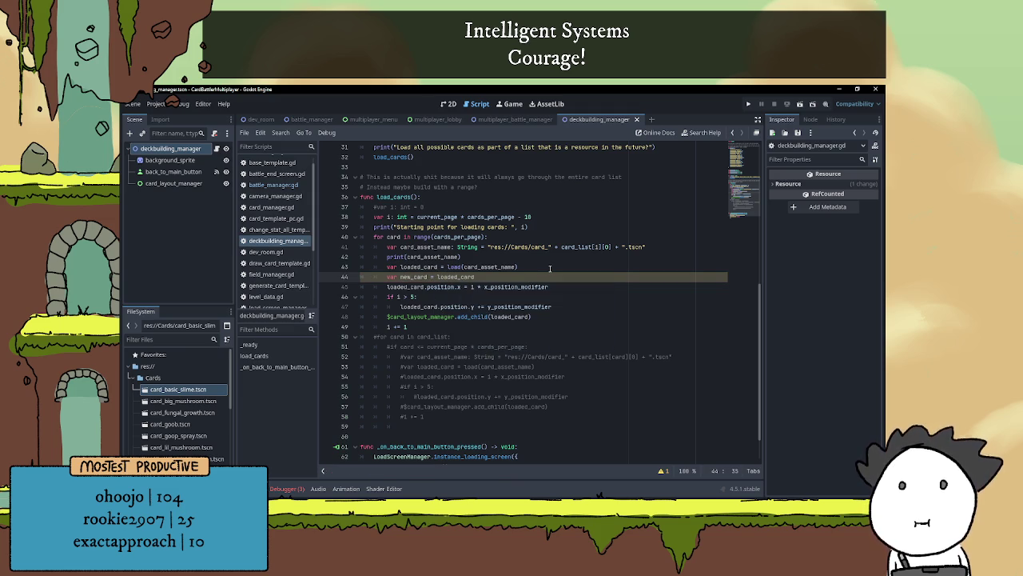
type(".inst")
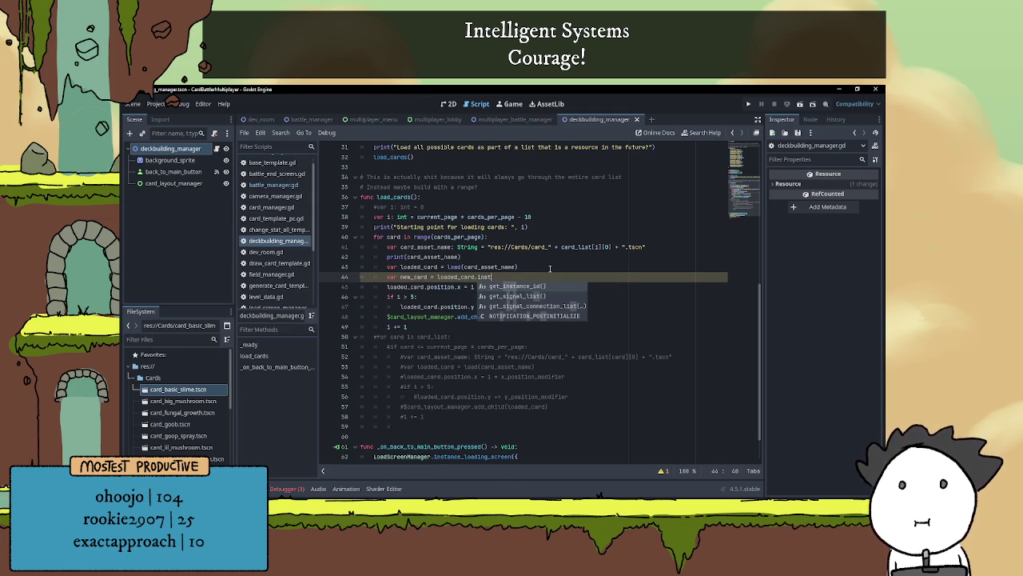
type("antiate()")
left_click(556, 291)
- Replace loaded_card with new_card in the position lines and select it in add_child
double_click(414, 277)
key("ctrl+c")
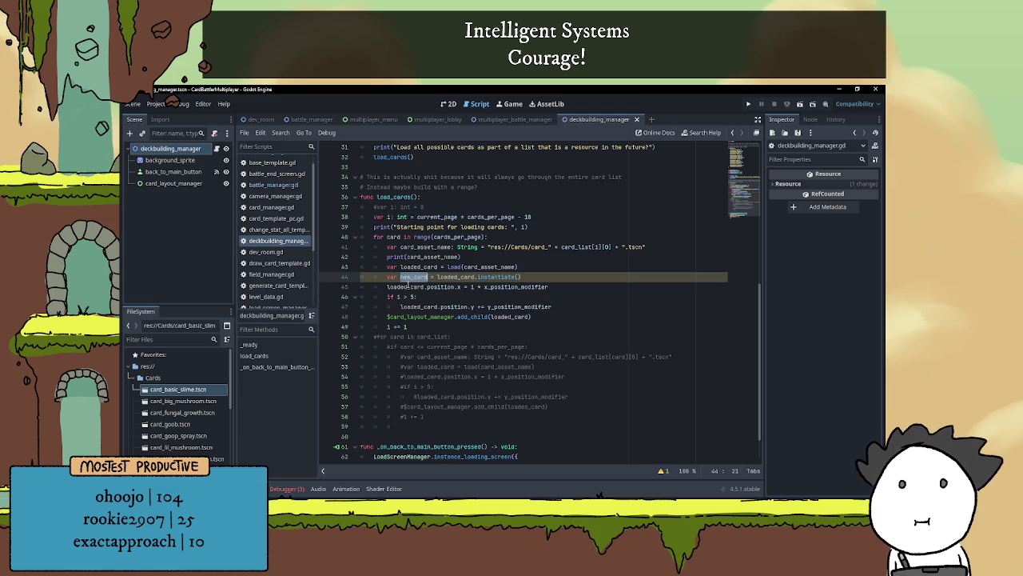
double_click(407, 286)
key("ctrl+v")
scroll(418, 307, "up", 2)
key("Up")
key("Up")
key("Home")
key("Home")
key("ctrl+z")
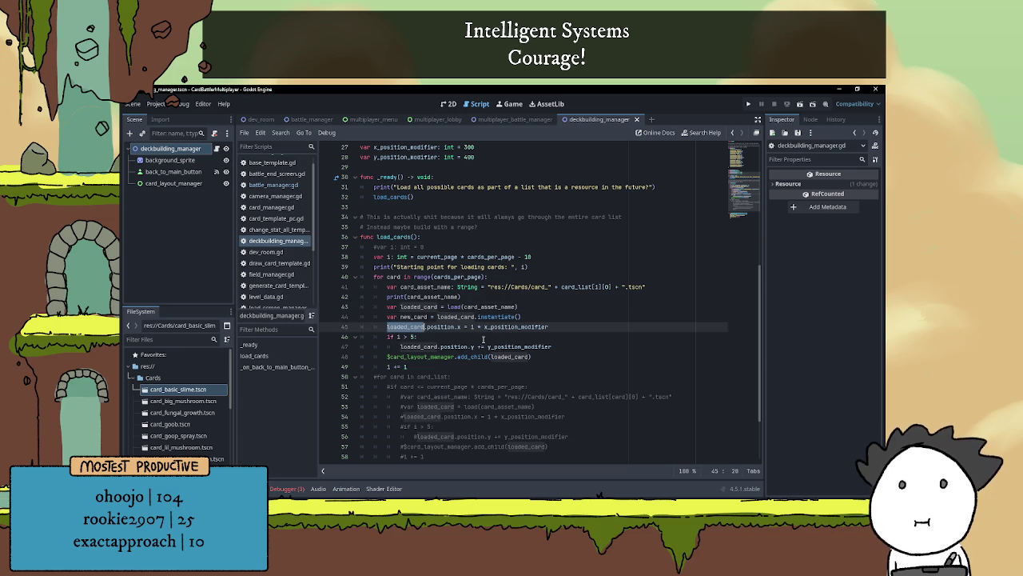
key("ctrl+d")
key("ctrl+v")
double_click(509, 357)
- Finish the add_child(new_card) call, then test-run the project and close the game
type("new_card)")
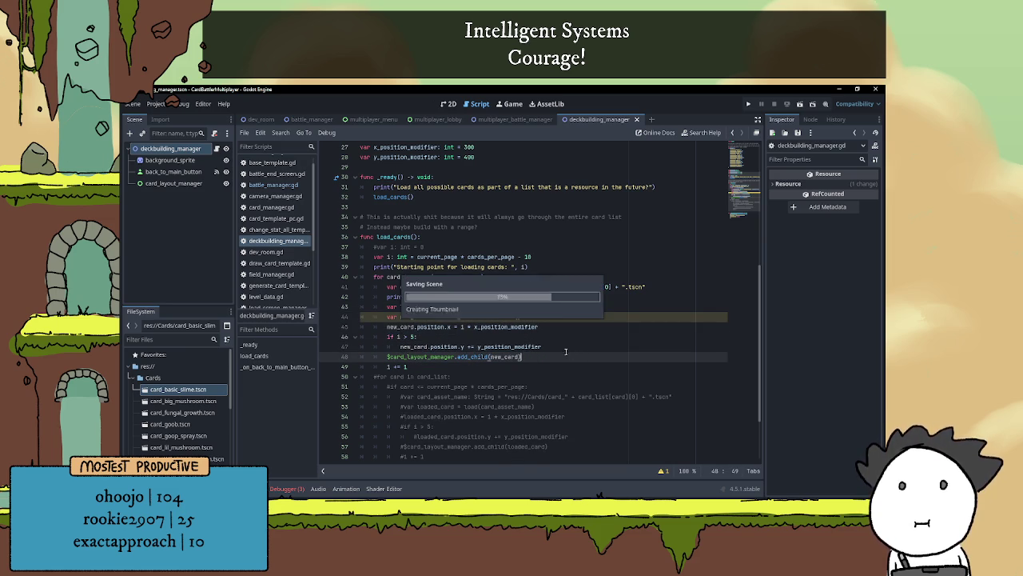
left_click(603, 338)
left_click(749, 104)
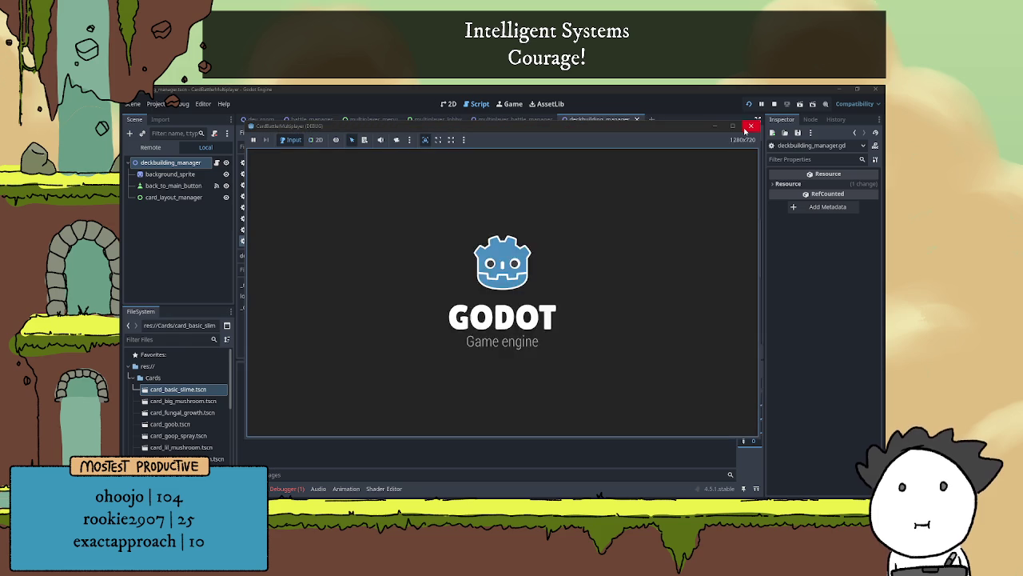
left_click(750, 126)
- Check the Session 2 errors in the debugger and run the project again until it breaks
left_click(286, 488)
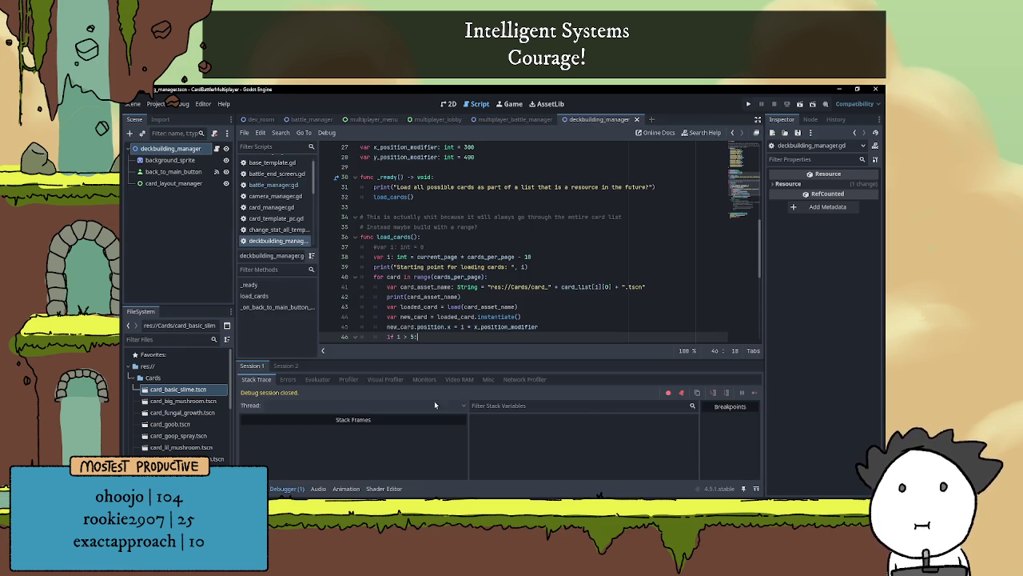
left_click(285, 365)
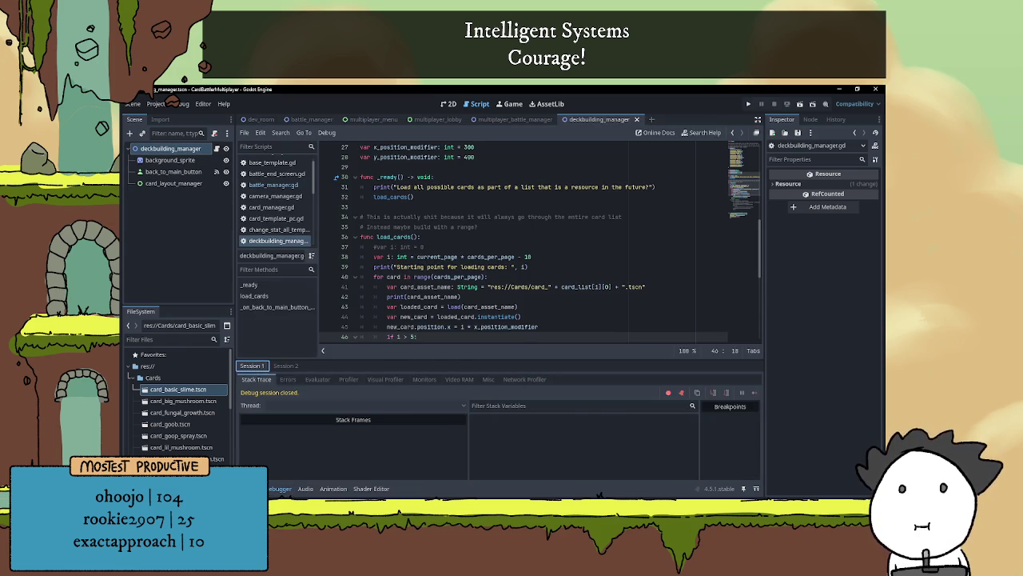
left_click(280, 490)
left_click(798, 104)
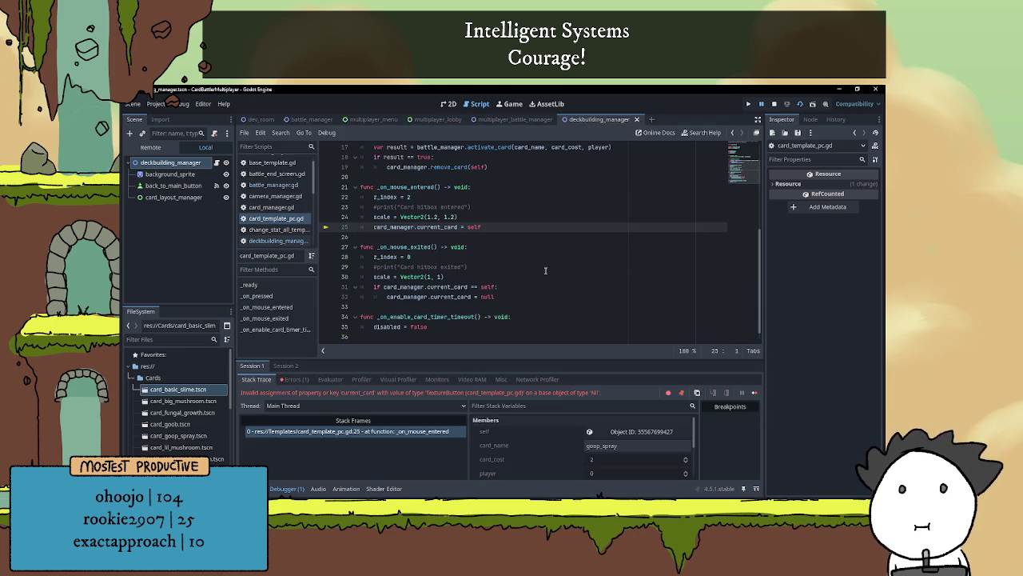
- Inspect the card_manager.current_card = self line in _on_mouse_entered, then stop the running game
scroll(525, 287, "up", 3)
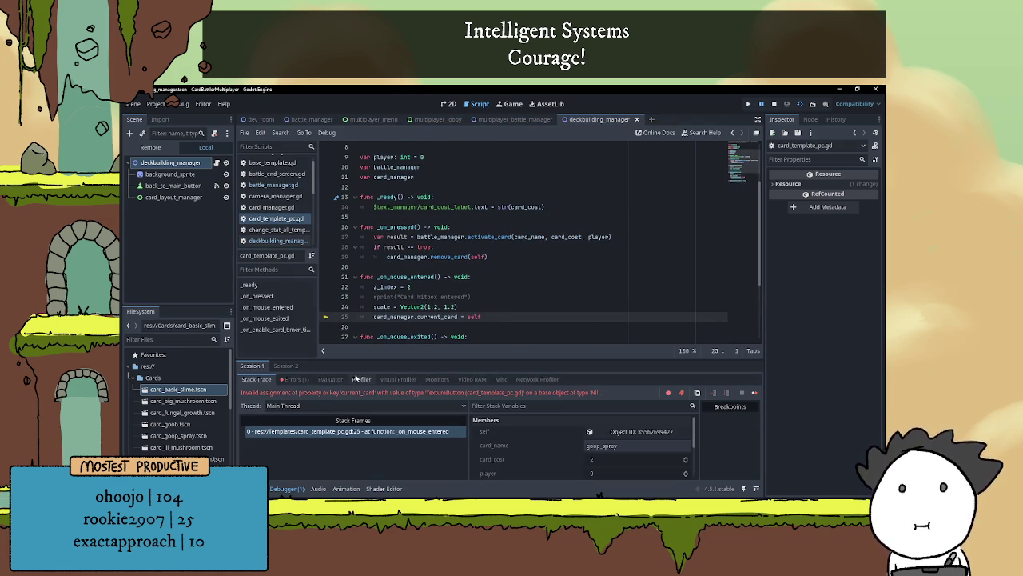
scroll(421, 294, "up", 3)
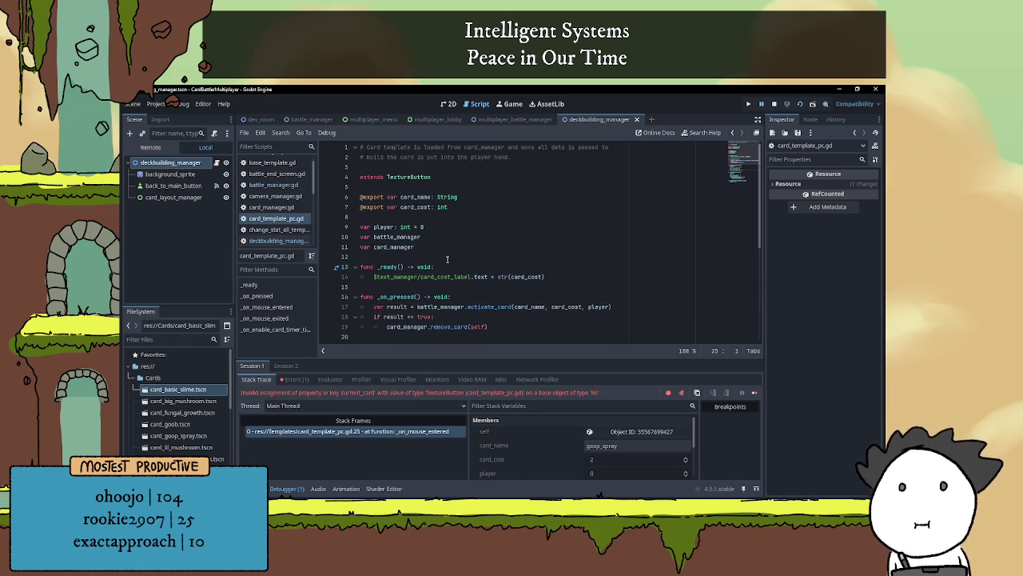
scroll(445, 265, "down", 5)
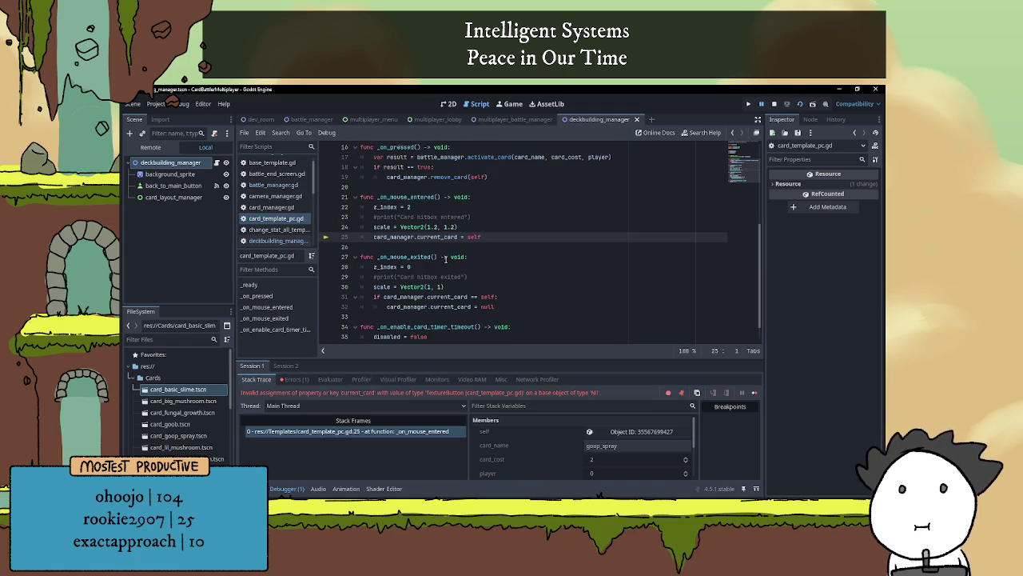
left_click(288, 221)
left_click(350, 226)
scroll(448, 228, "up", 2)
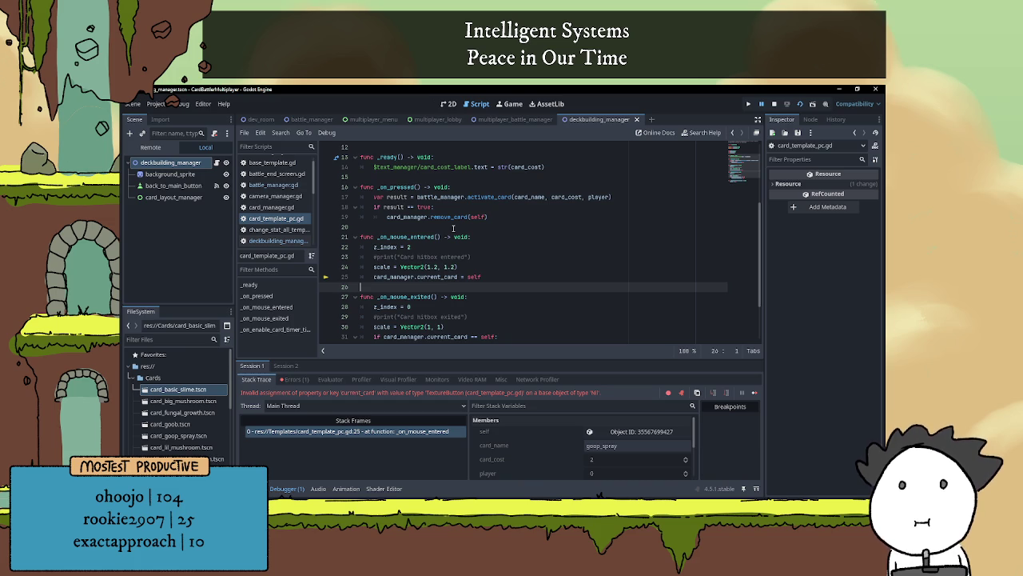
scroll(519, 257, "up", 3)
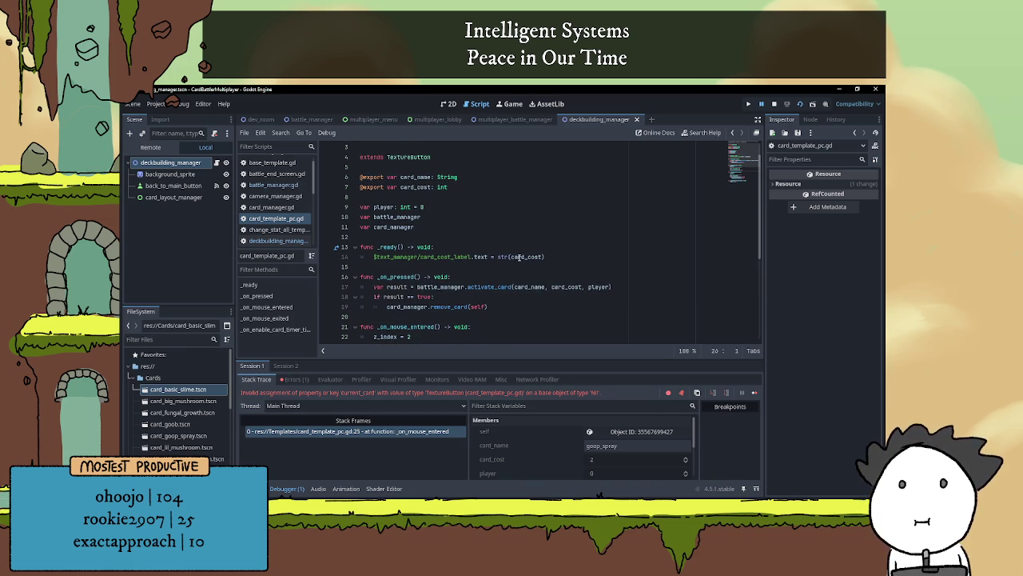
scroll(530, 249, "down", 1)
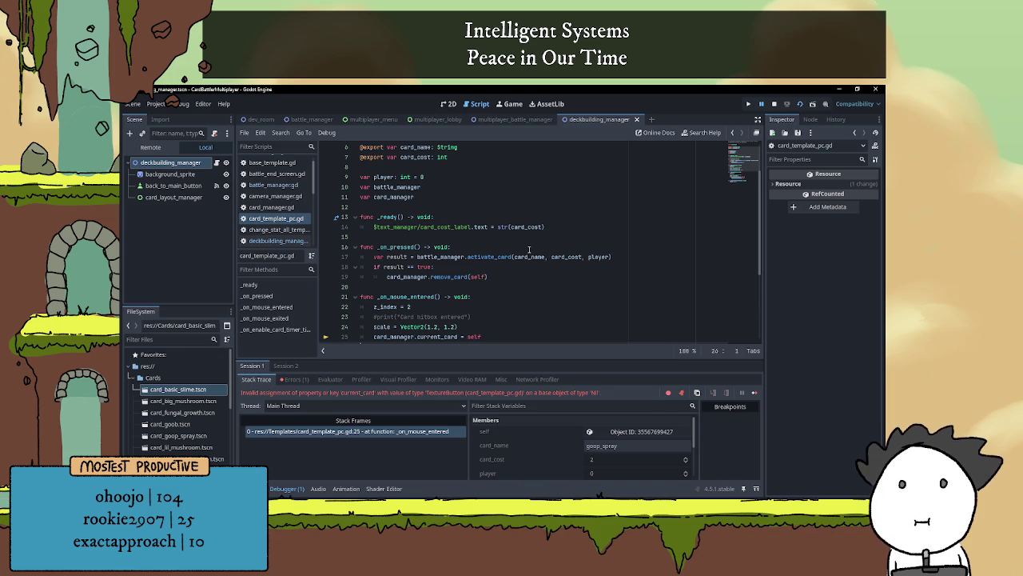
scroll(528, 249, "down", 1)
scroll(512, 248, "up", 1)
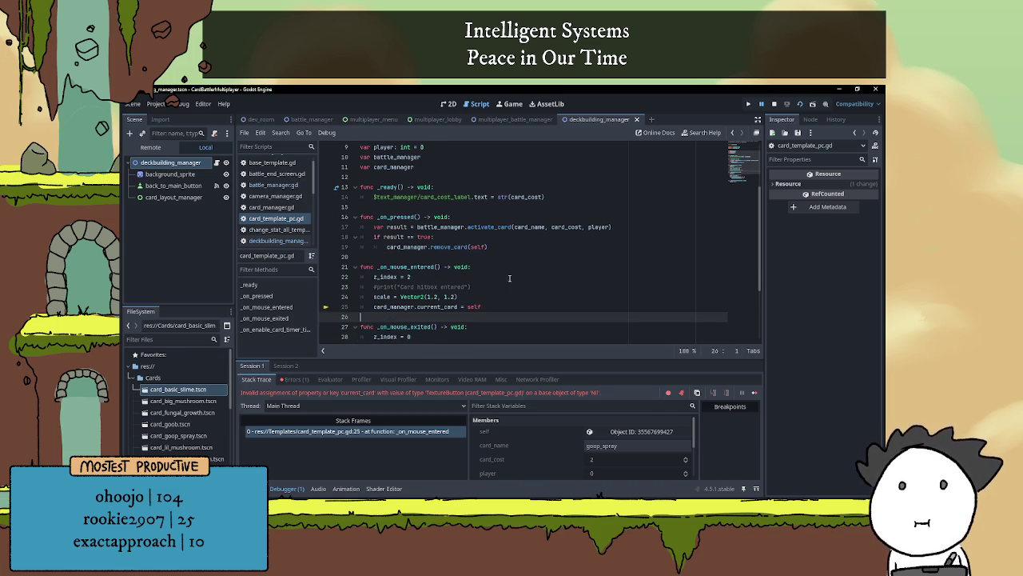
left_click(775, 106)
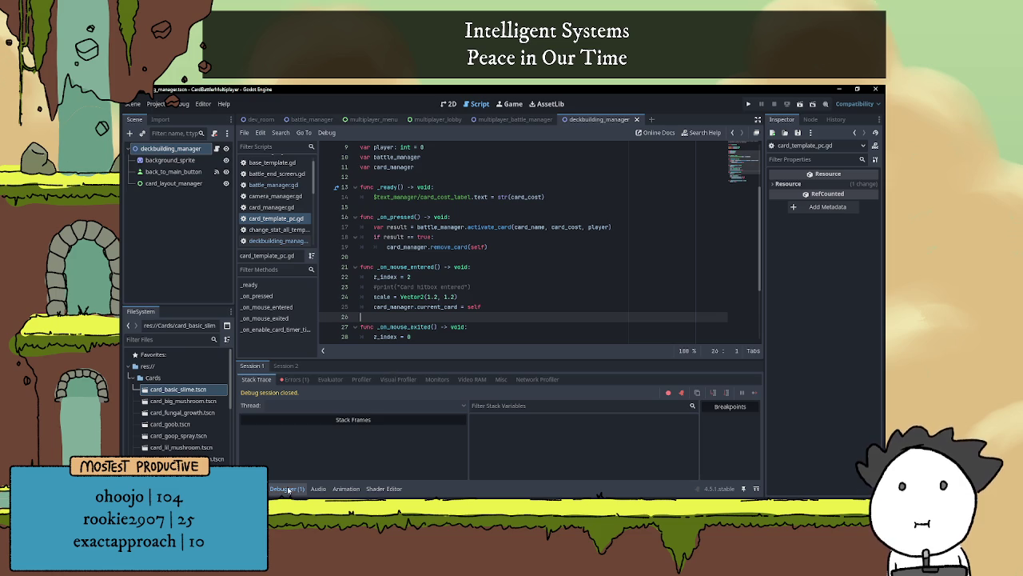
left_click(419, 296)
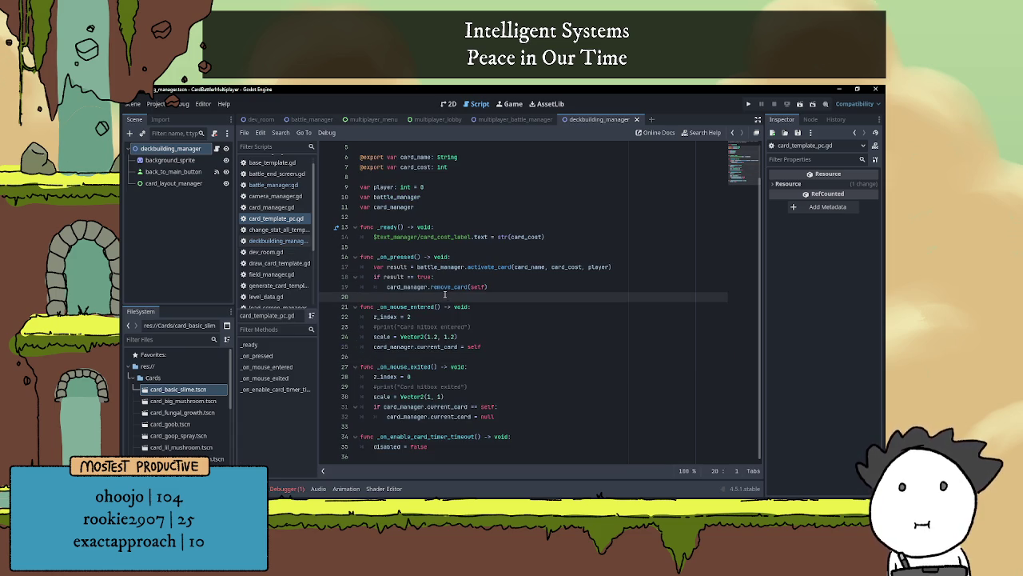
left_click(252, 488)
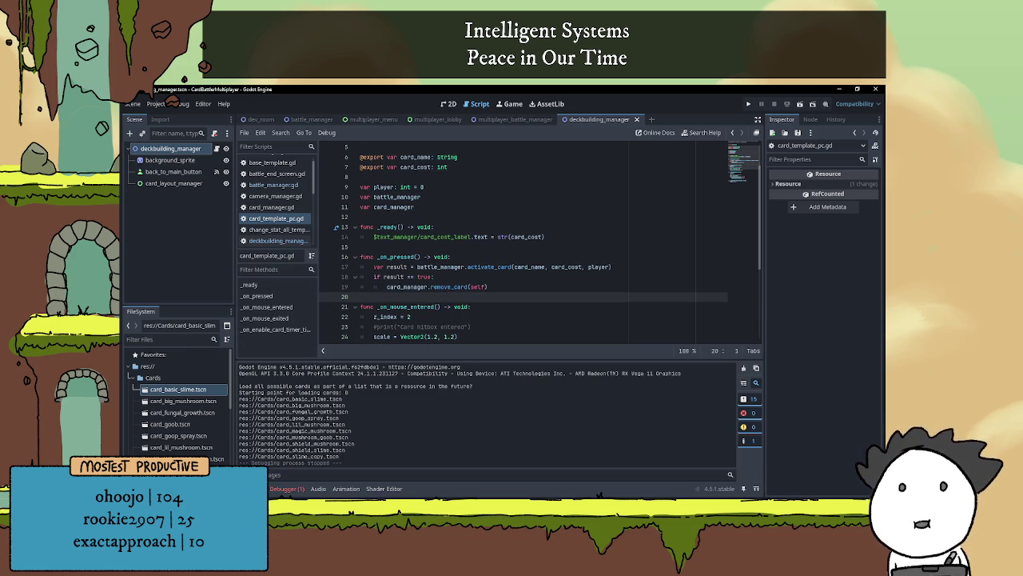
left_click(252, 488)
left_click(506, 285)
left_click(505, 297)
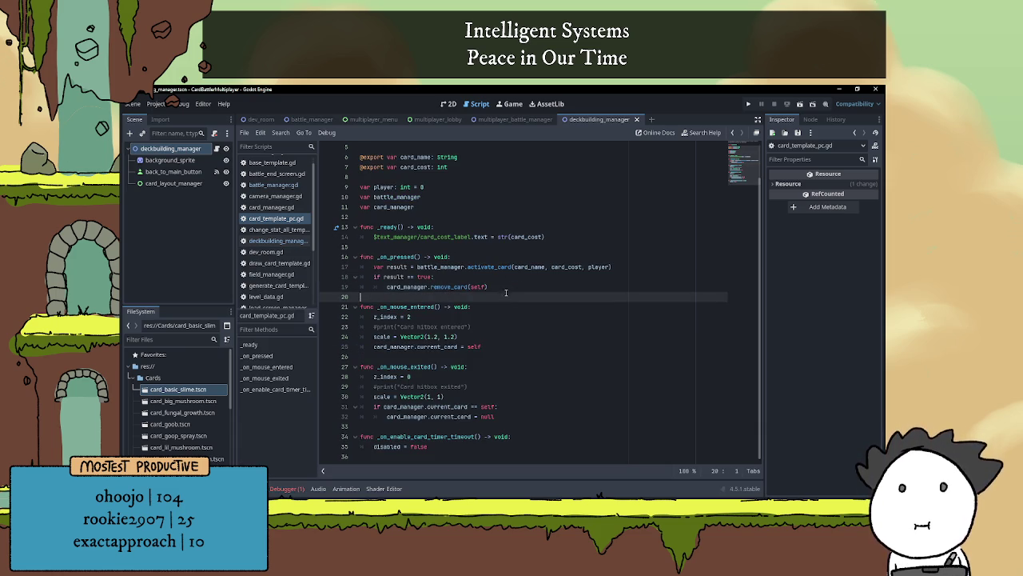
left_click(483, 341)
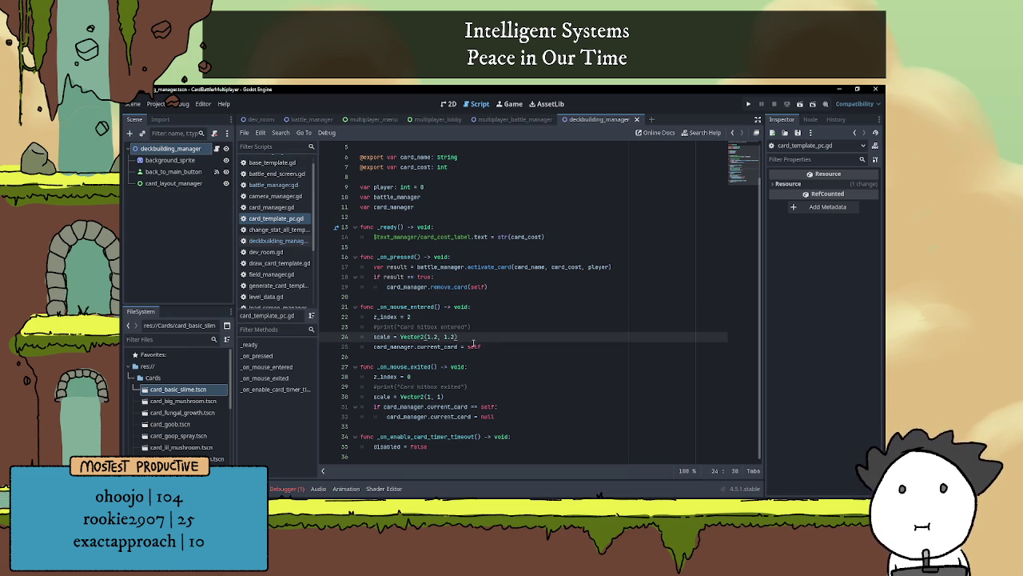
scroll(500, 346, "up", 1)
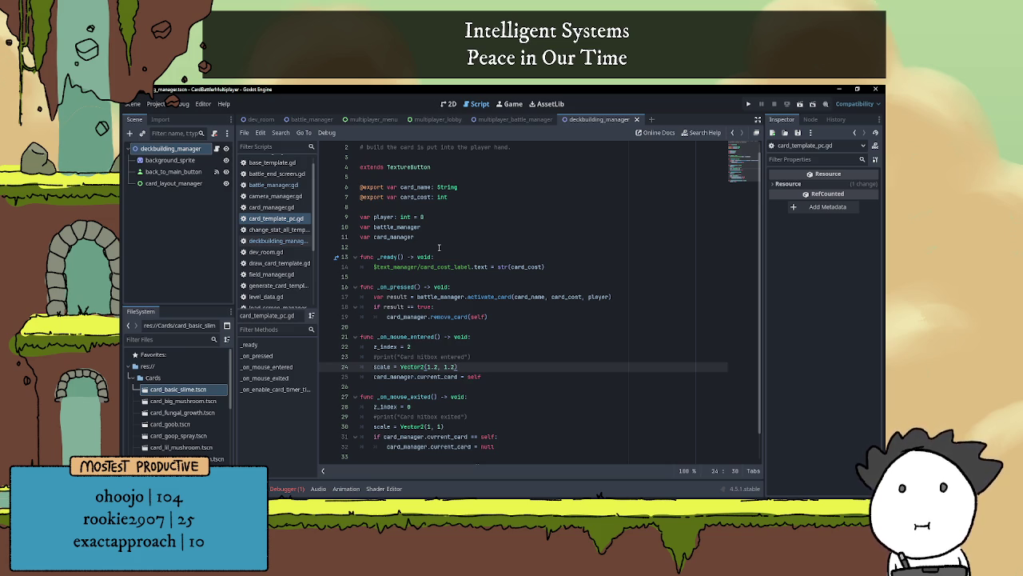
double_click(404, 228)
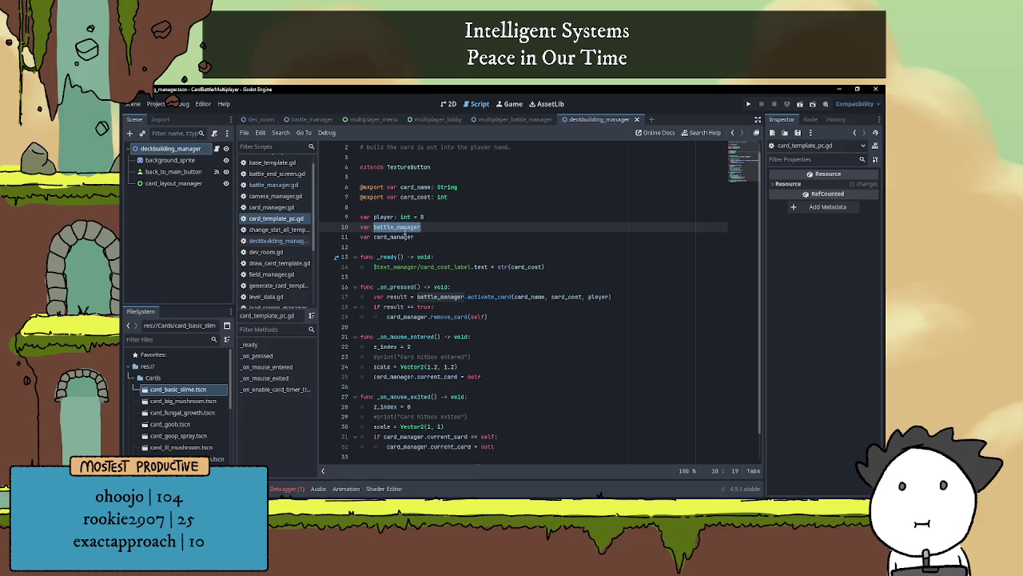
left_click(421, 237)
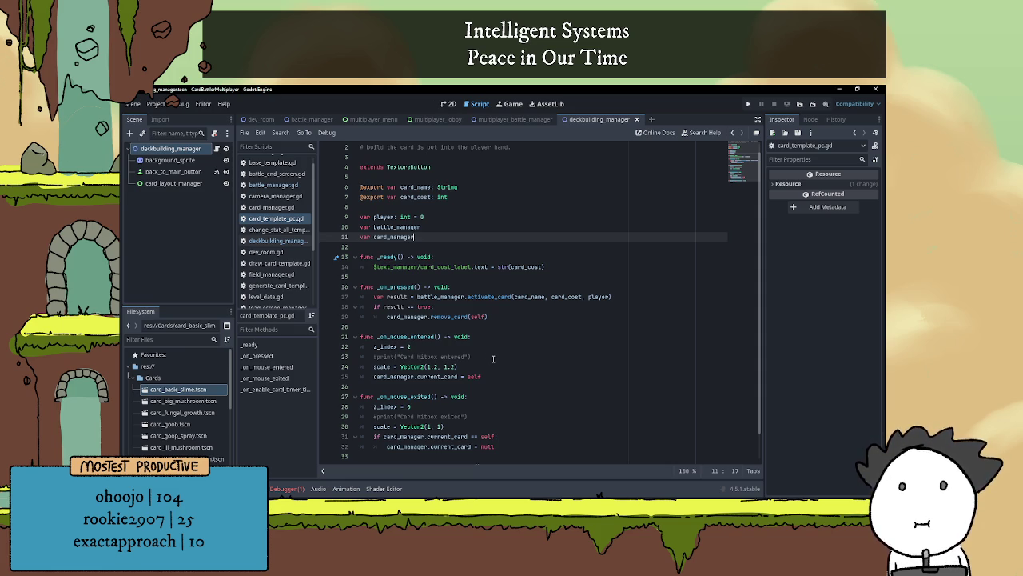
scroll(494, 358, "down", 1)
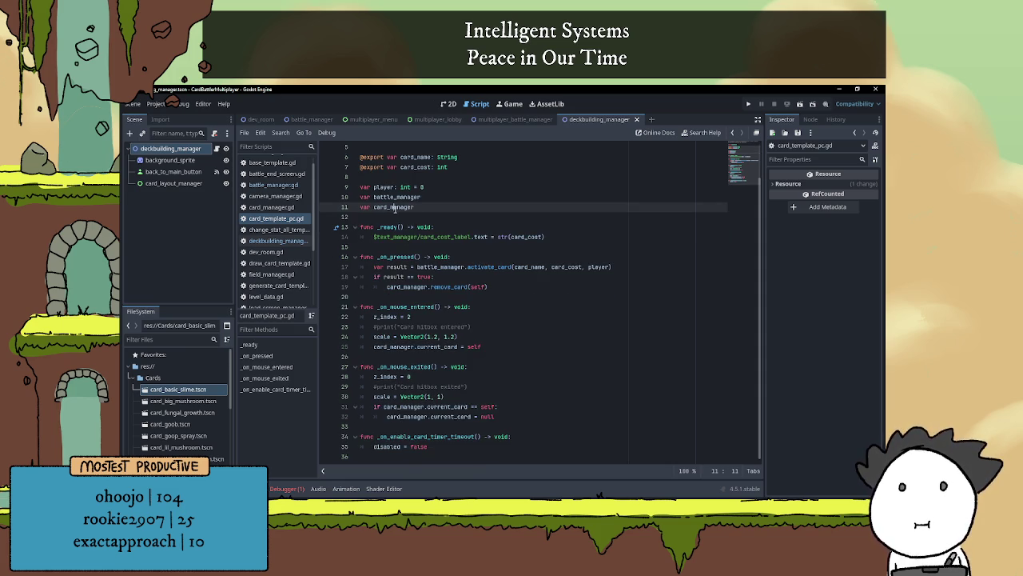
double_click(397, 197)
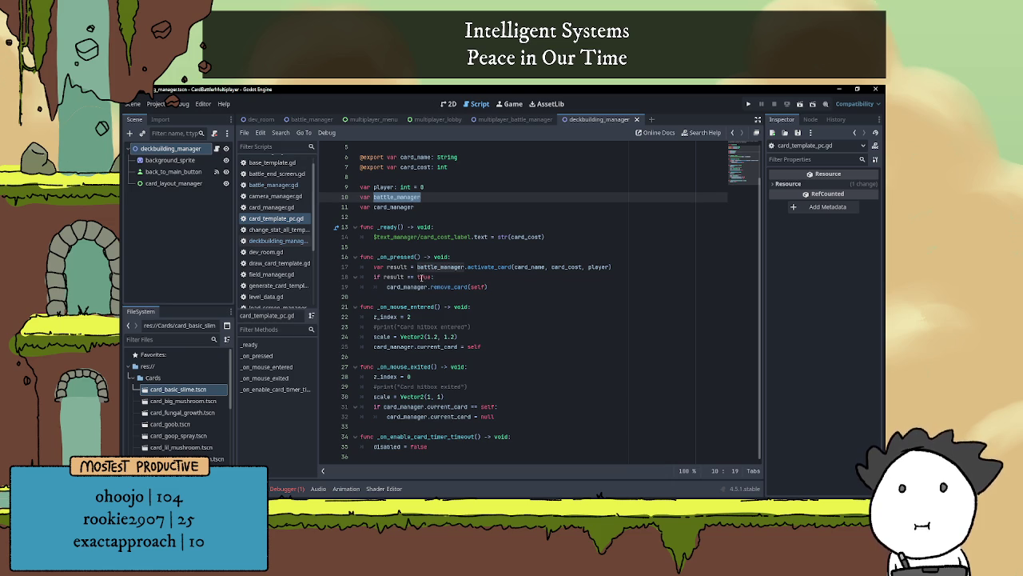
scroll(433, 267, "up", 1)
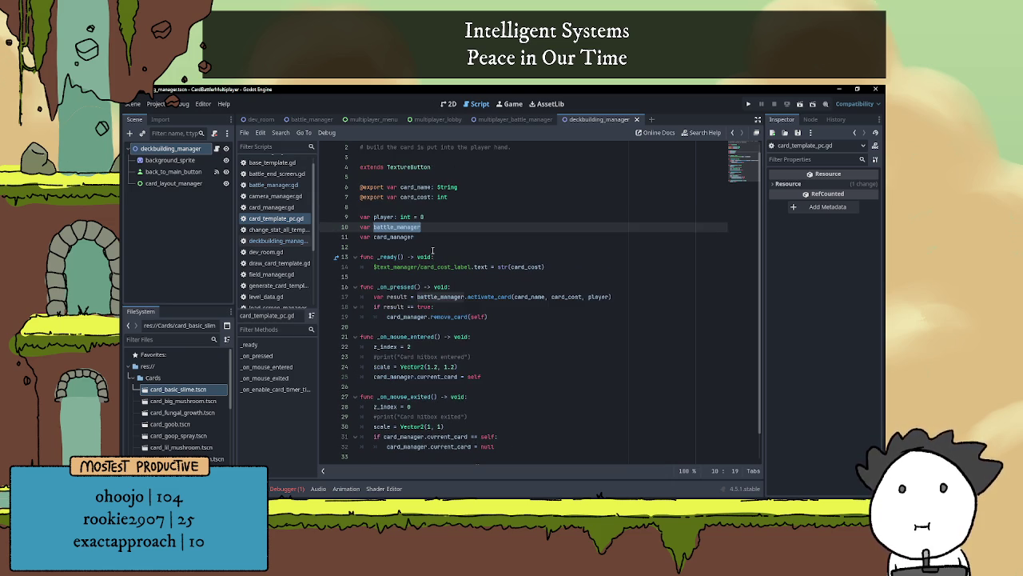
left_click(462, 285)
- Add 'if battle_manager != null:' atop _on_pressed and indent the var result line under it
key("Return")
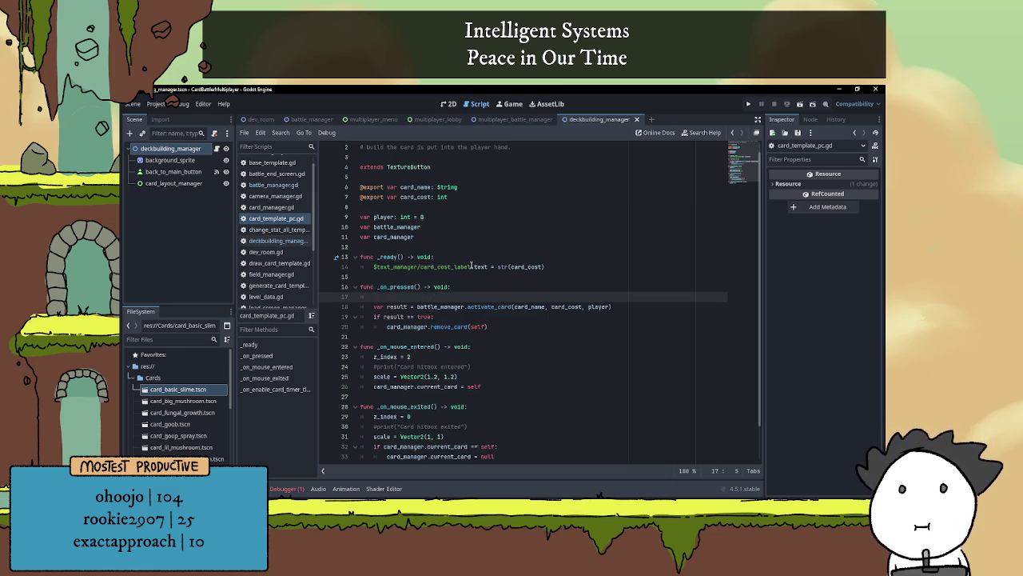
type("ifbat")
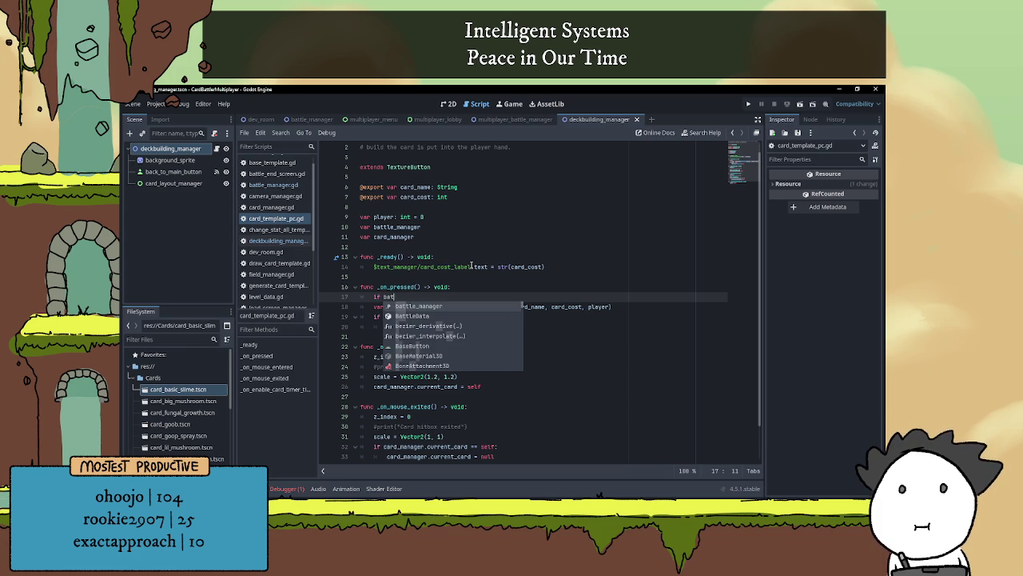
key("Return")
type("= null:")
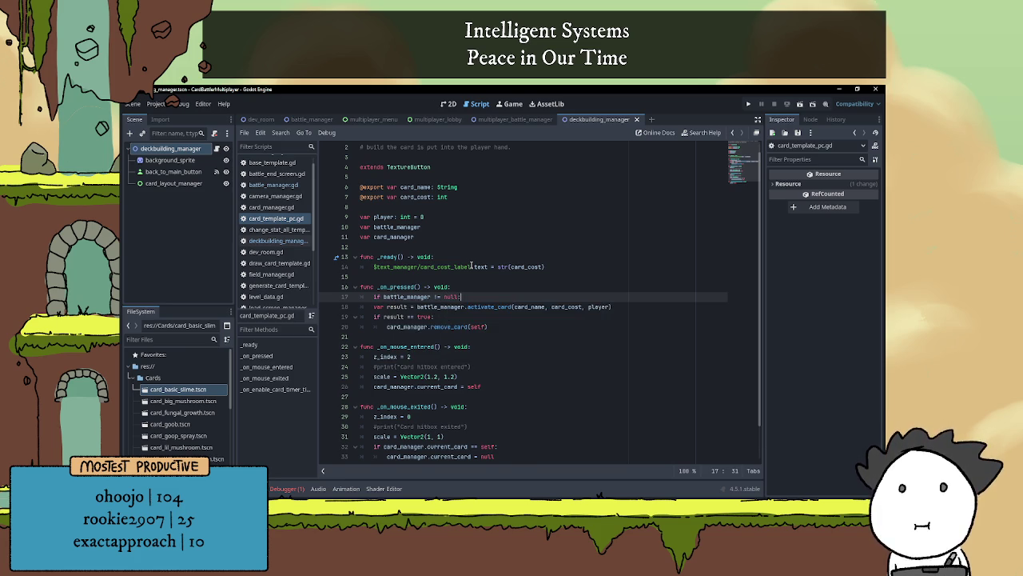
left_click(369, 309)
key("Tab")
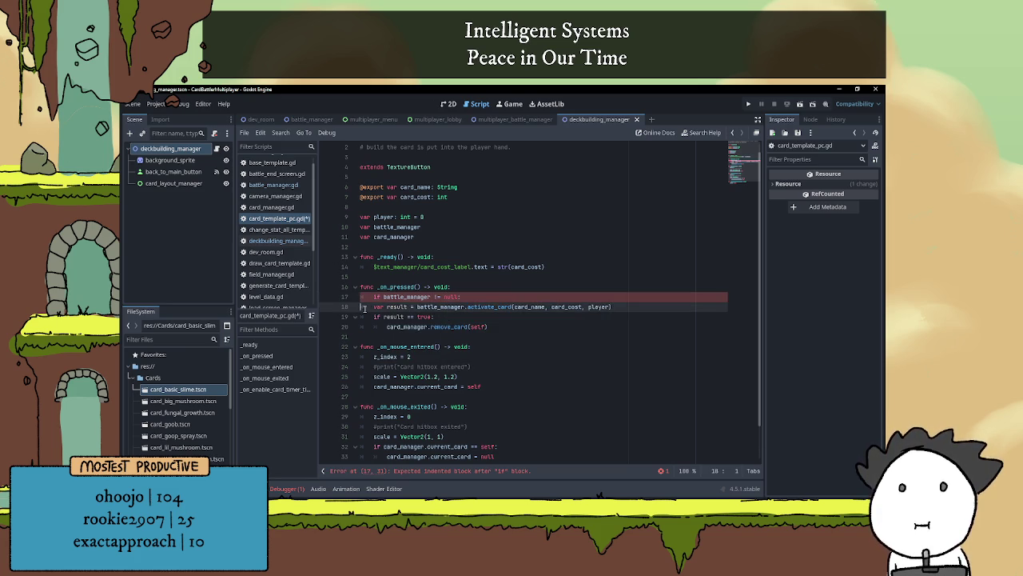
- Check the debugger's Errors list and jump to the line that raised the error
left_click(288, 489)
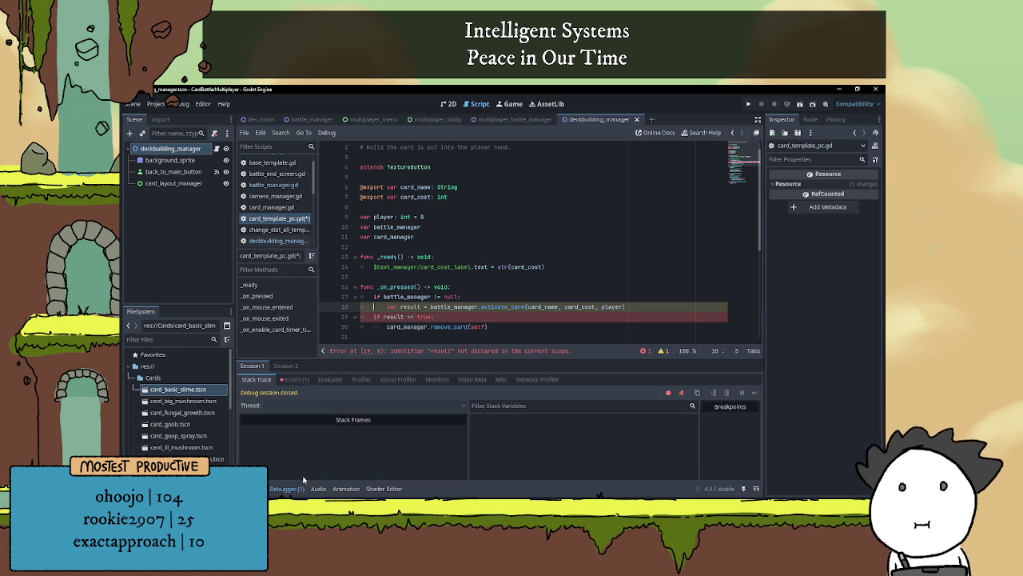
left_click(296, 379)
mouse_move(423, 413)
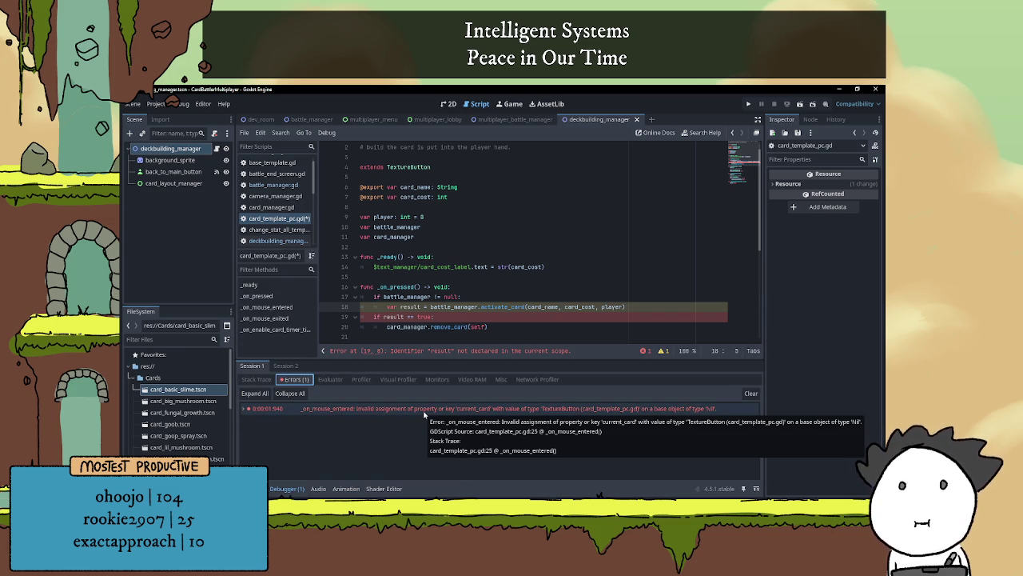
left_click(424, 409)
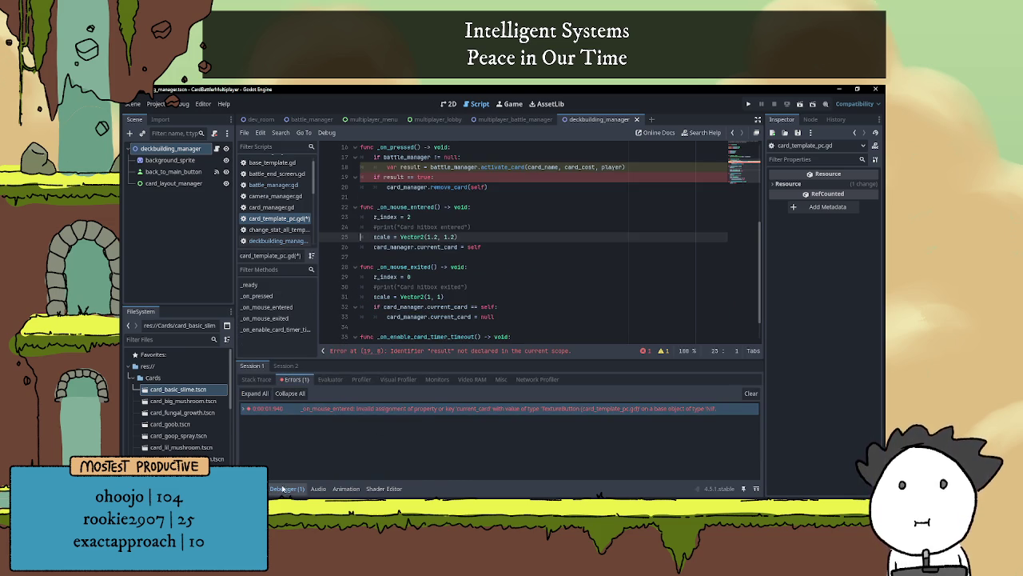
left_click(288, 488)
- Nest the result check and remove_card under the if, shortening it to 'if battle_manager:'
left_click(449, 279)
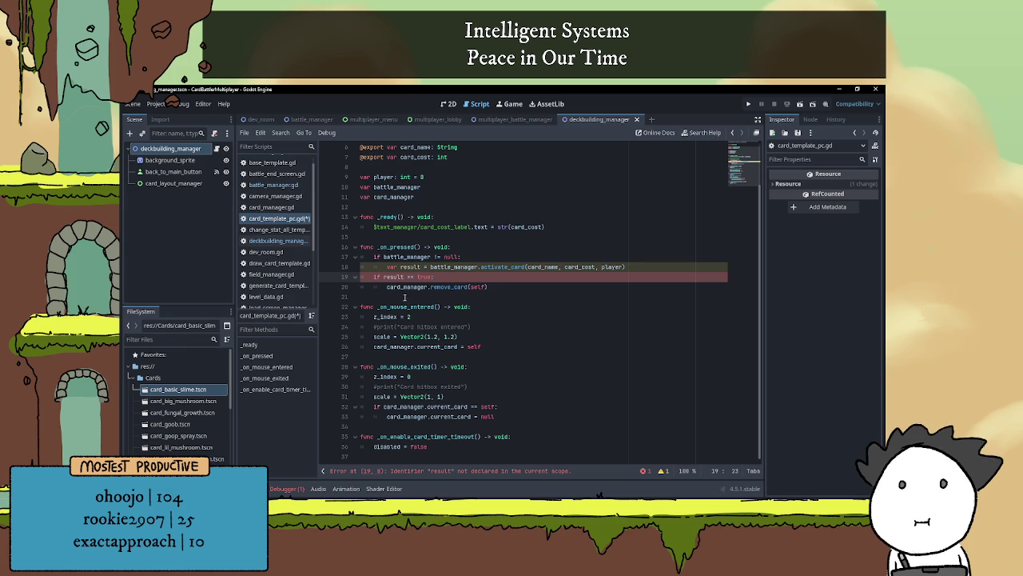
key("Tab")
key("Down")
key("Tab")
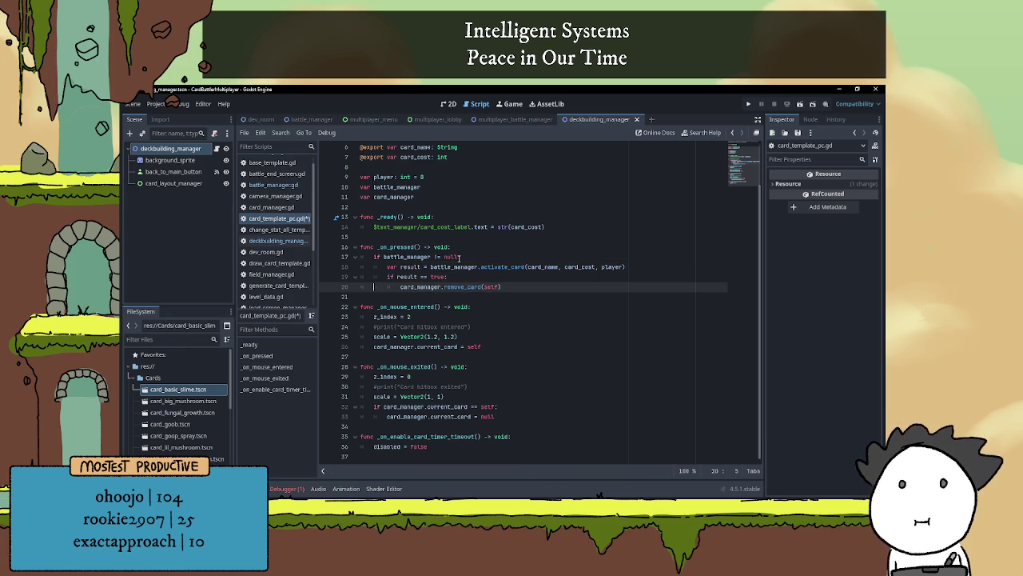
left_click_drag(458, 258, 431, 257)
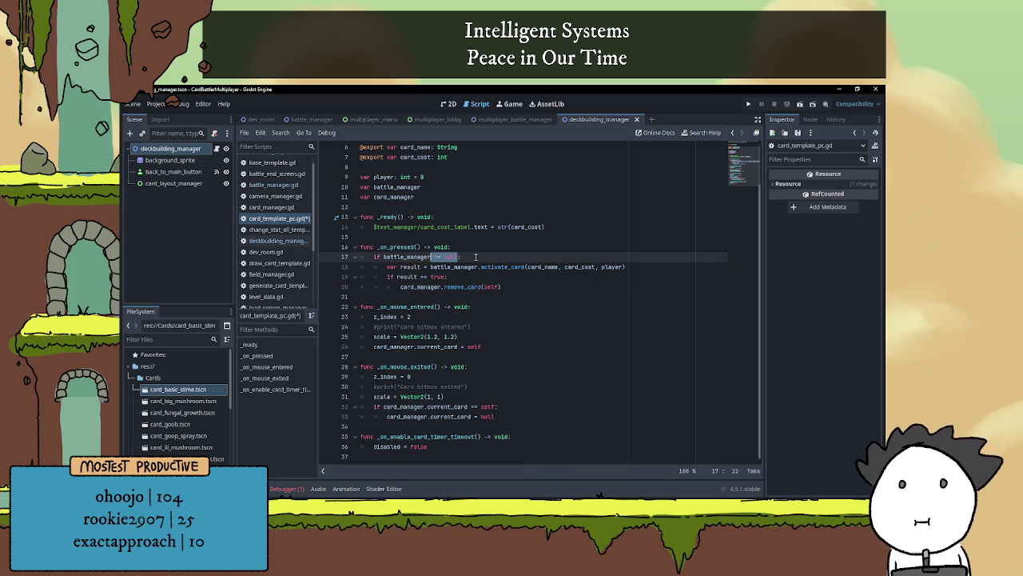
key("BackSpace")
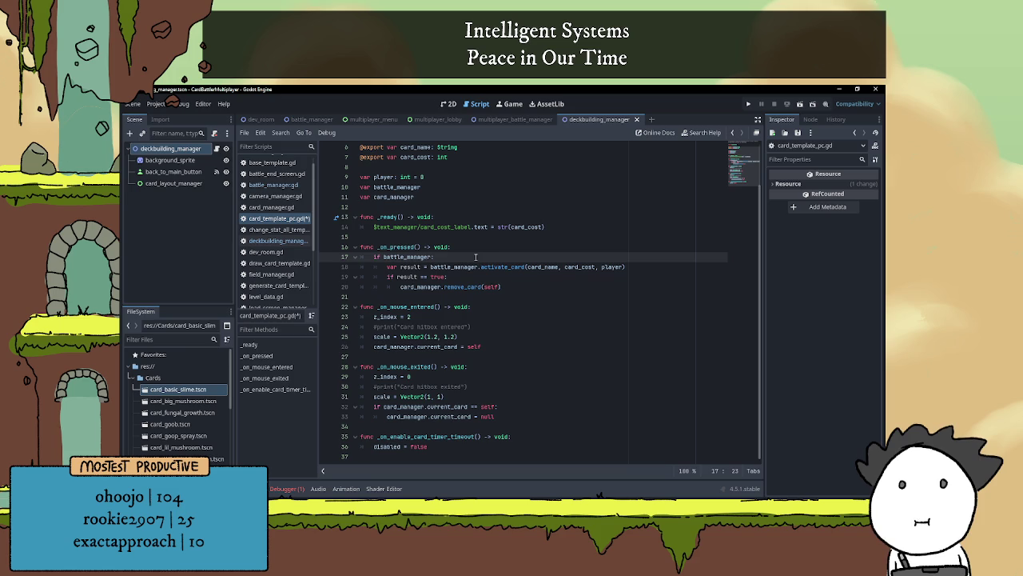
left_click(522, 286)
key("Return")
- Add an elif deck_manager: branch printing 'Do the deck manager stuff here'
key("BackSpace")
type("el")
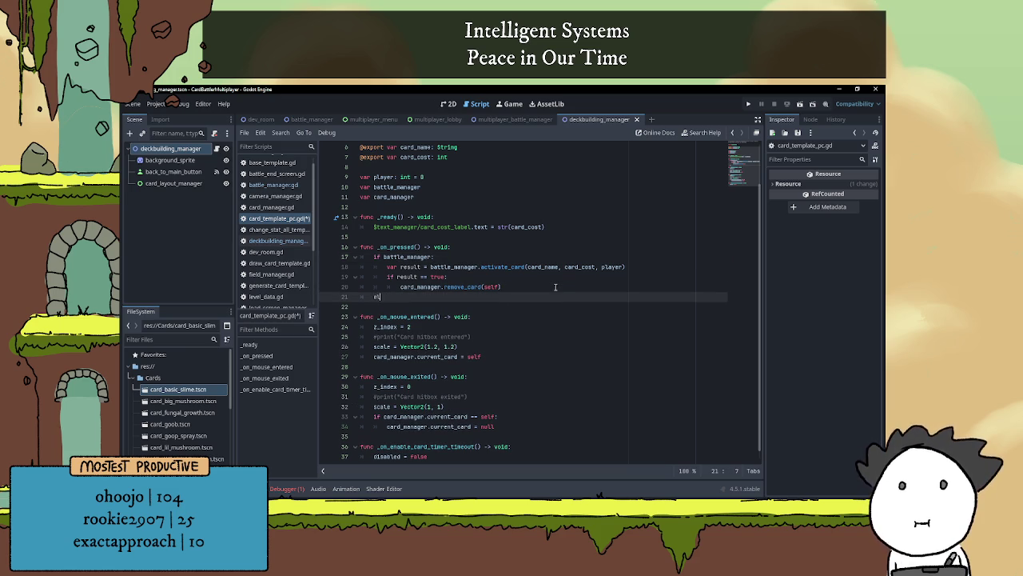
type("if deck")
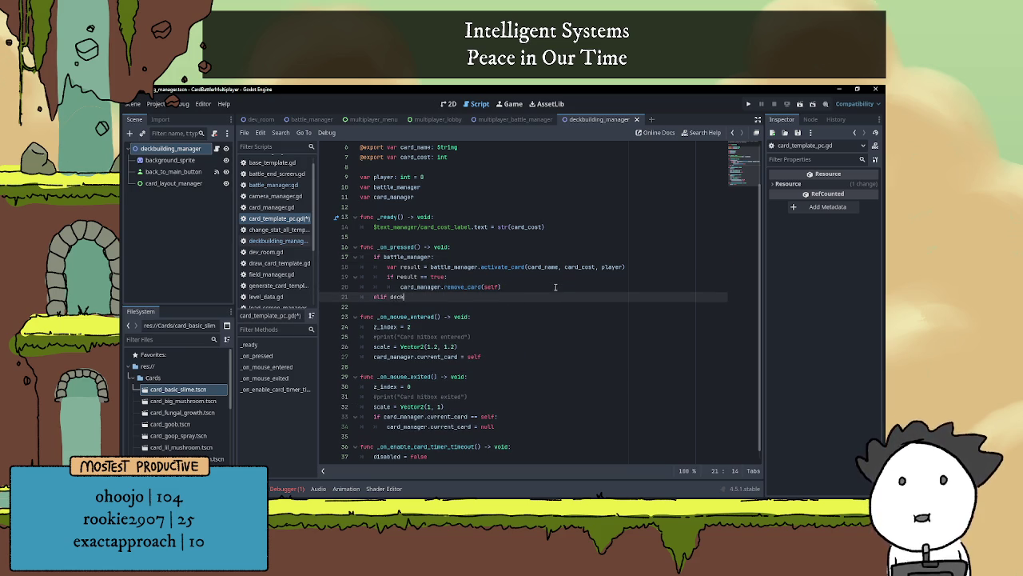
type("_manager")
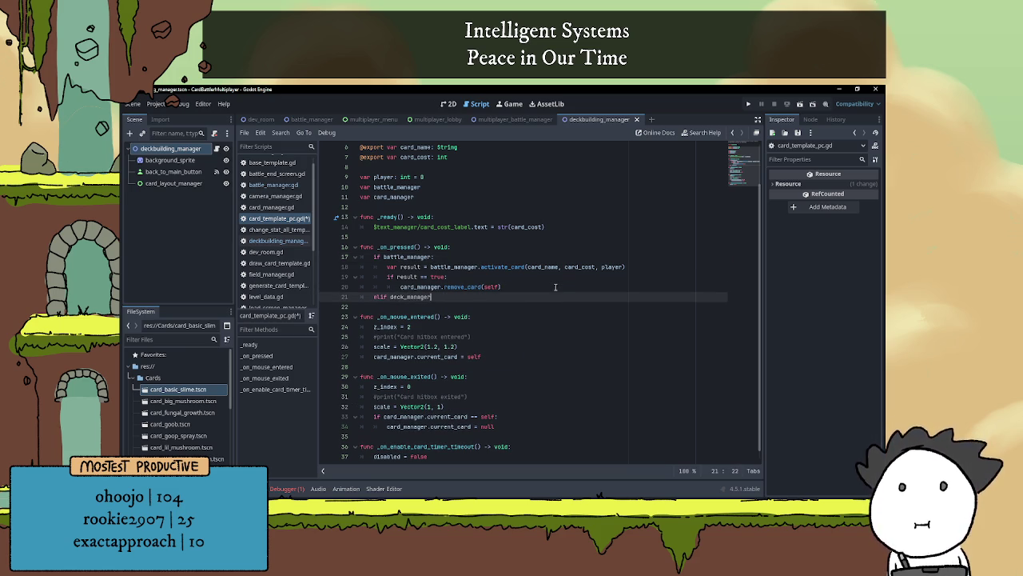
type(":")
key("Return")
type("print()")
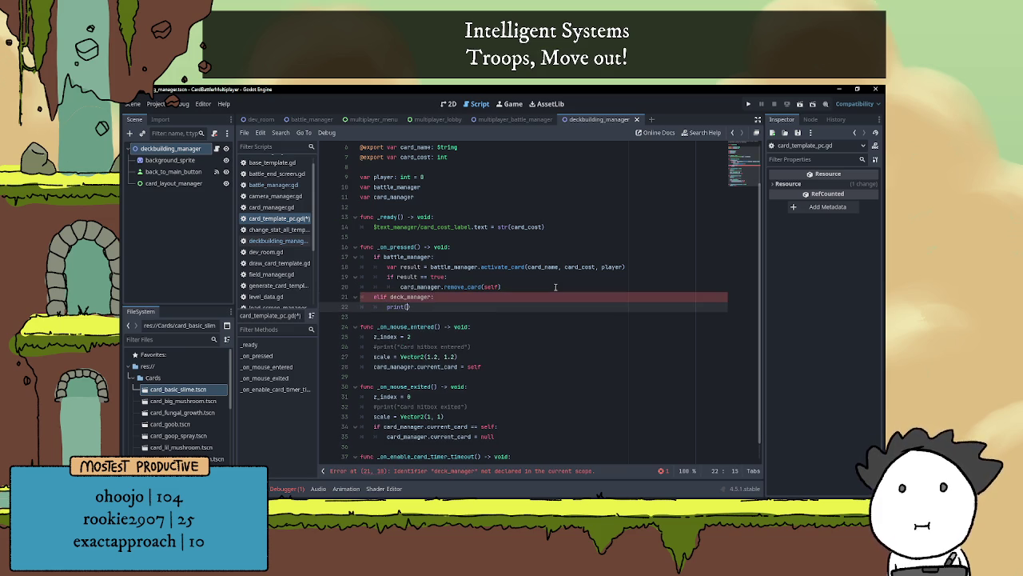
type("\"Do th")
type("e deck ma")
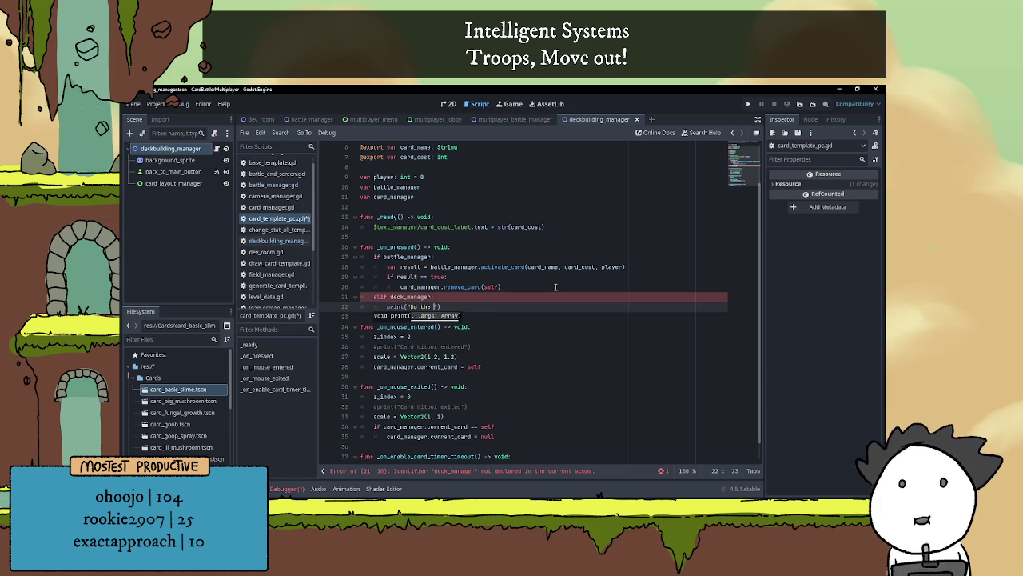
type("nager stuff here")
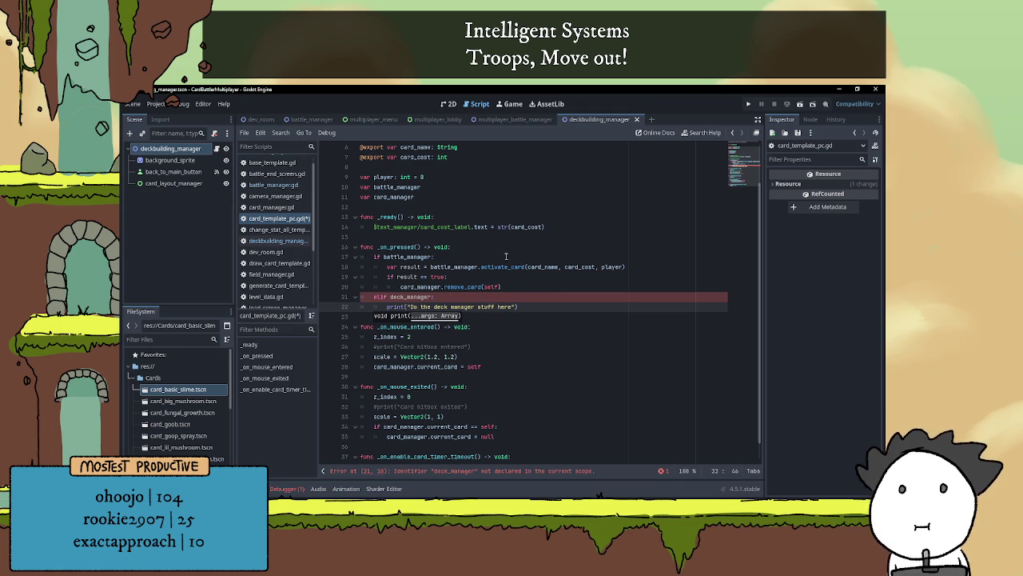
- Declare 'var deck_manager' on a new line below the card_manager declaration
left_click(467, 266)
scroll(400, 246, "up", 1)
left_click(425, 228)
key("Return")
type("var deck_manager")
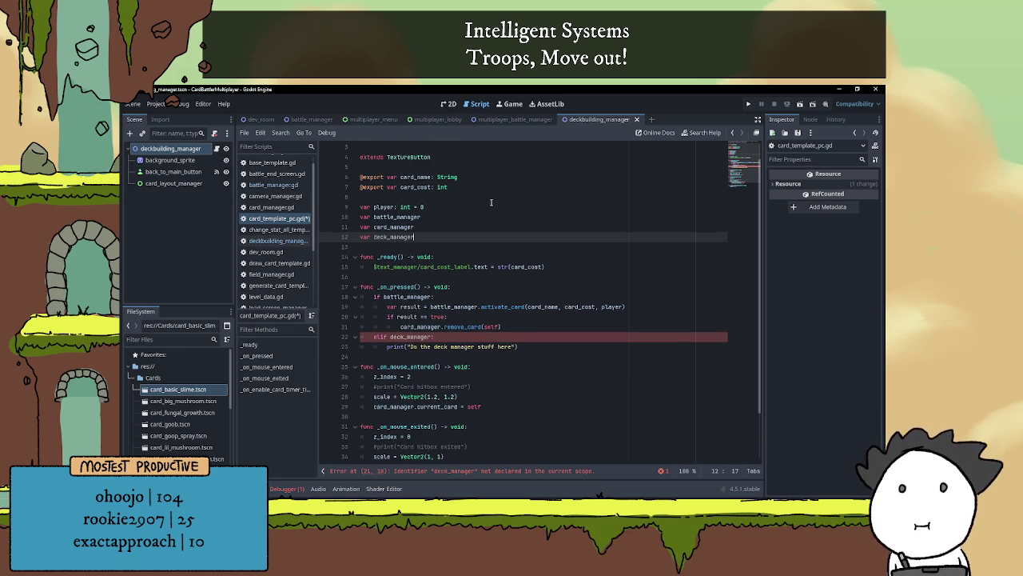
scroll(459, 352, "down", 2)
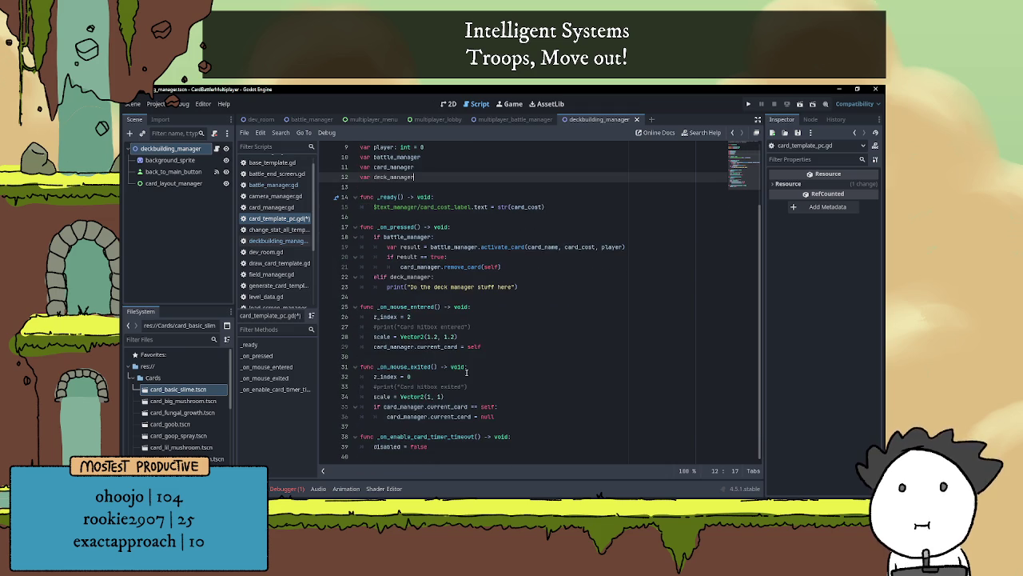
left_click(477, 339)
- Guard _on_mouse_entered's current_card line with 'if card_manager:' and add elif printing 'Deck manager card entered test'
key("Return")
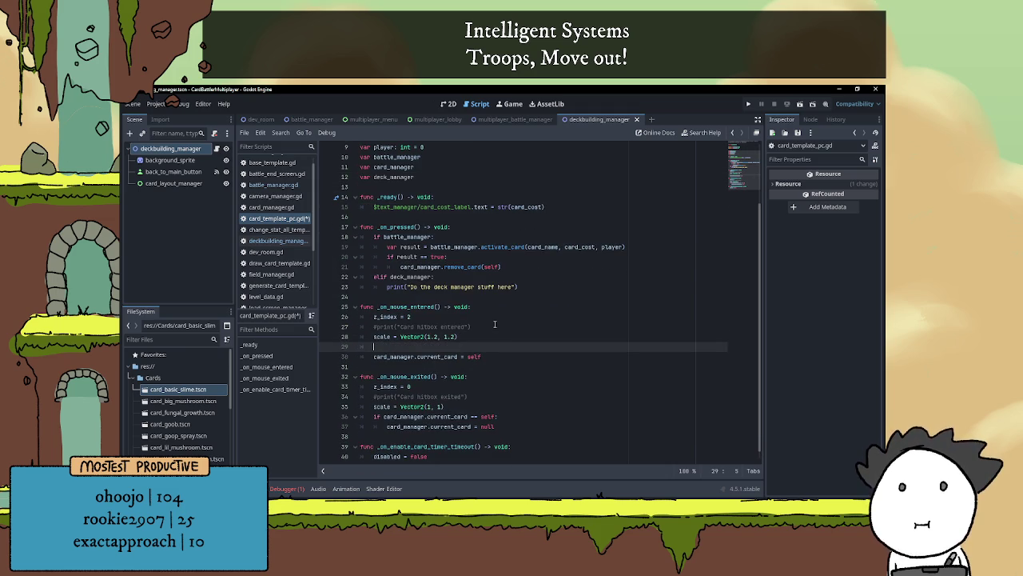
type("if card_")
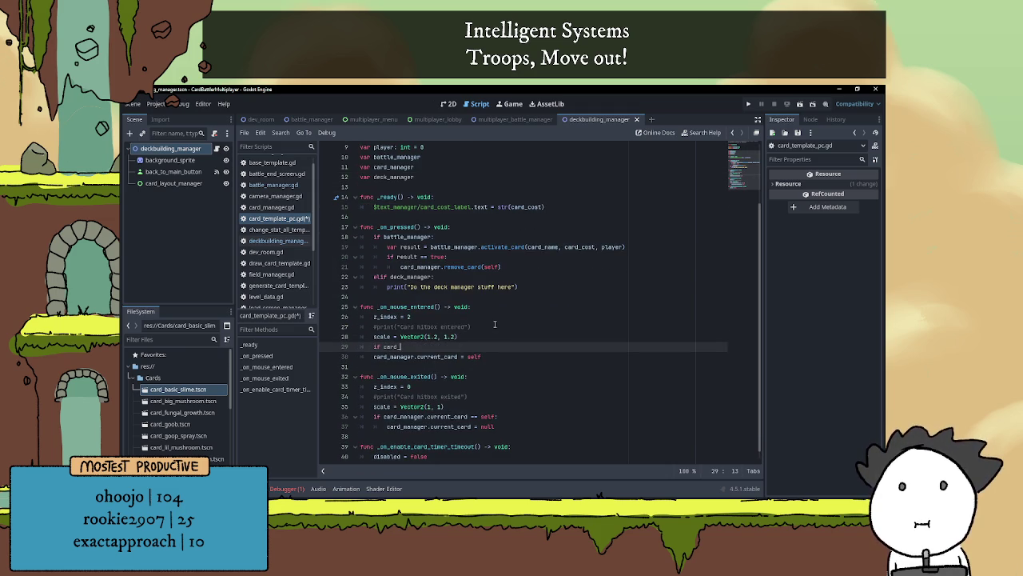
type("mana")
key("Return")
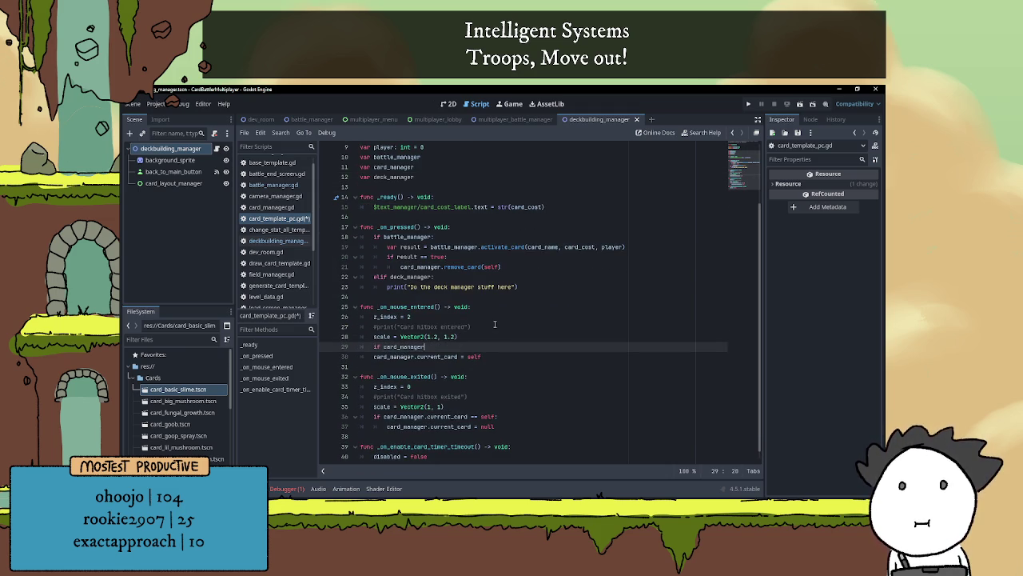
key("Down")
key("Home")
key("Tab")
key("End")
key("Return")
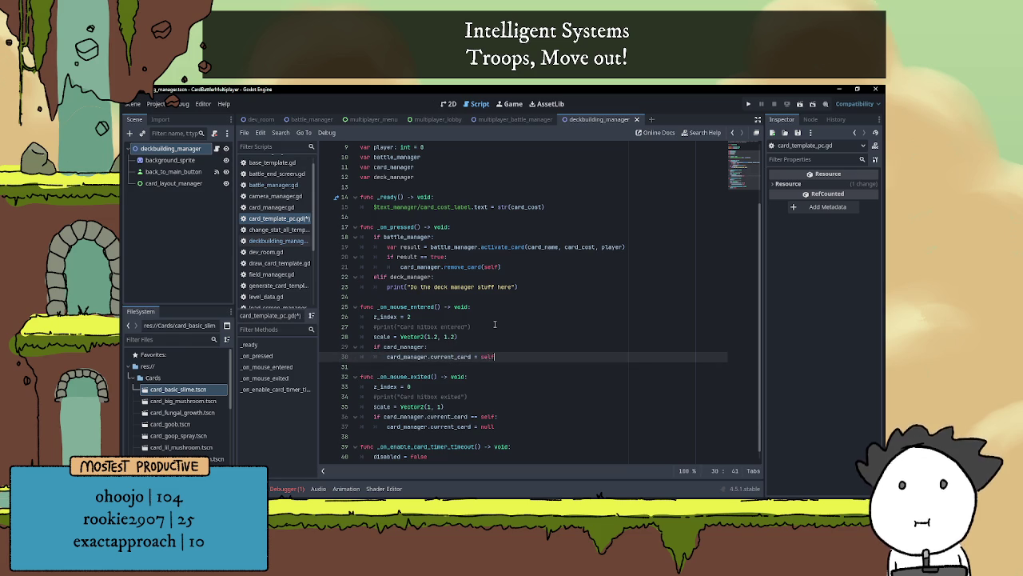
type("elif ")
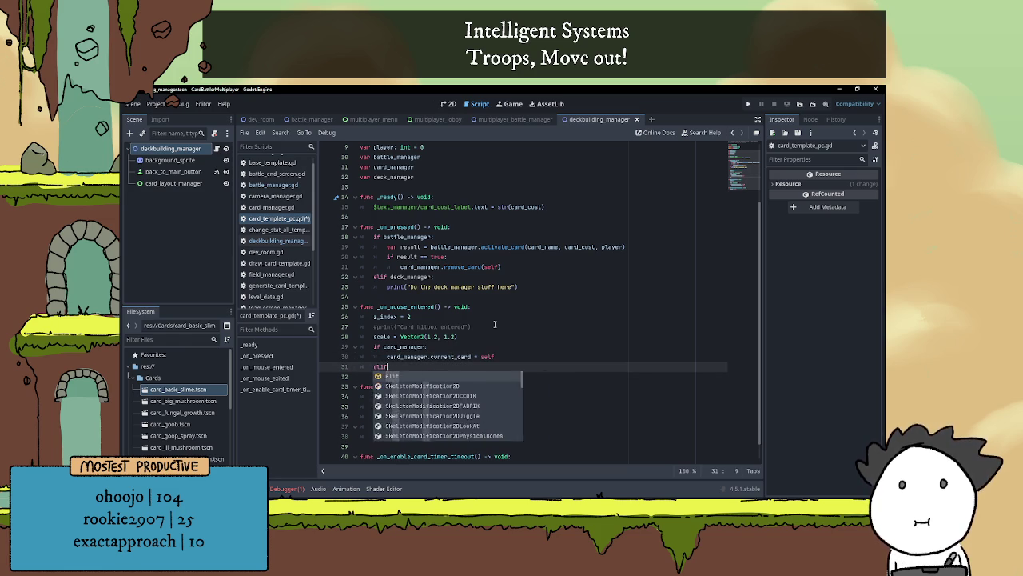
type("de")
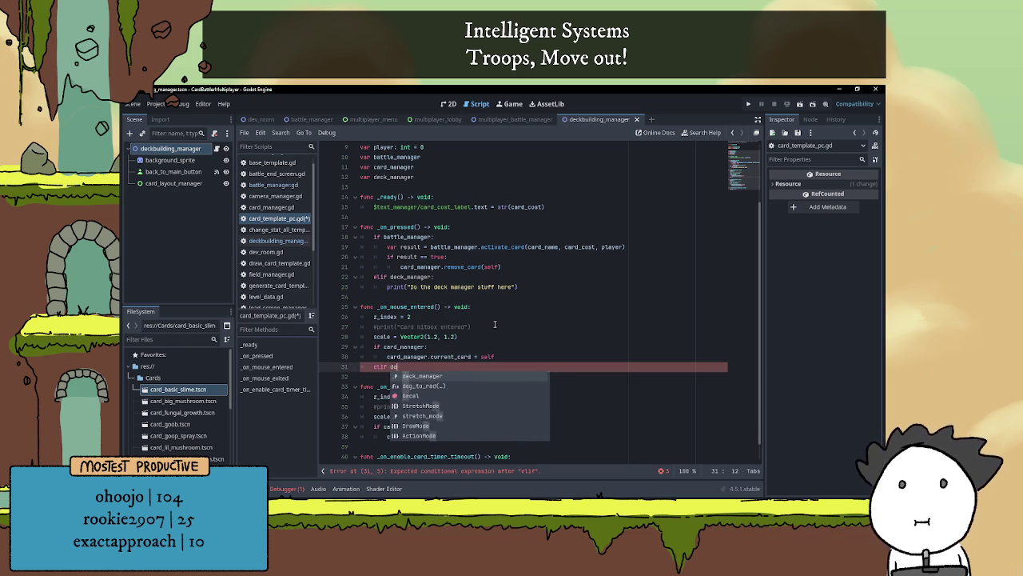
type("ck_manager:")
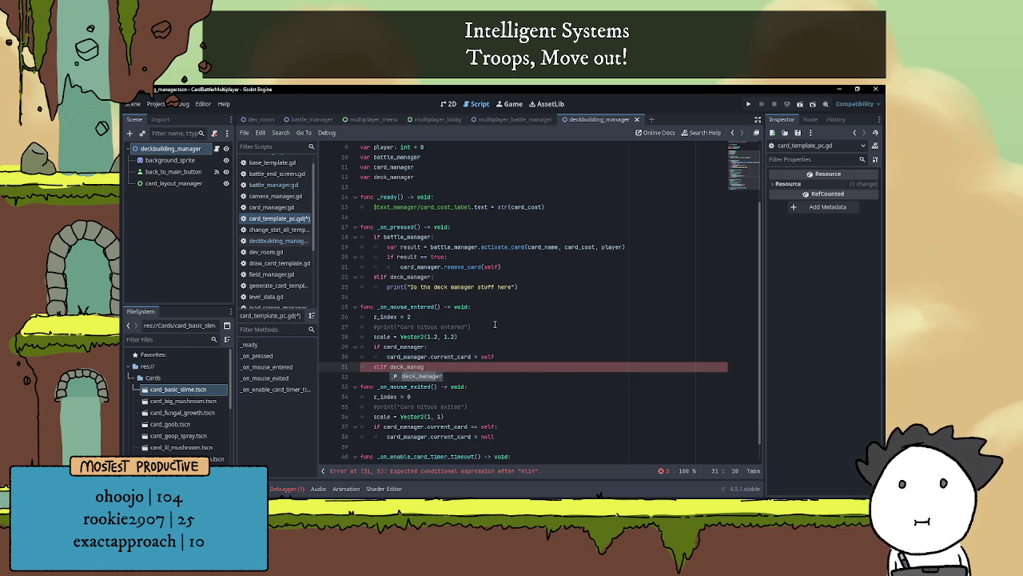
key("Return")
type("print(\"")
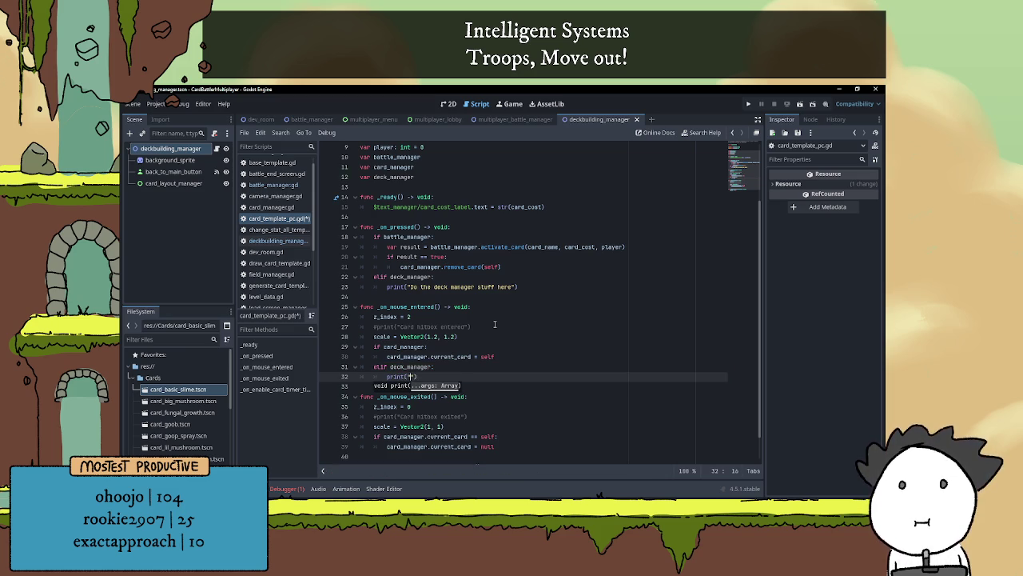
type("Deck man")
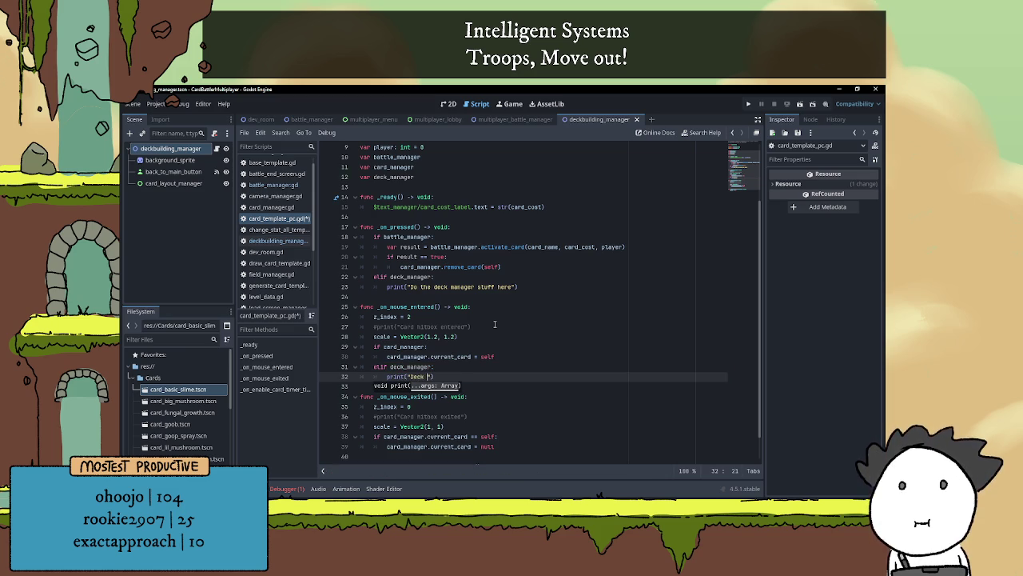
type("ager")
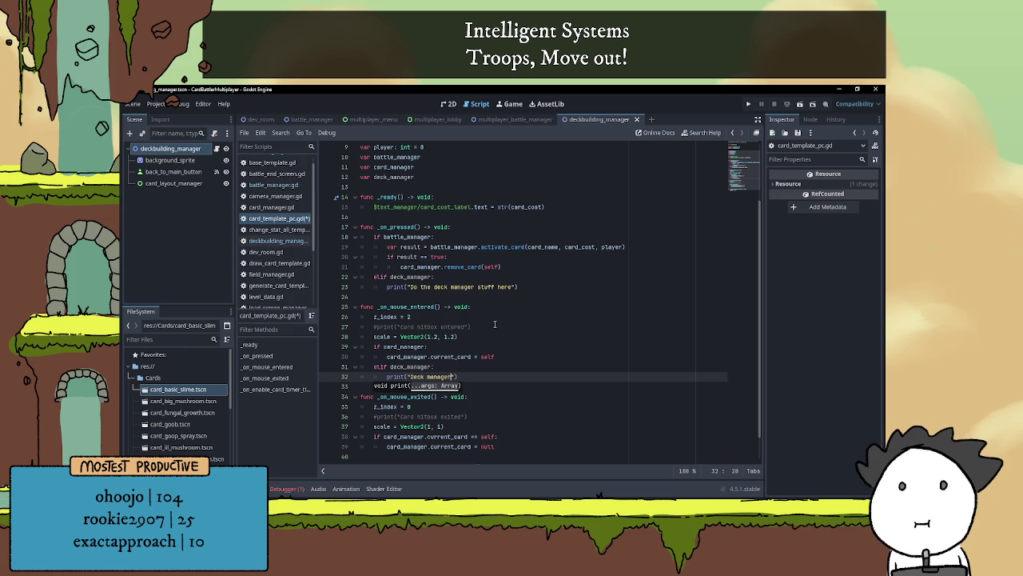
type(" card entered test")
- Wrap _on_mouse_exited's current_card check and reset in an 'if card_manager:' block
scroll(597, 374, "down", 1)
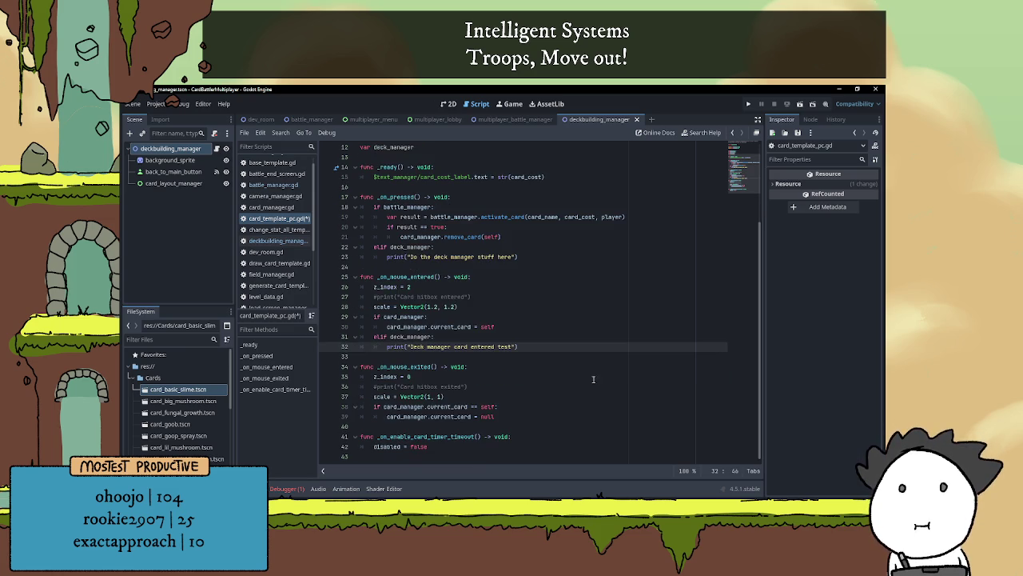
left_click(512, 412)
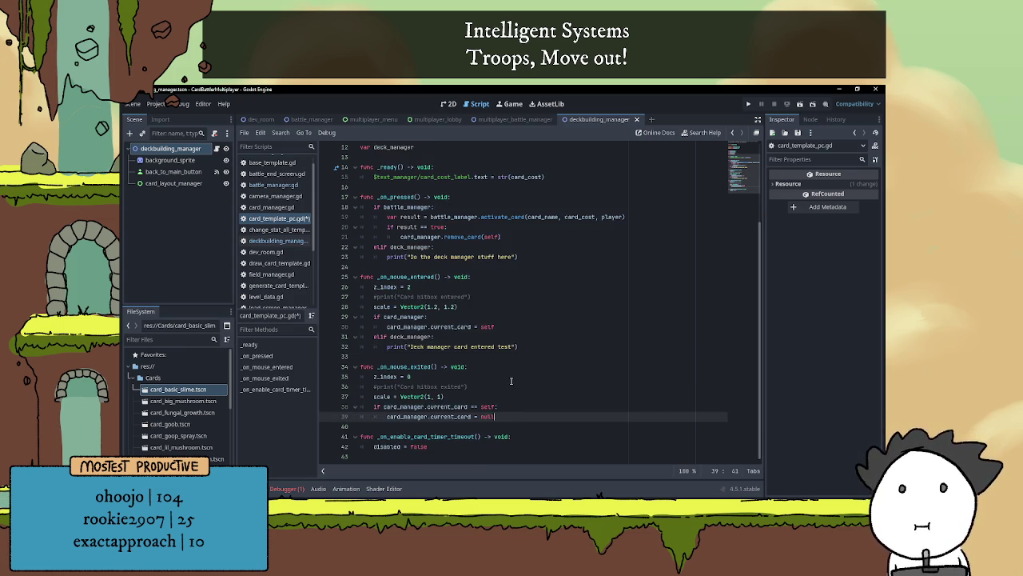
left_click(454, 396)
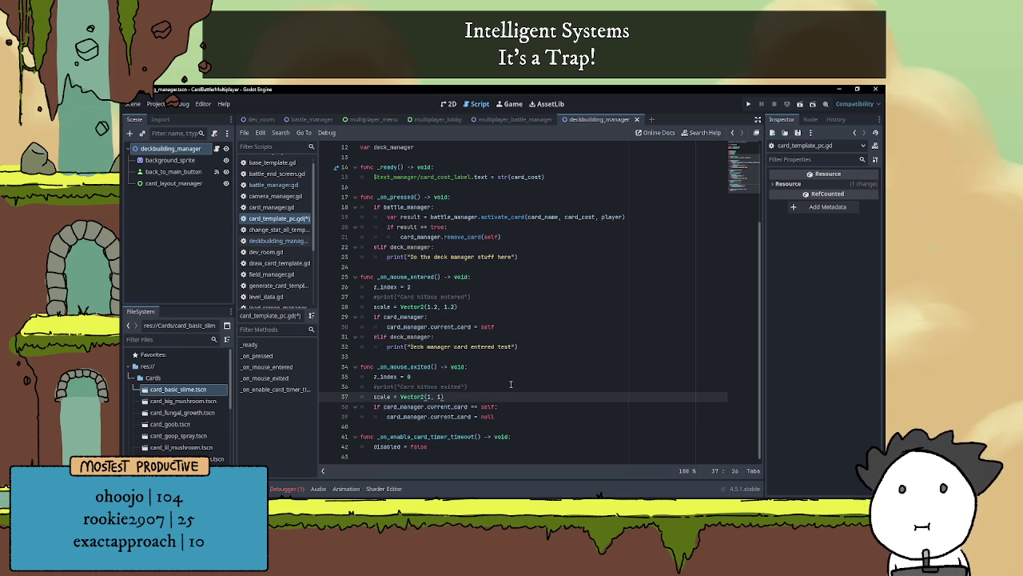
key("Return")
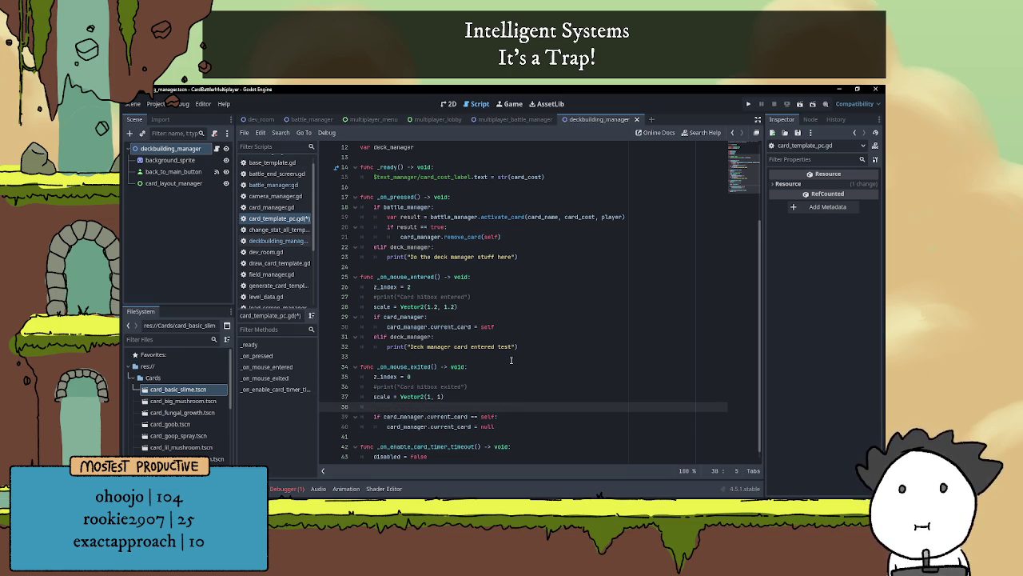
type("if card")
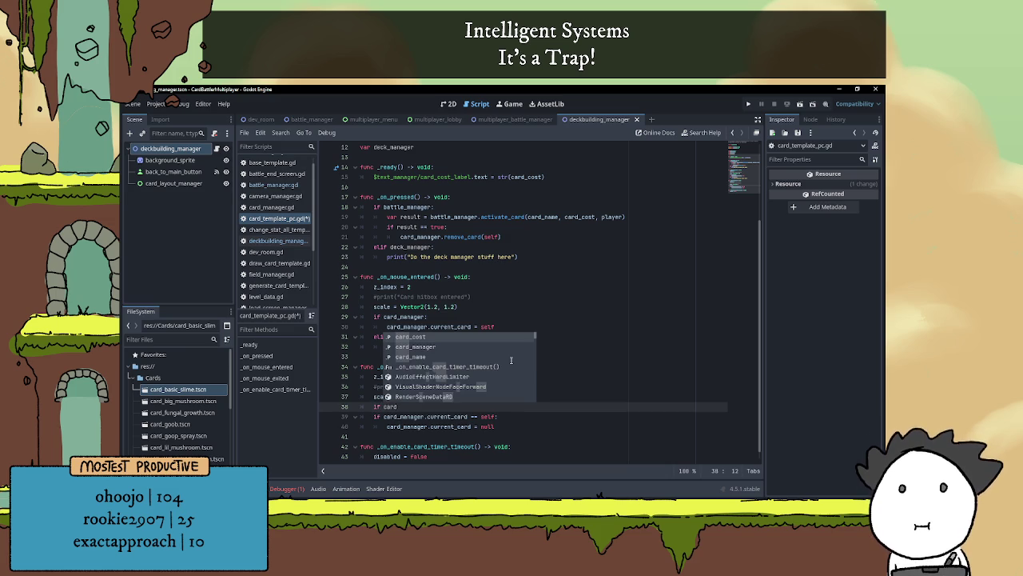
key("Down")
key("Return")
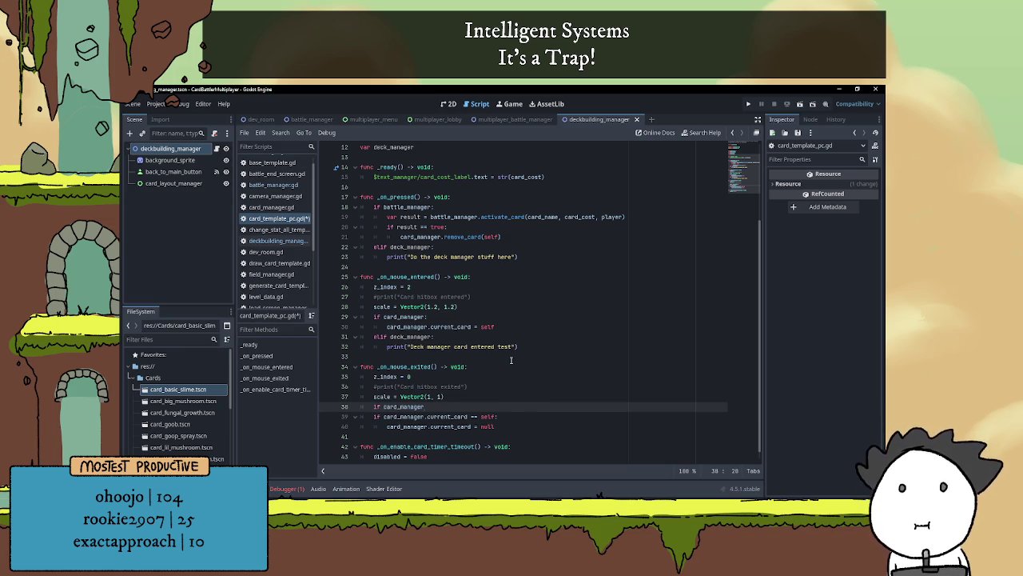
key("Down")
key("Home")
key("Tab")
key("Down")
key("Home")
key("Tab")
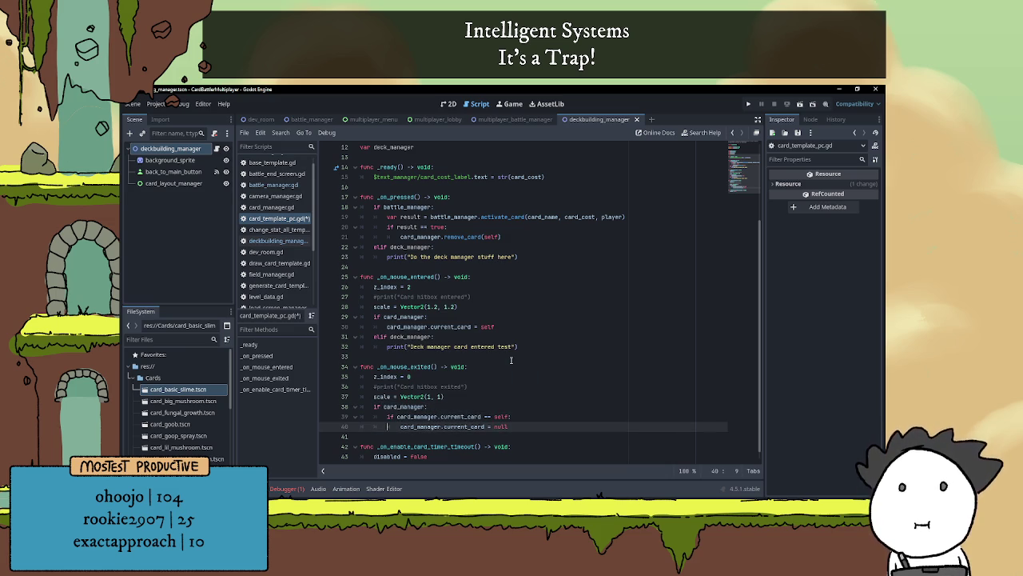
key("Down")
- Add an elif deck_manager: branch to _on_mouse_exited printing 'Deck manager card exitedd test'
key("Up")
key("End")
key("Return")
type("elif deck_manager")
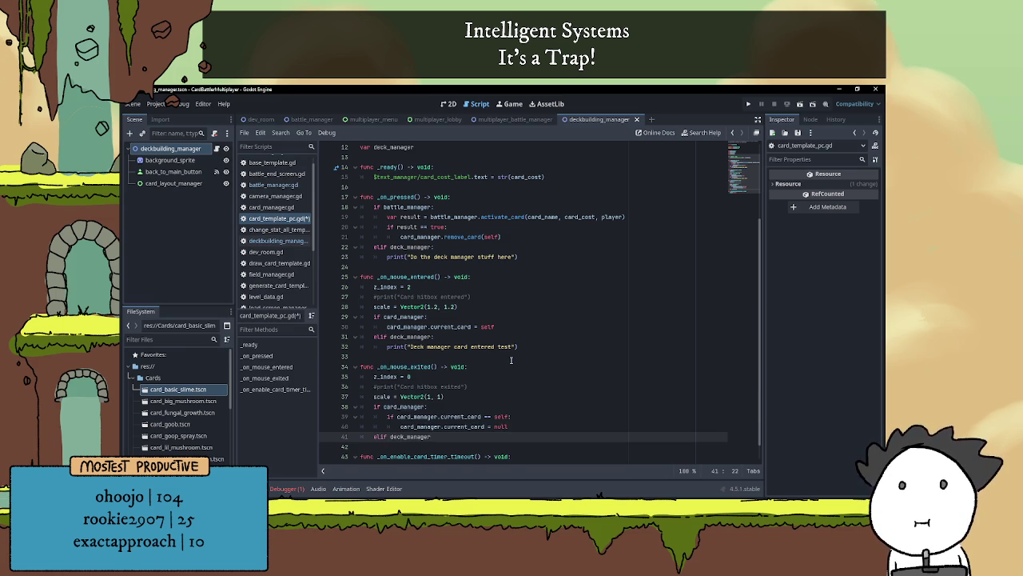
type(":")
key("Return")
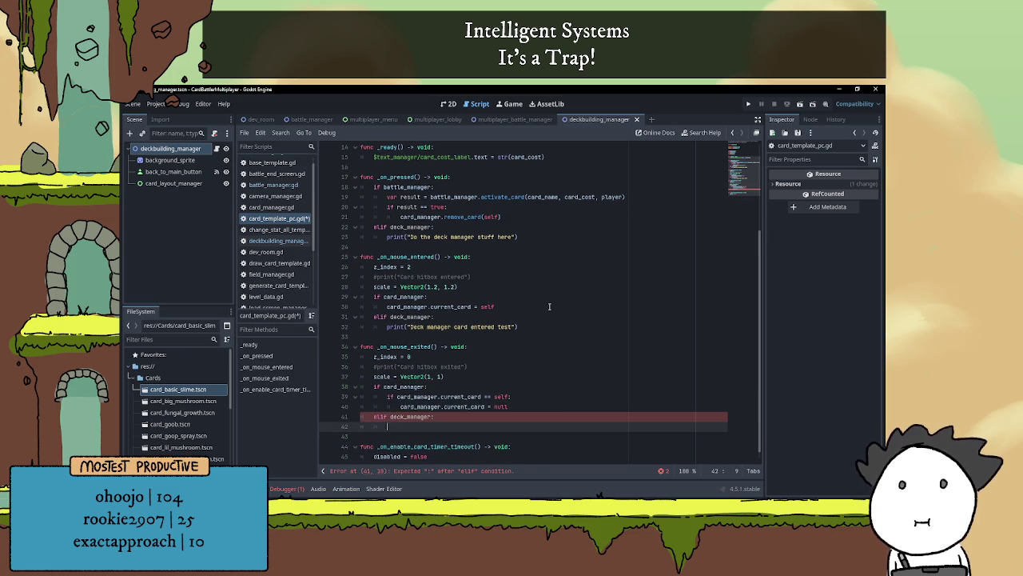
scroll(439, 339, "down", 1)
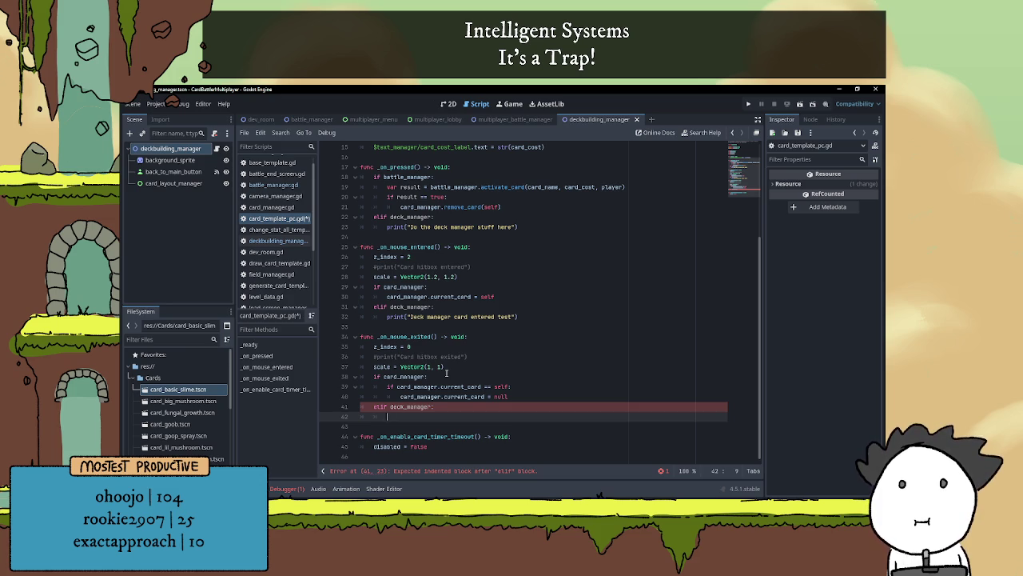
type("print()")
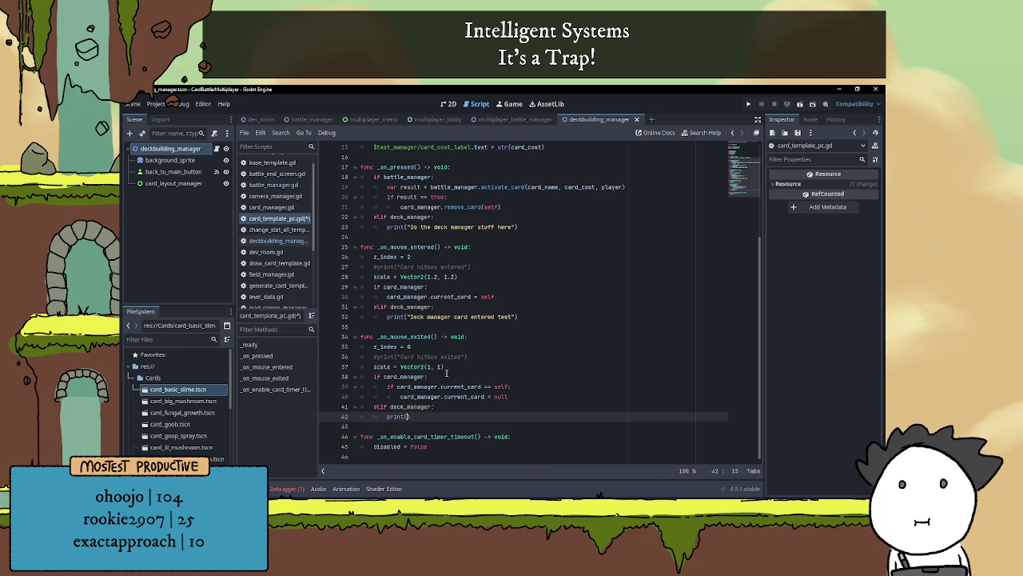
type("Deck manager ca")
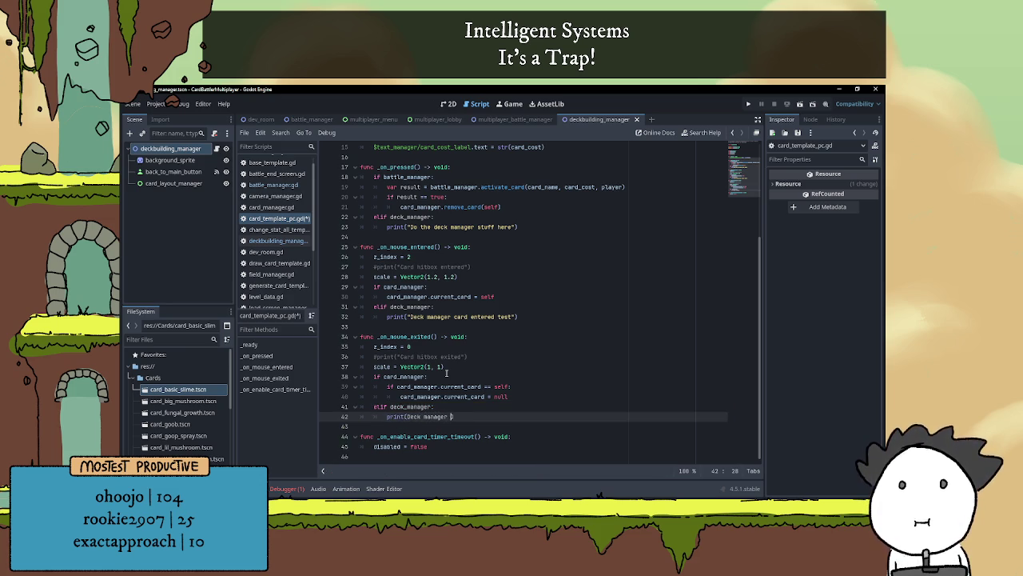
key("BackSpace")
key("BackSpace")
key("BackSpace")
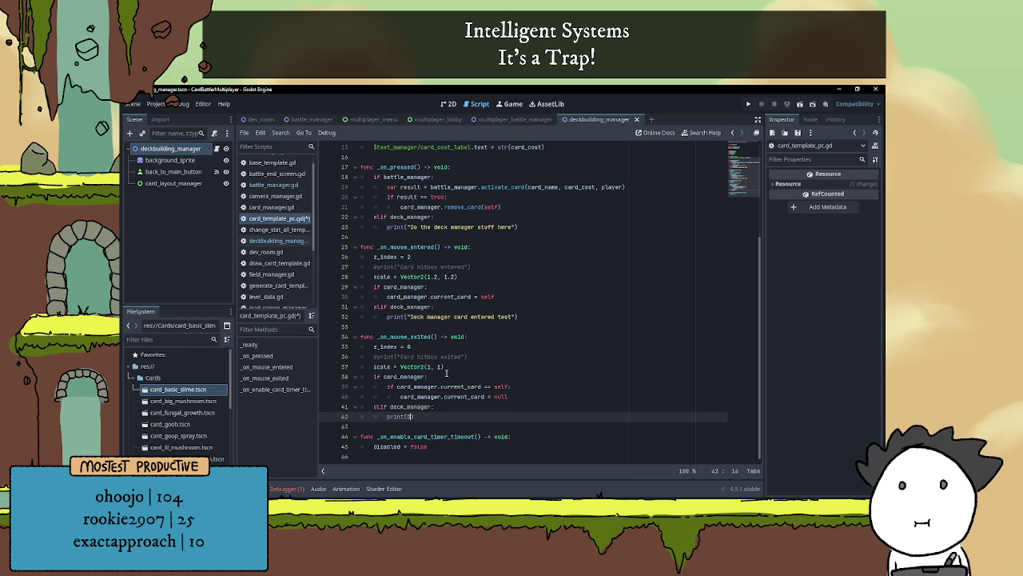
type("\"Deck manager")
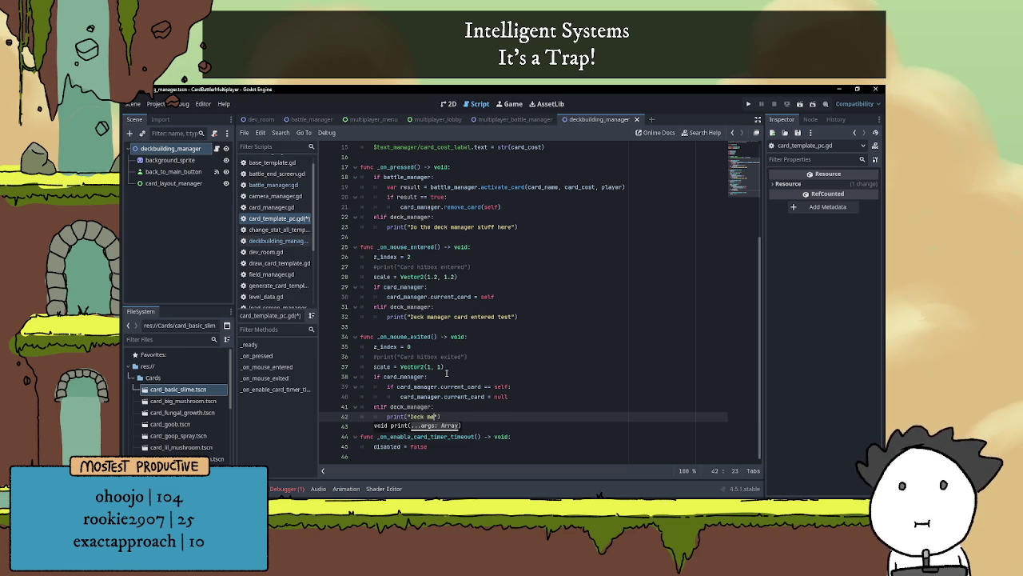
type(" card exited")
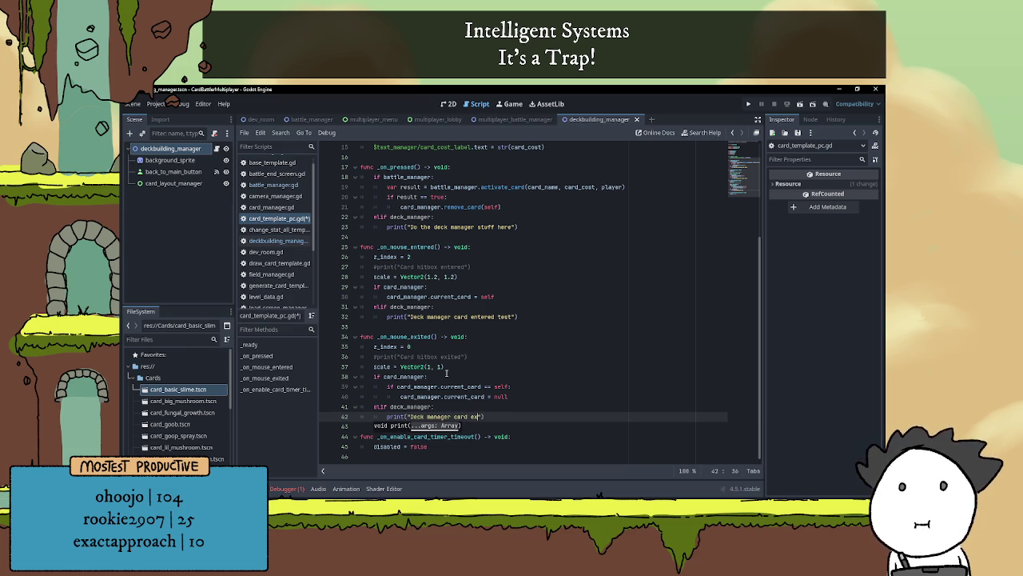
type("d test")
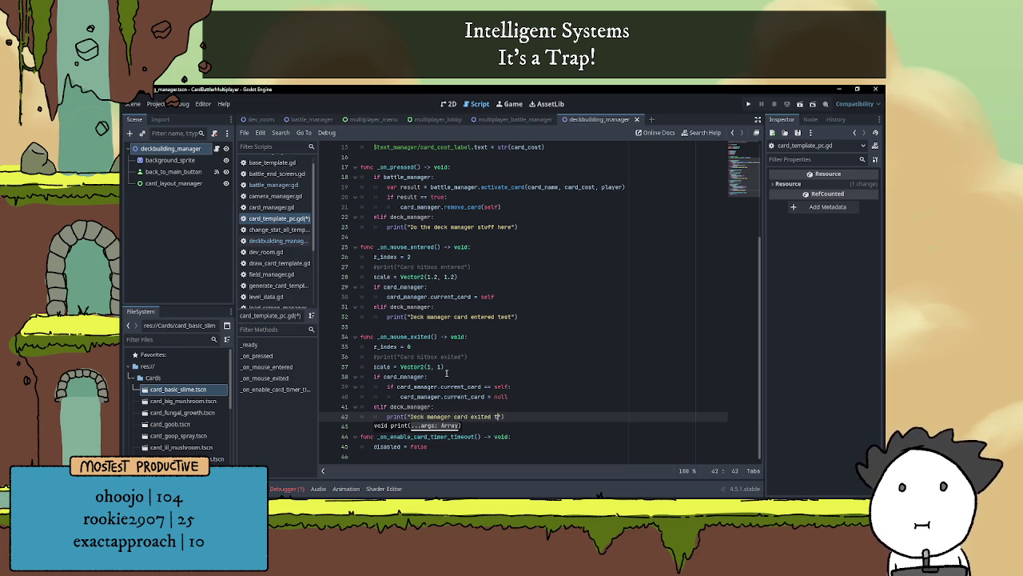
left_click(541, 359)
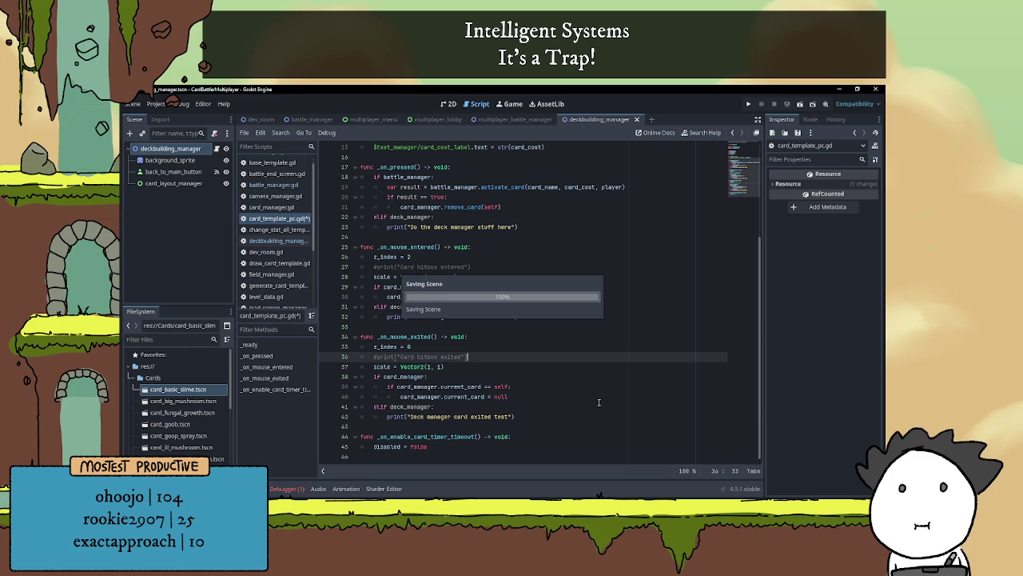
scroll(600, 411, "up", 5)
scroll(601, 408, "down", 5)
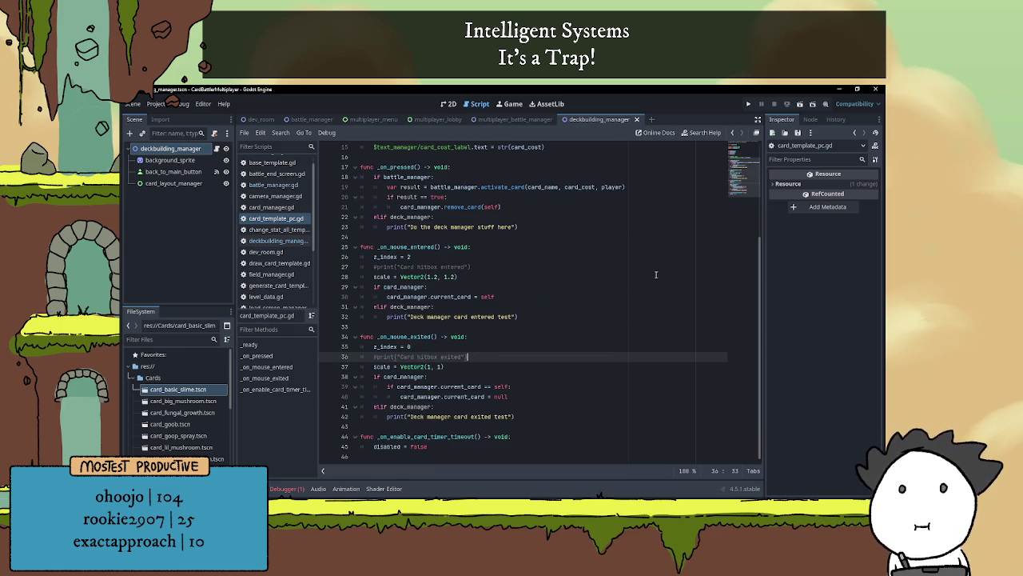
- Test the project through a battle and back, then run the deckbuilding scene showing six cards
left_click(748, 105)
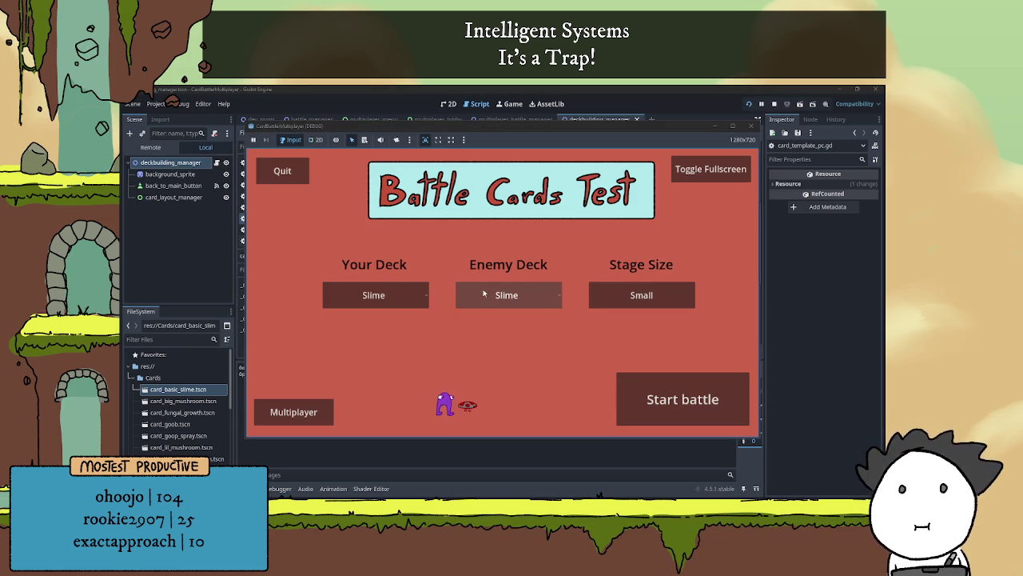
left_click(670, 402)
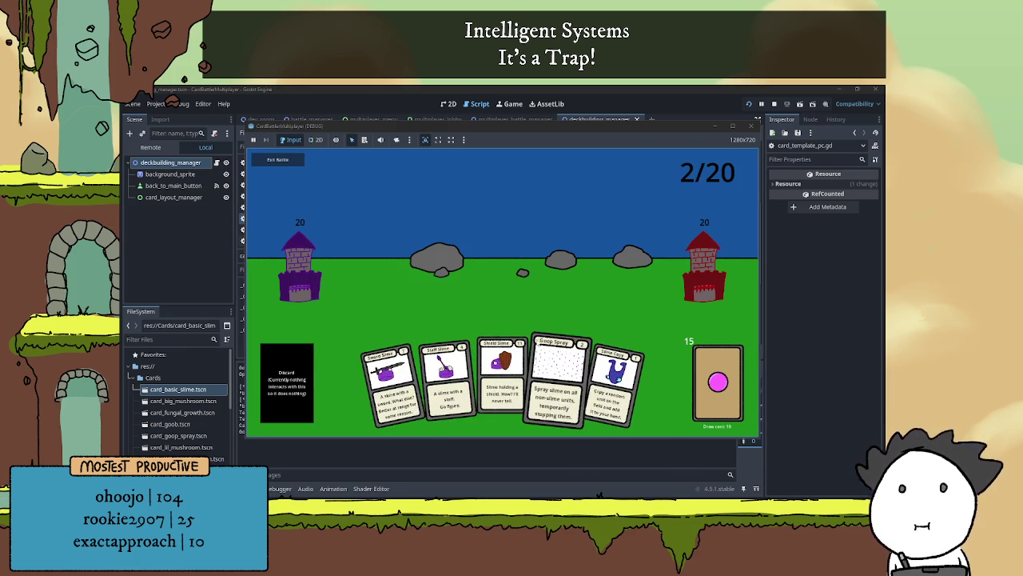
left_click(289, 150)
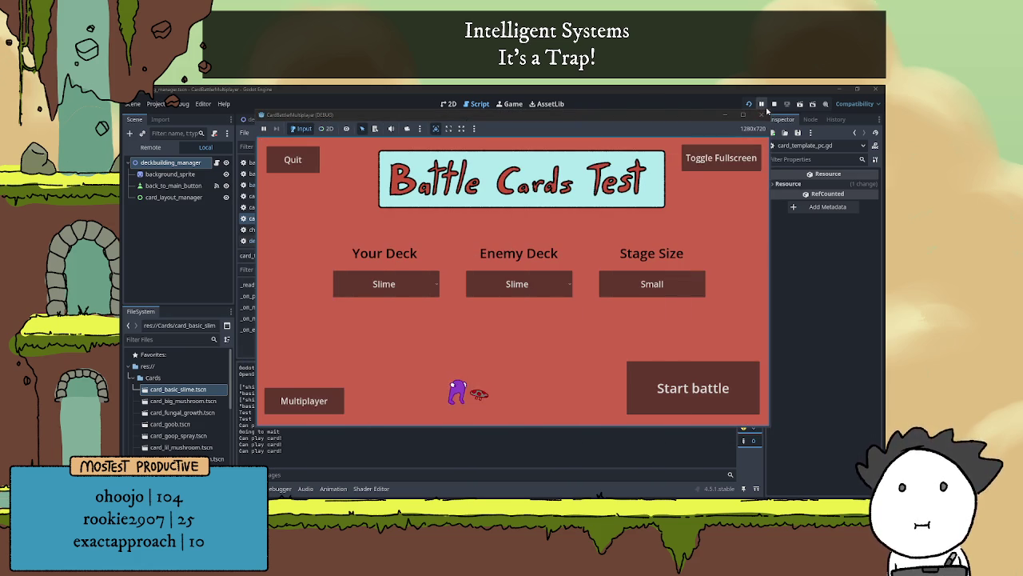
left_click(774, 104)
left_click(802, 105)
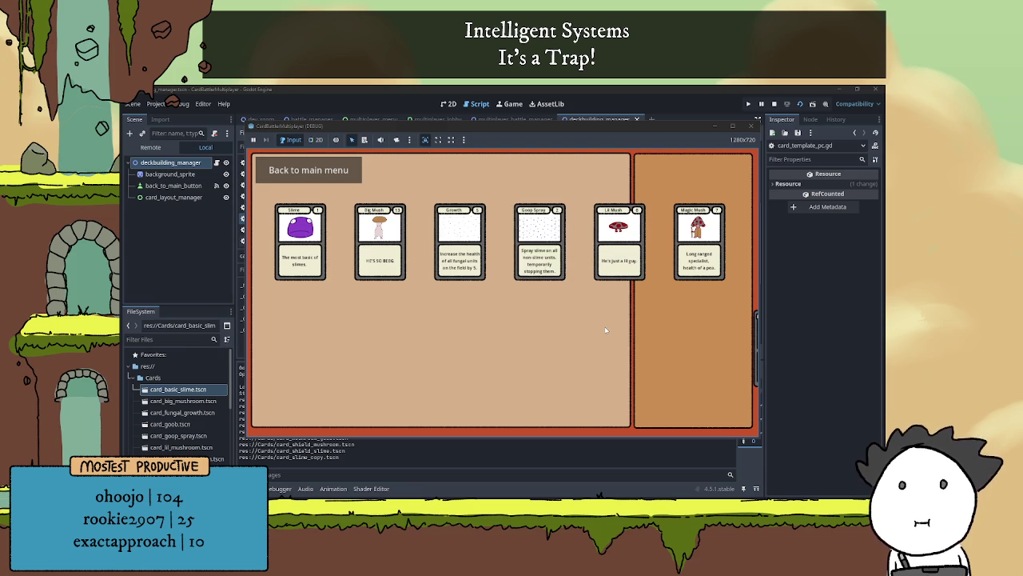
left_click(774, 104)
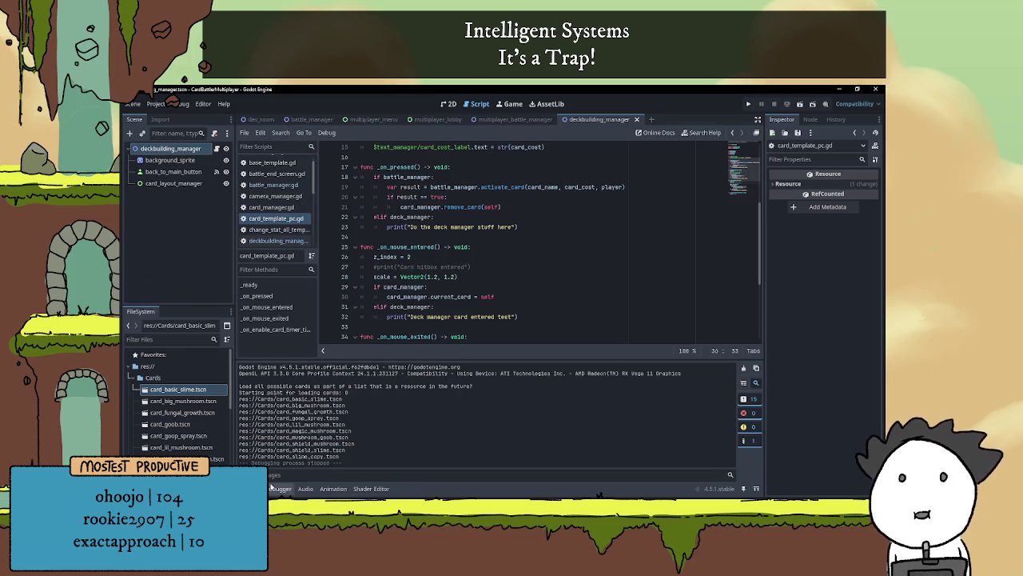
- Switch from card_template_pc.gd to deckbuilding_manager.gd and scroll down to the load_cards loop
left_click(460, 331)
scroll(464, 357, "up", 2)
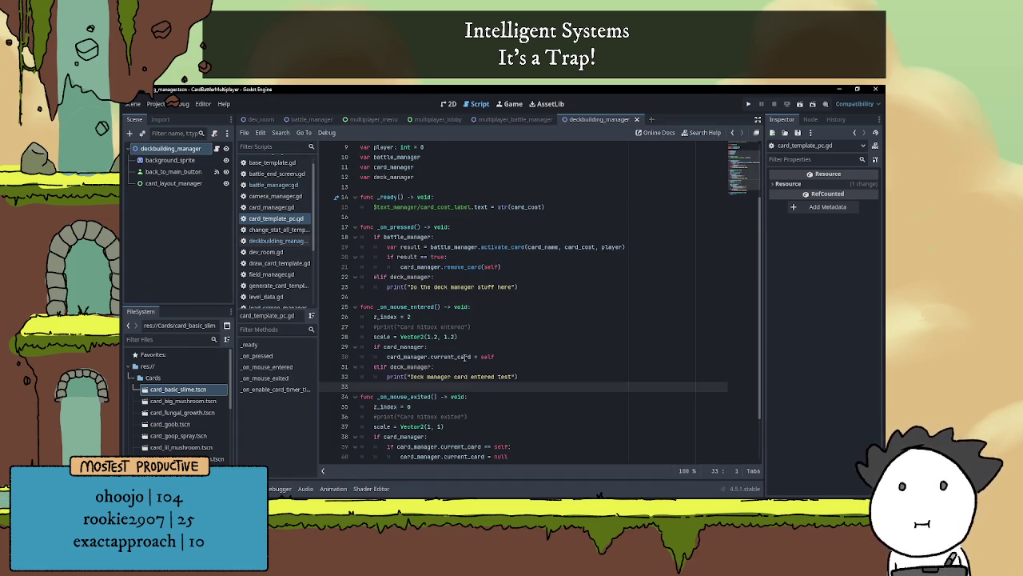
scroll(467, 356, "down", 1)
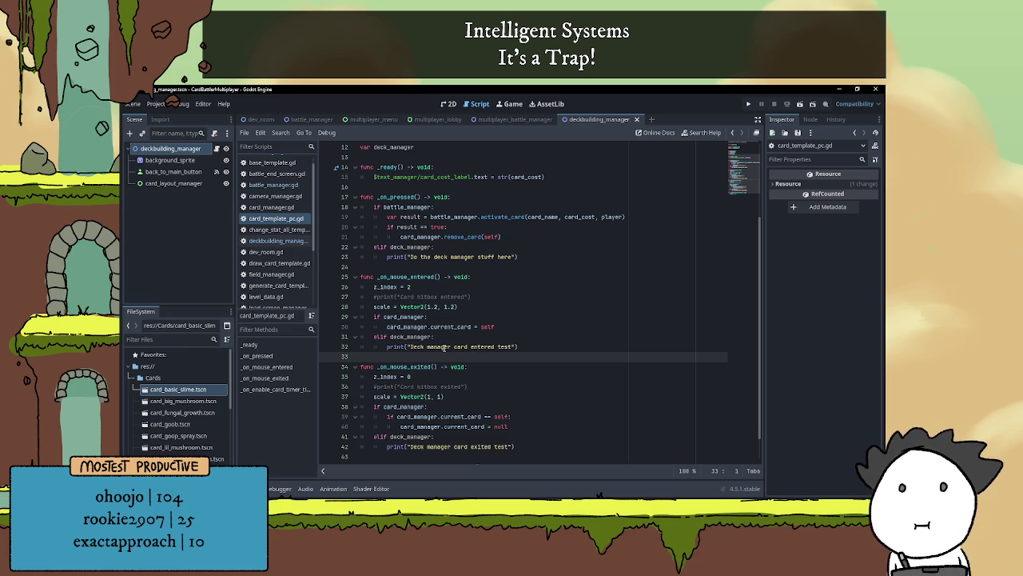
scroll(464, 359, "up", 1)
scroll(465, 358, "up", 2)
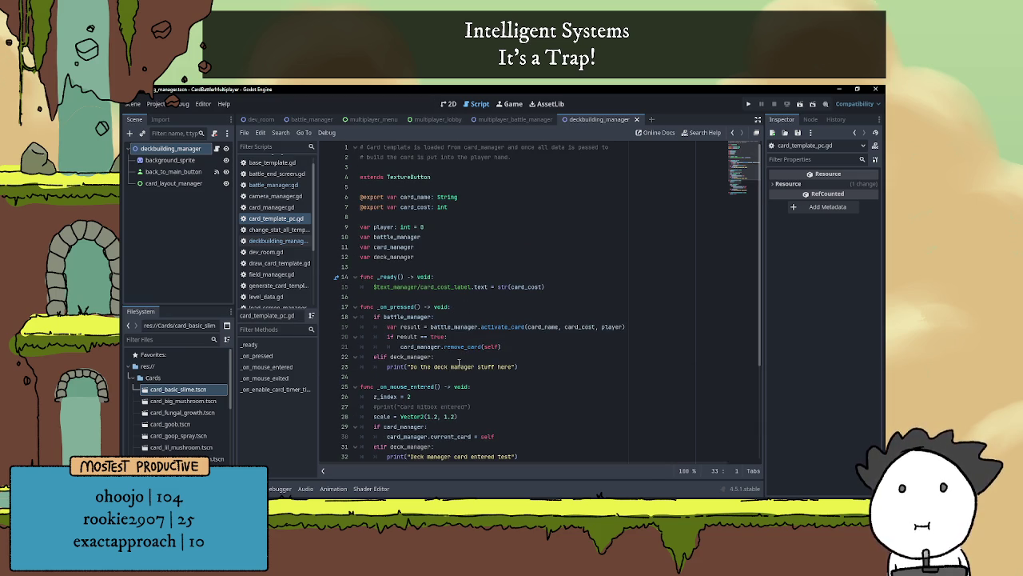
left_click(515, 119)
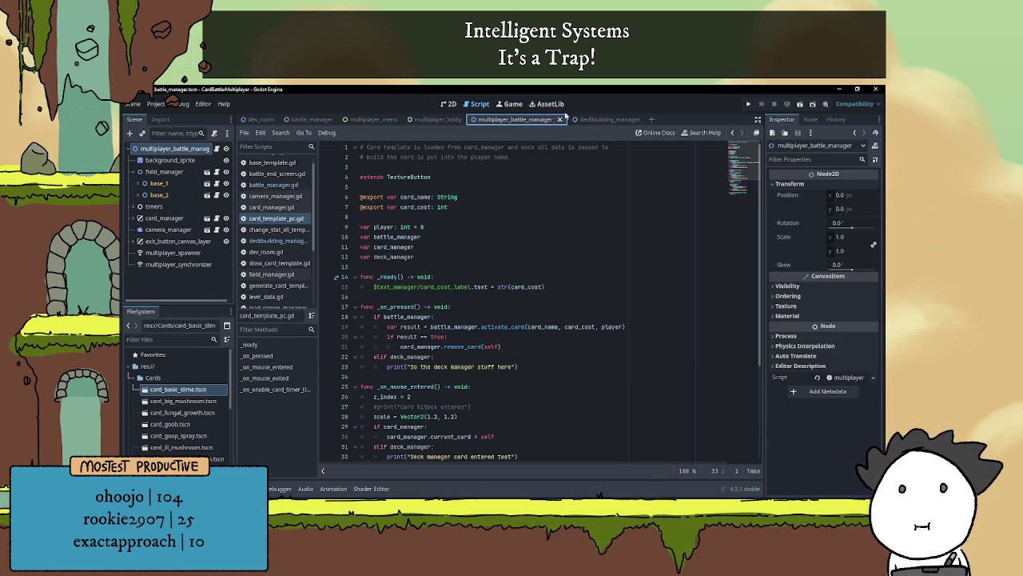
left_click(599, 119)
left_click(215, 149)
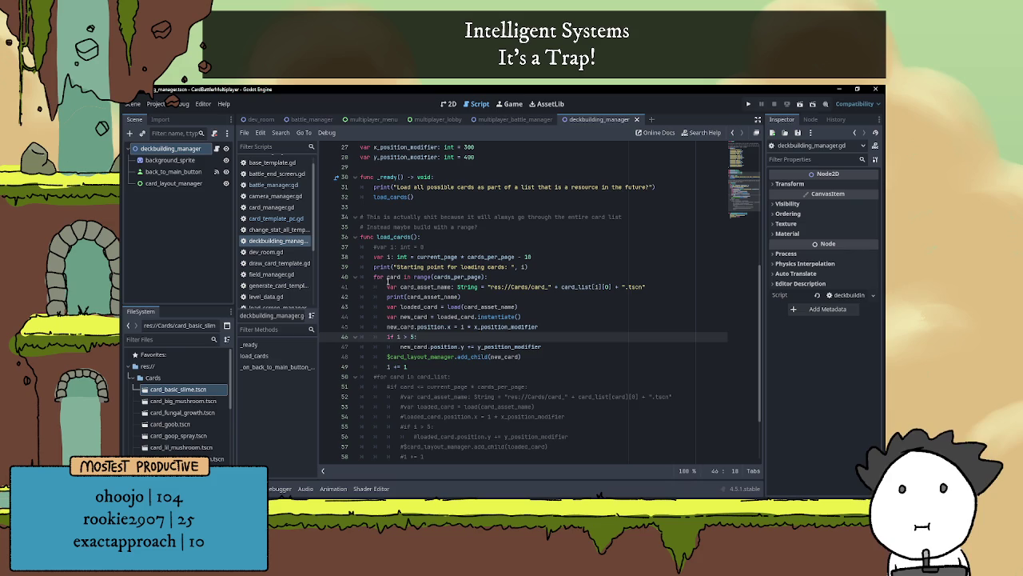
scroll(436, 320, "down", 1)
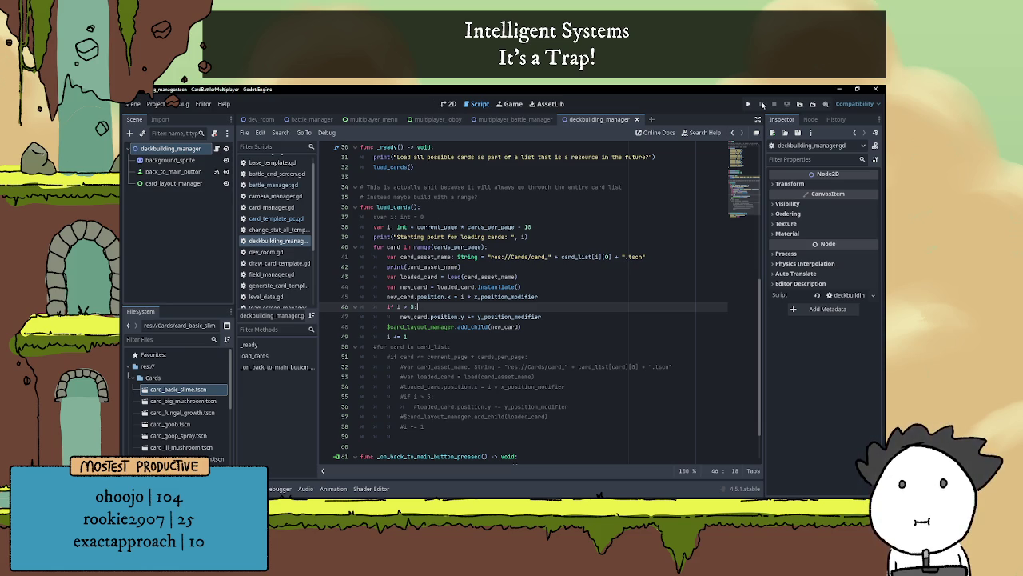
scroll(503, 296, "down", 1)
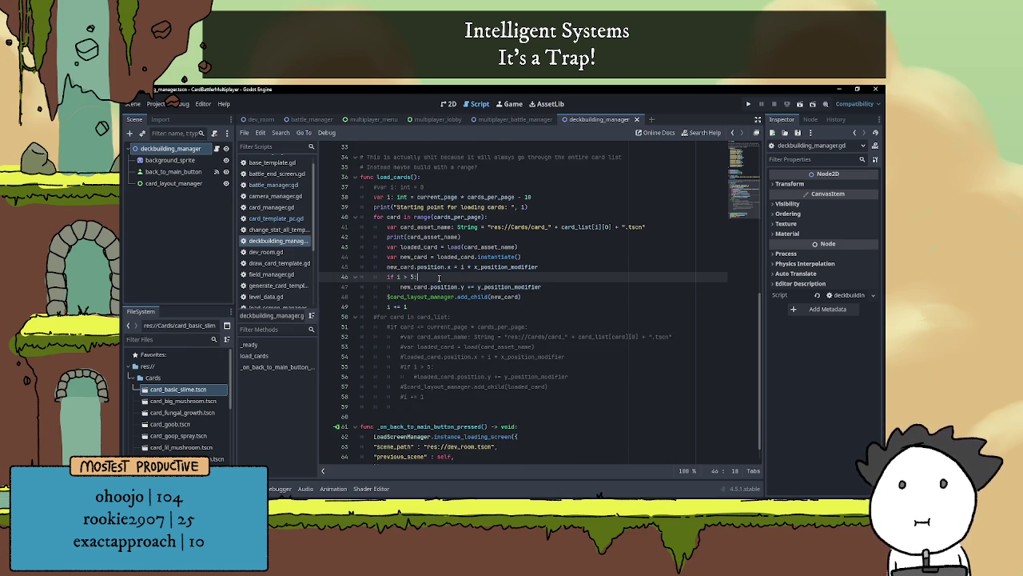
- Add an unfinished 'new_card.position.x -= i *' line under 'if i > 5:'
key("Return")
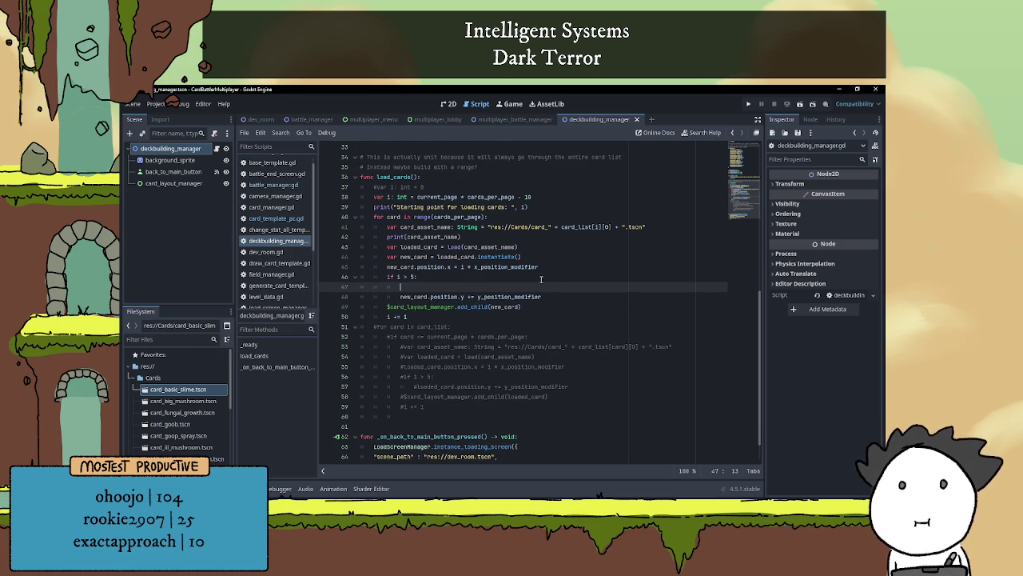
scroll(474, 316, "up", 1)
left_click_drag(387, 297, 451, 297)
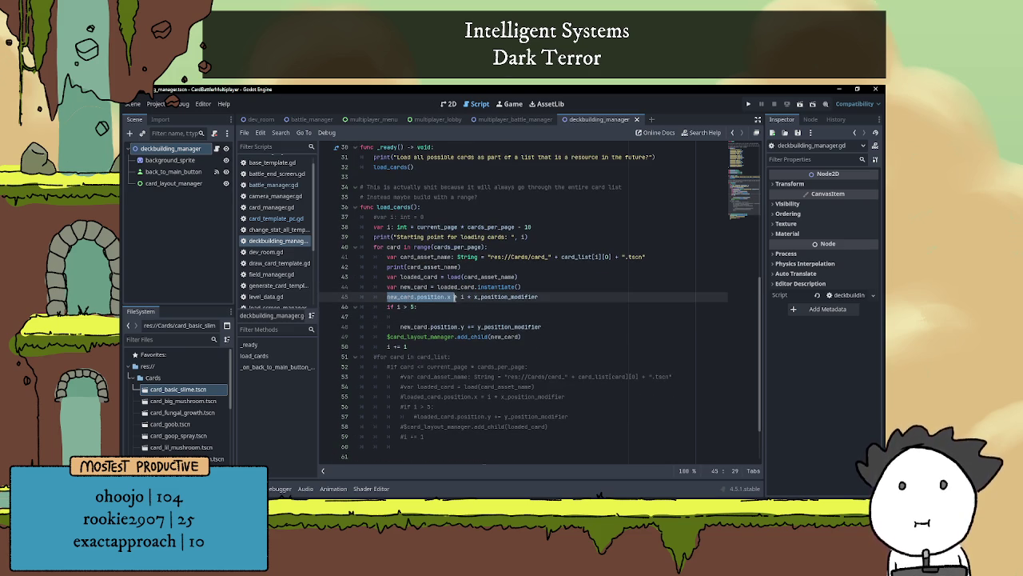
key("ctrl+c")
left_click(447, 318)
key("ctrl+v")
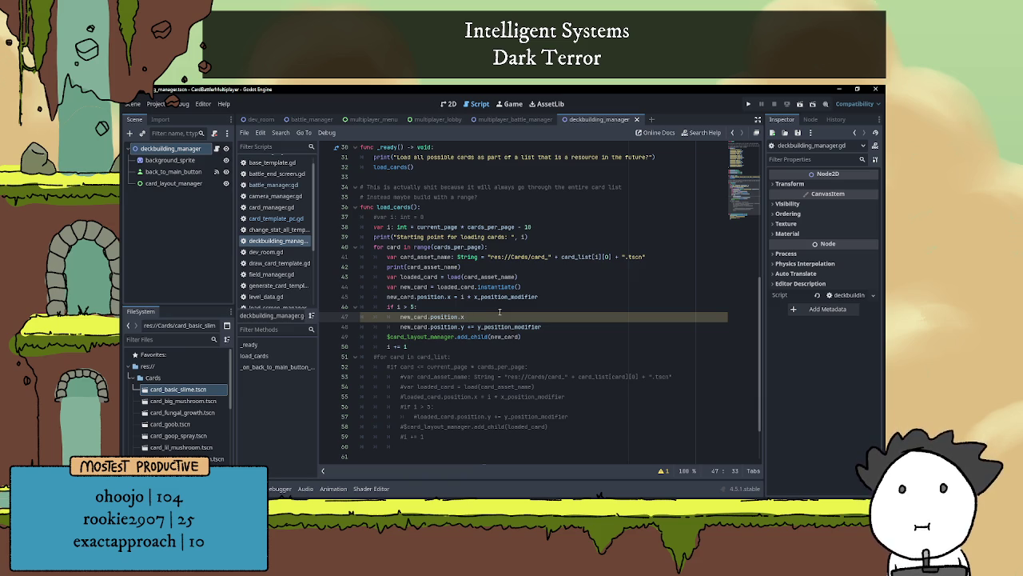
type("-=")
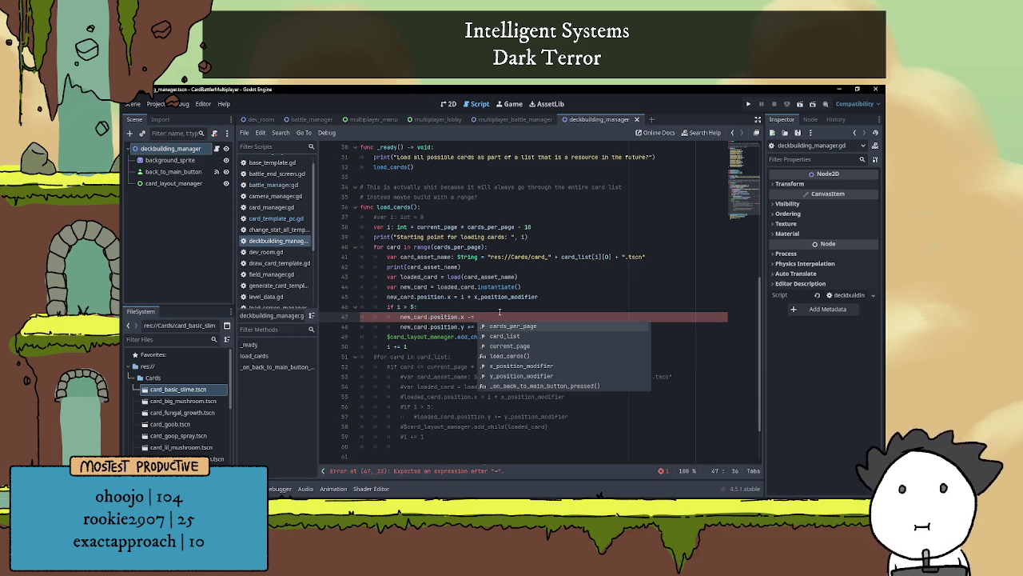
type(" i")
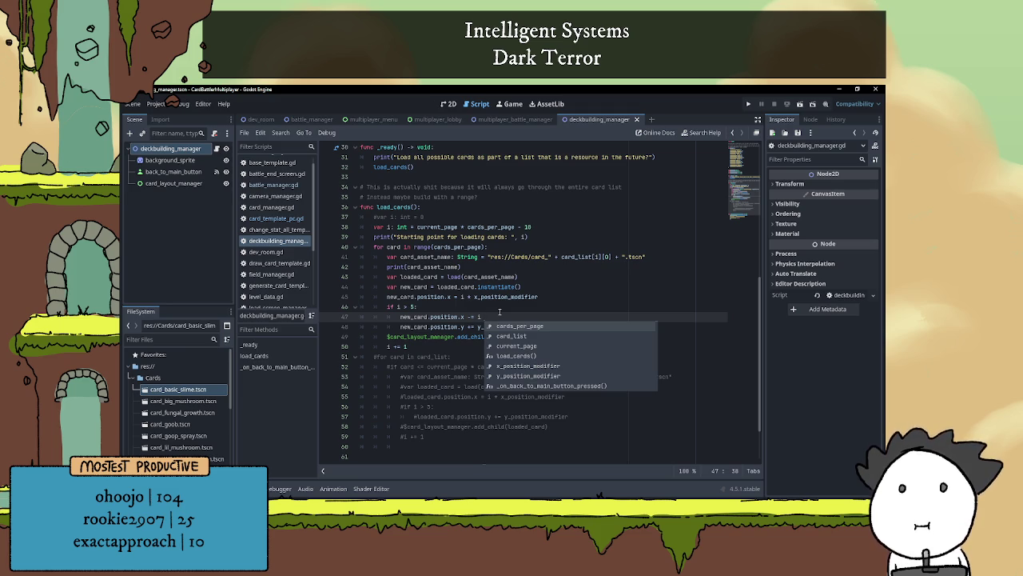
type(" *")
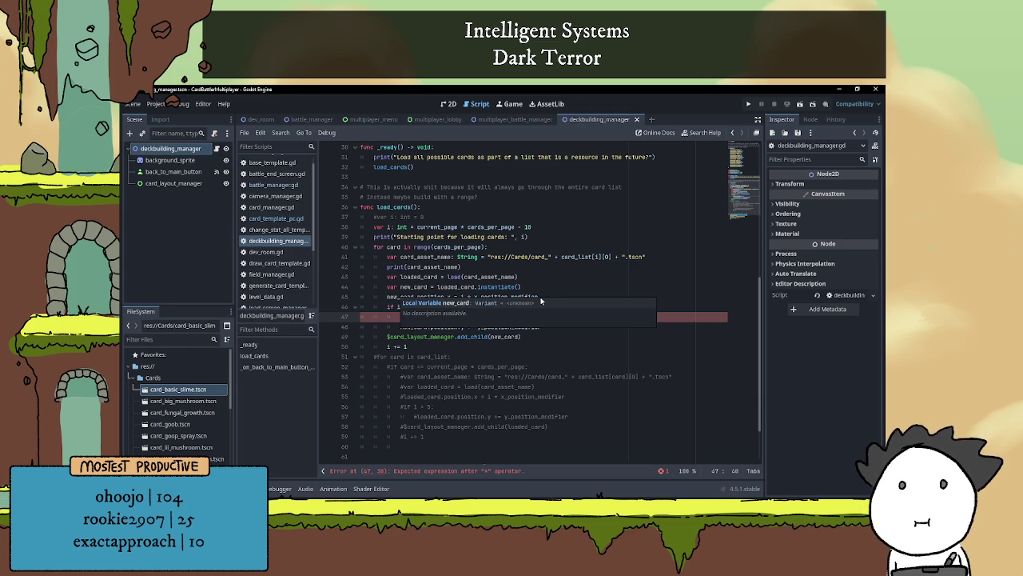
- Review x_position_modifier on line 45, then add blank lines to the Notepad to-do list
left_click(548, 289)
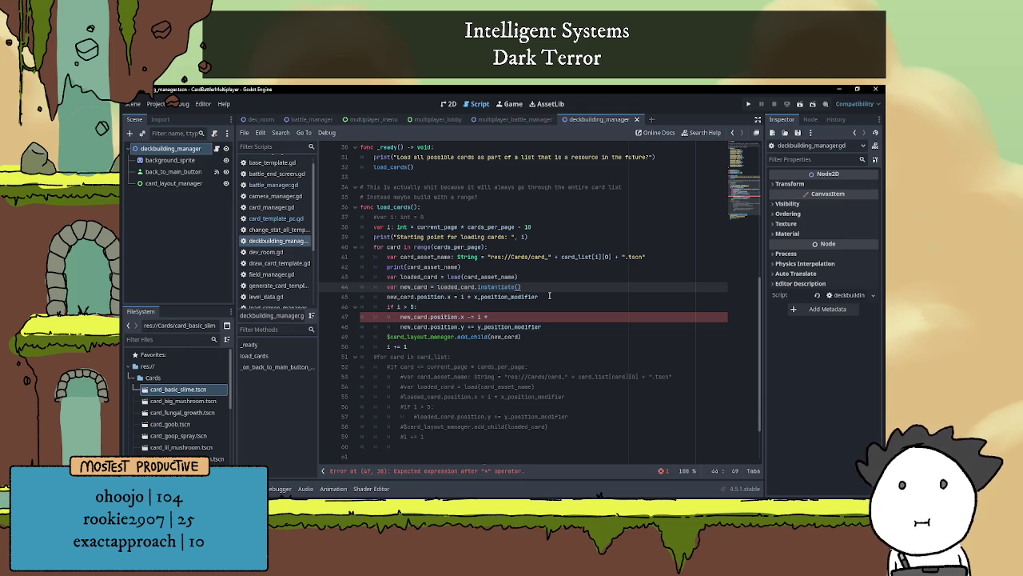
left_click(543, 296)
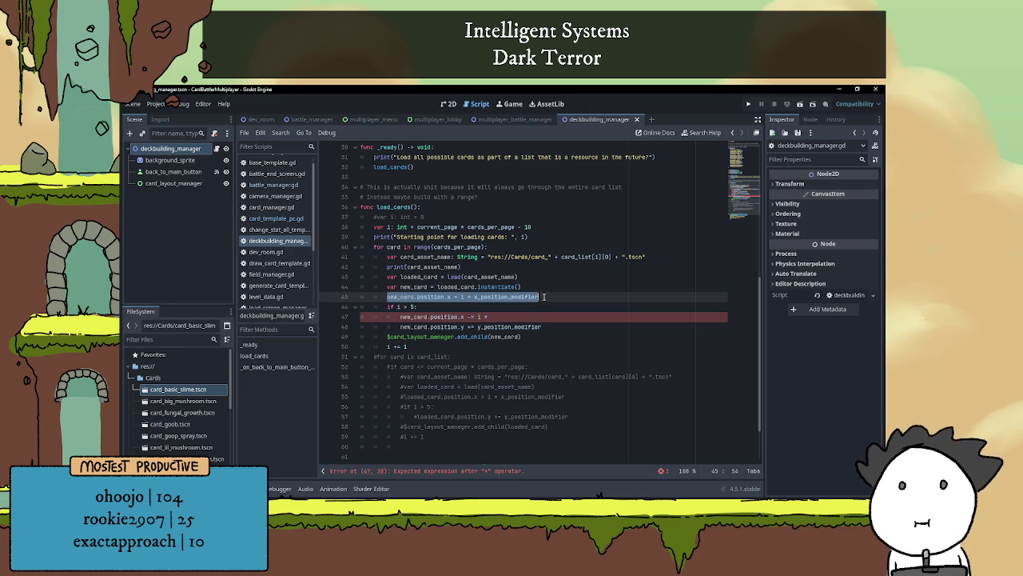
left_click(499, 315)
left_click_drag(475, 297, 545, 299)
left_click(545, 299)
double_click(525, 297)
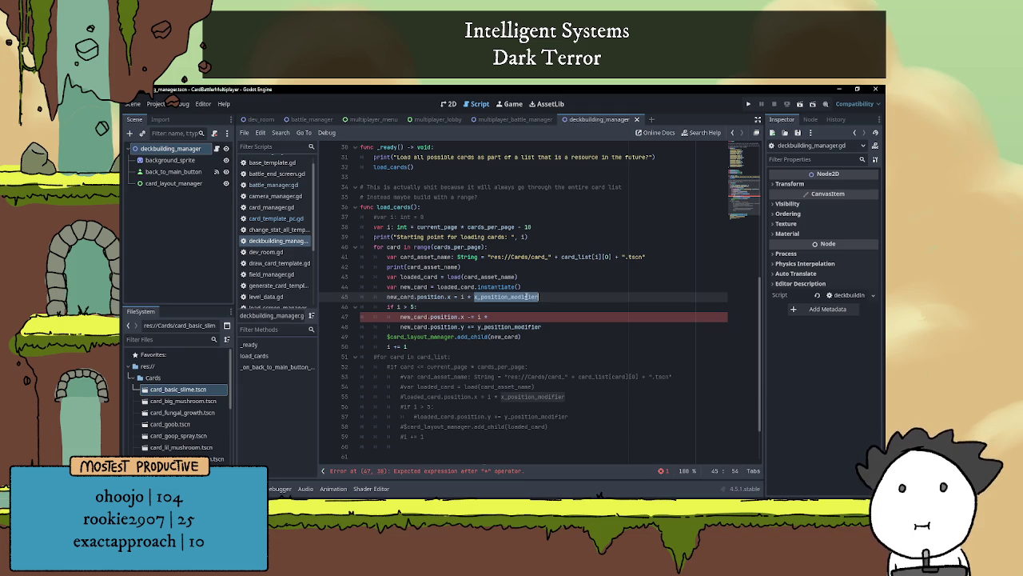
scroll(545, 308, "up", 2)
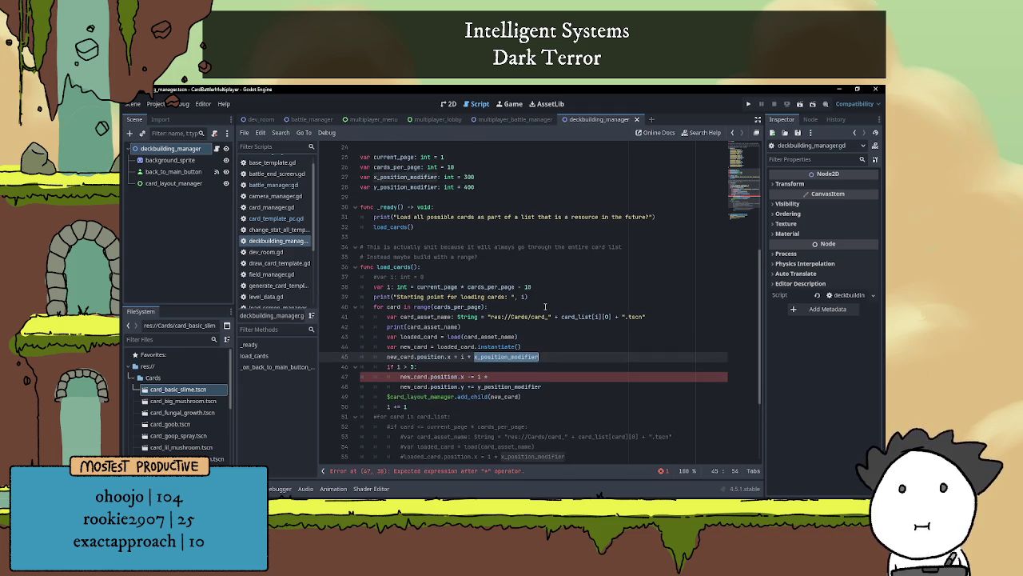
scroll(545, 304, "down", 2)
left_click(537, 315)
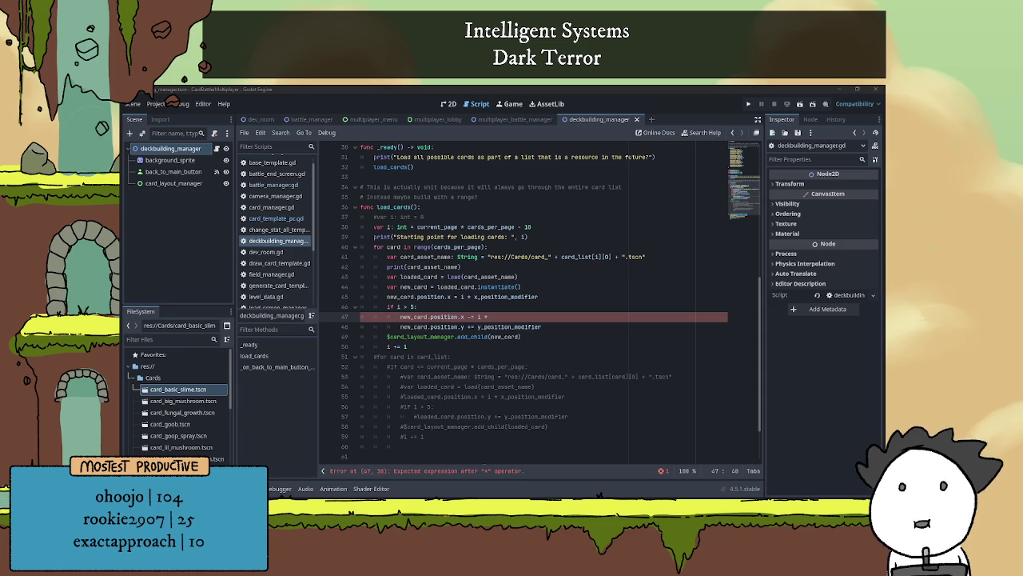
left_click(537, 317)
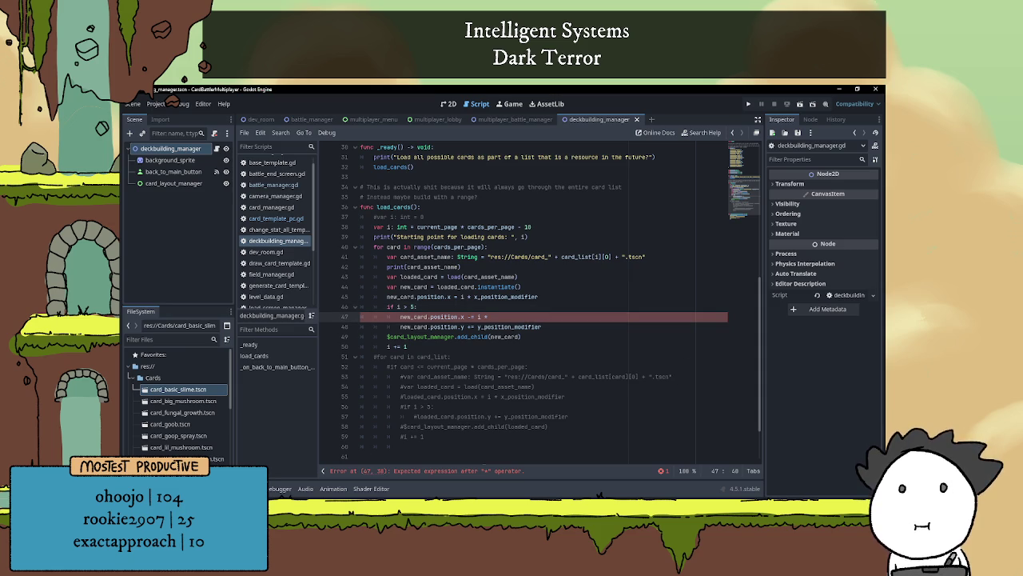
key("alt+Tab")
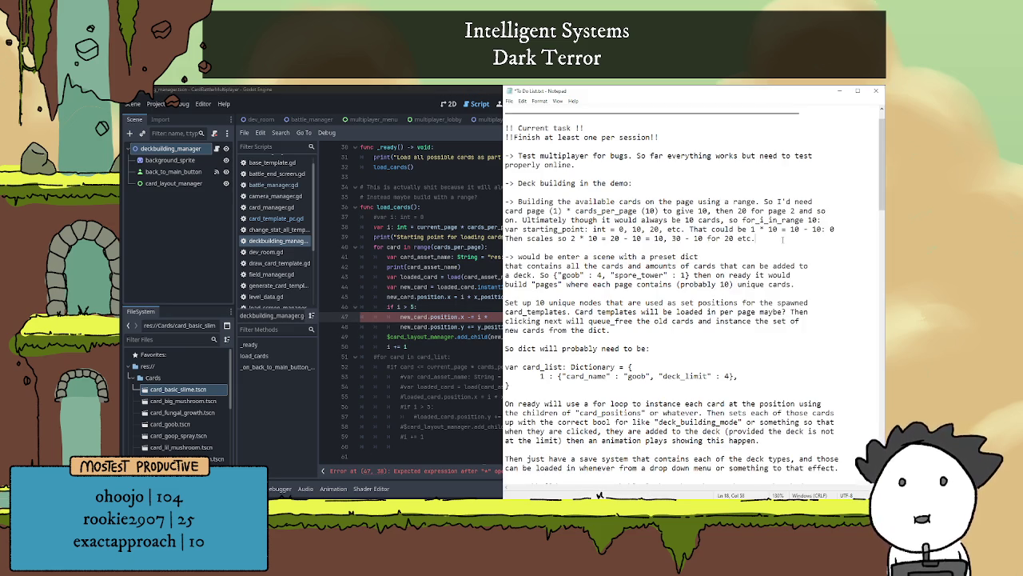
key("Return")
key("Return")
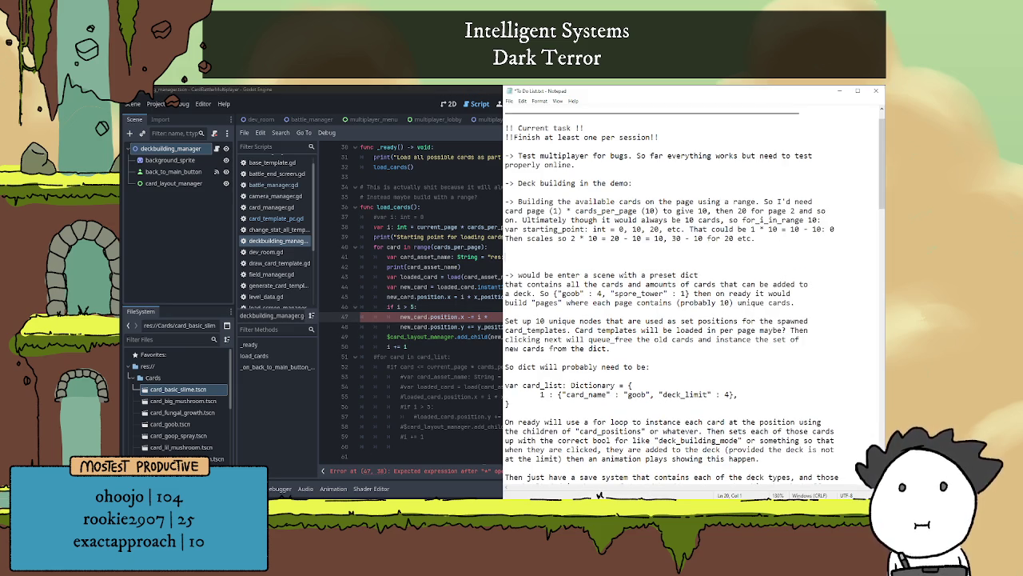
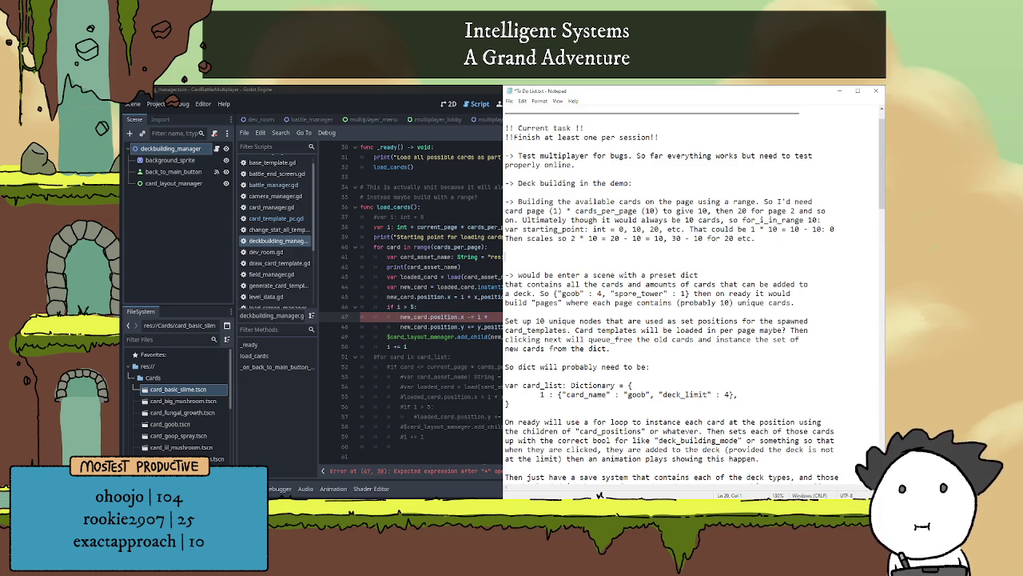
- Add the line 'Needs to be some kind of calc for' to the Notepad to-do list
type("Needs to be ")
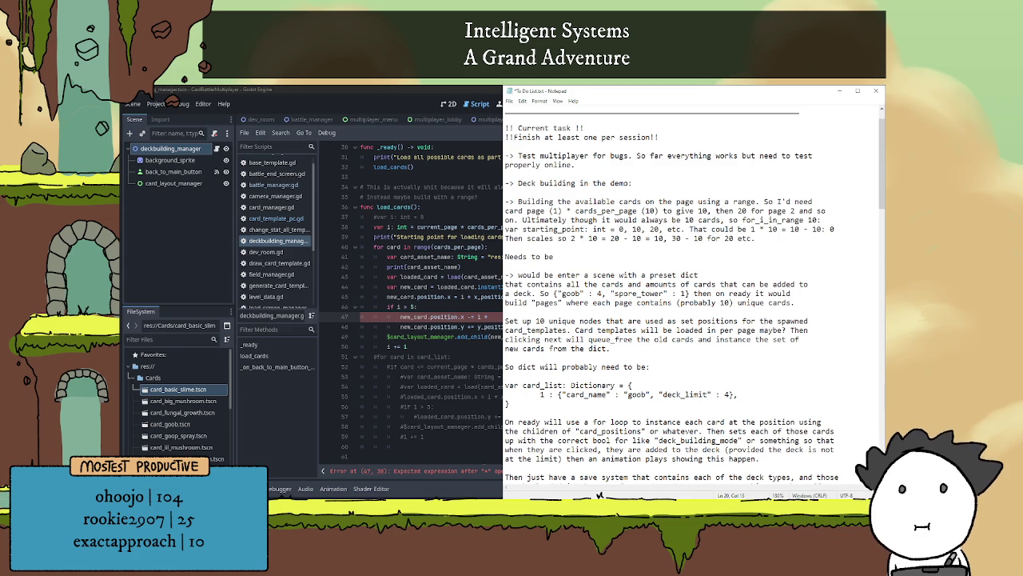
type("some ")
type("kind of ")
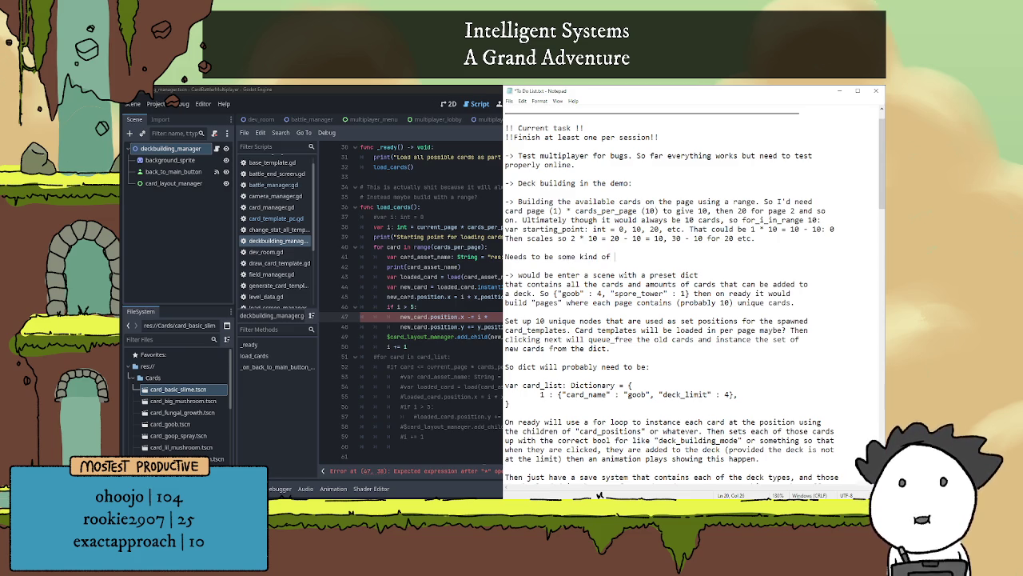
type("calc for")
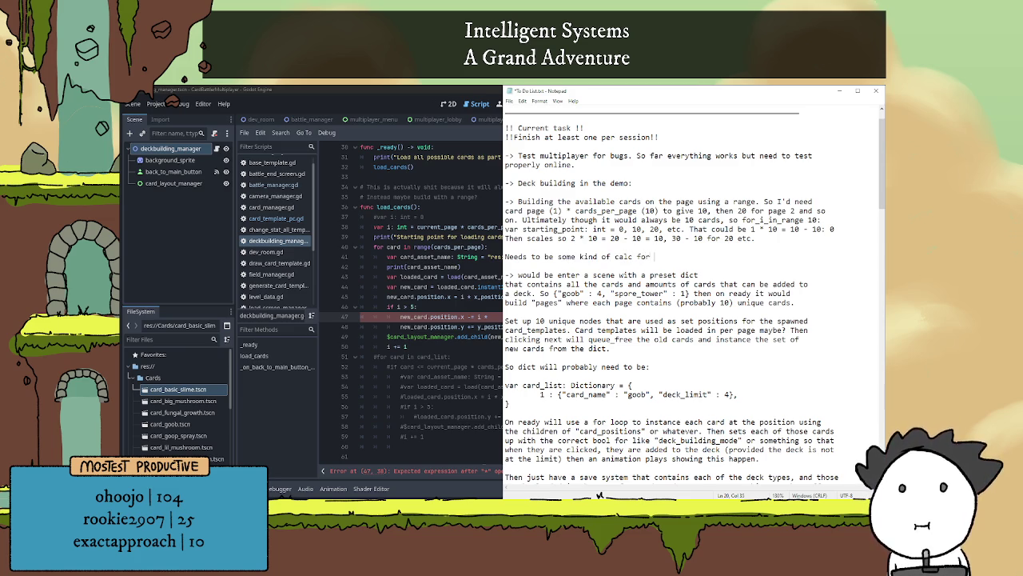
left_click(160, 183)
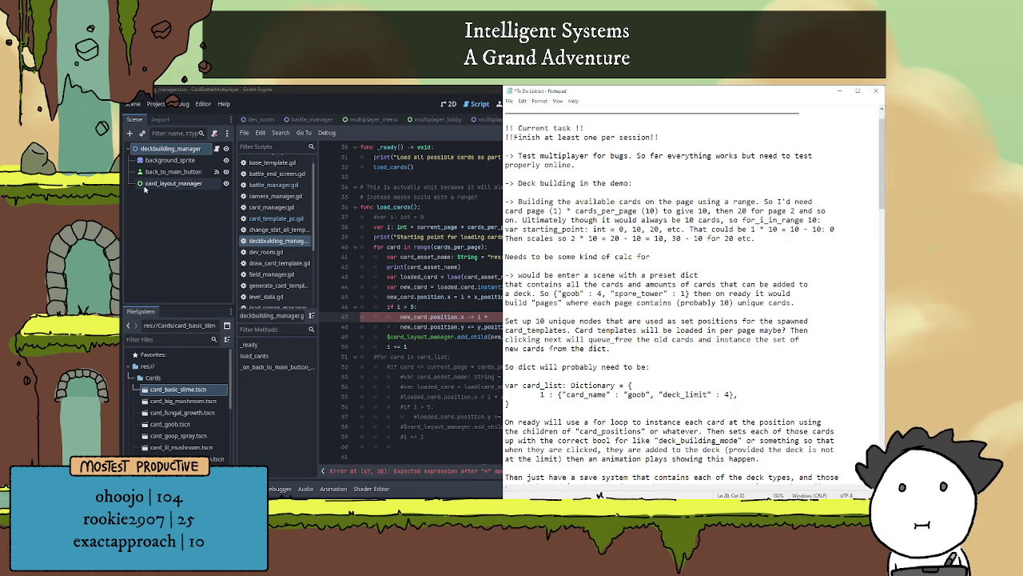
- Add a GridContainer child node under card_layout_manager from the Container node types
left_click(129, 132)
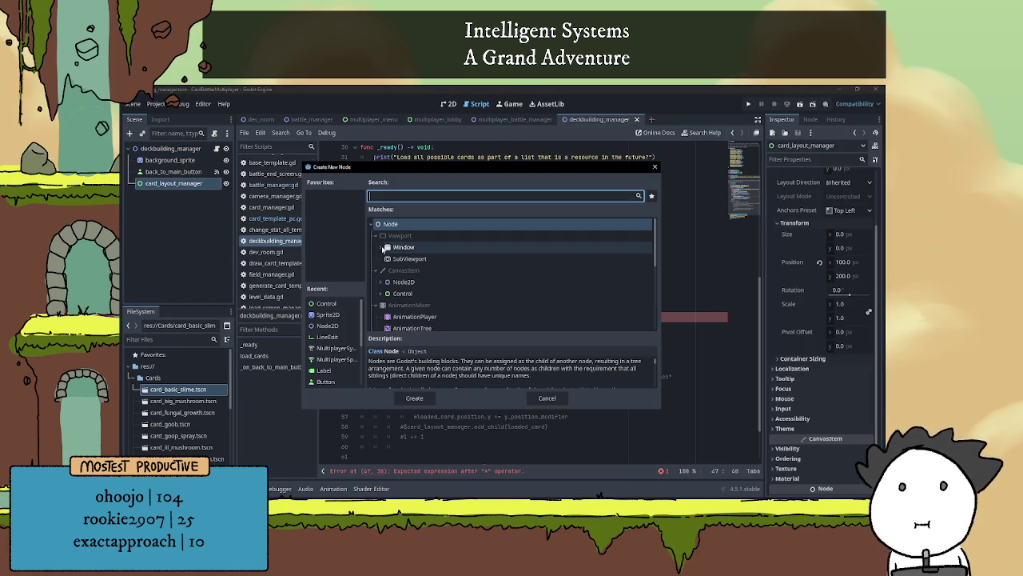
left_click(380, 293)
scroll(416, 288, "down", 2)
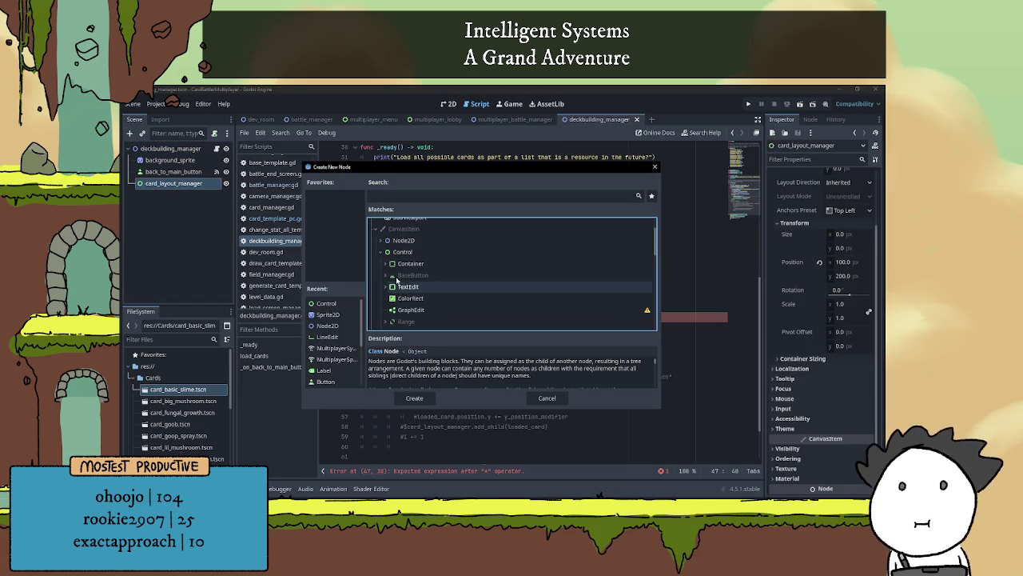
left_click(384, 250)
scroll(416, 274, "down", 1)
double_click(492, 311)
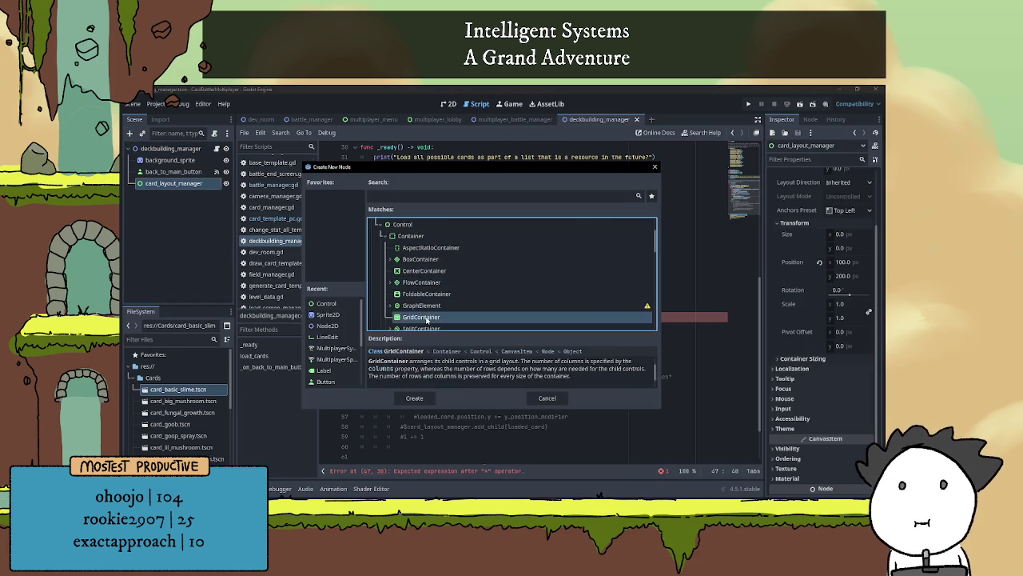
left_click(495, 308)
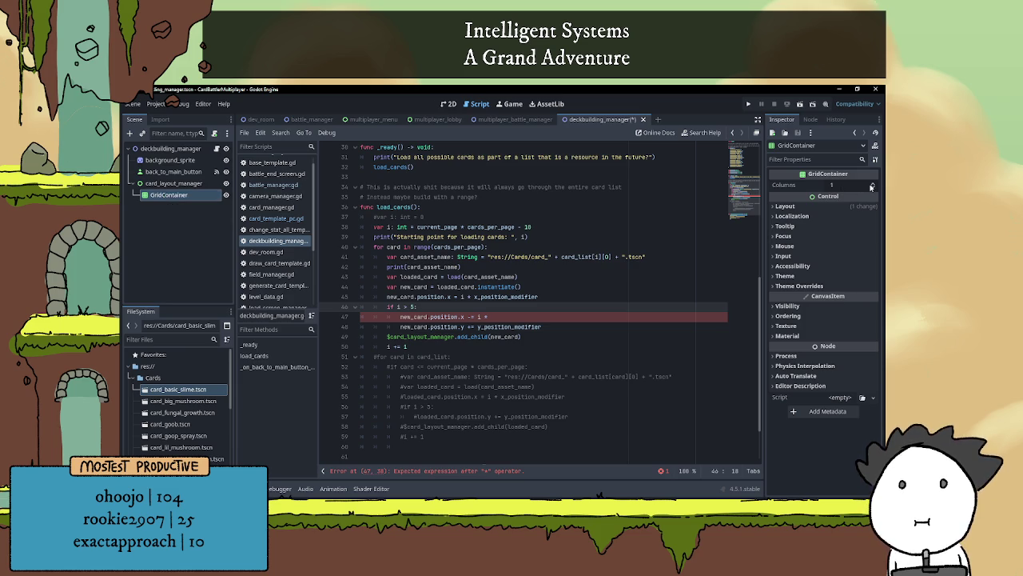
left_click(449, 104)
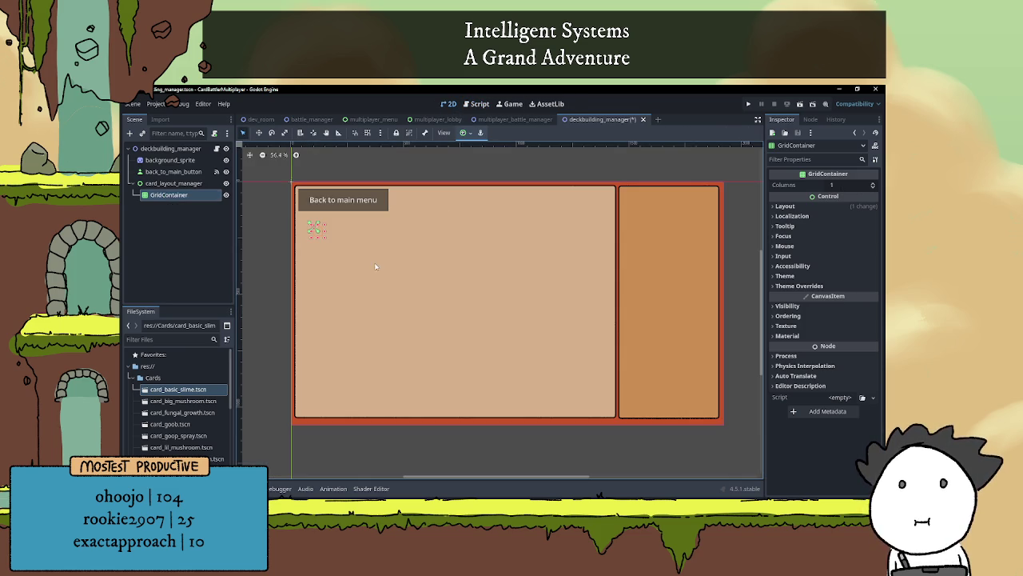
- Set the GridContainer's Columns to 5 and run the scene to test the grid
left_click(785, 205)
left_click(785, 206)
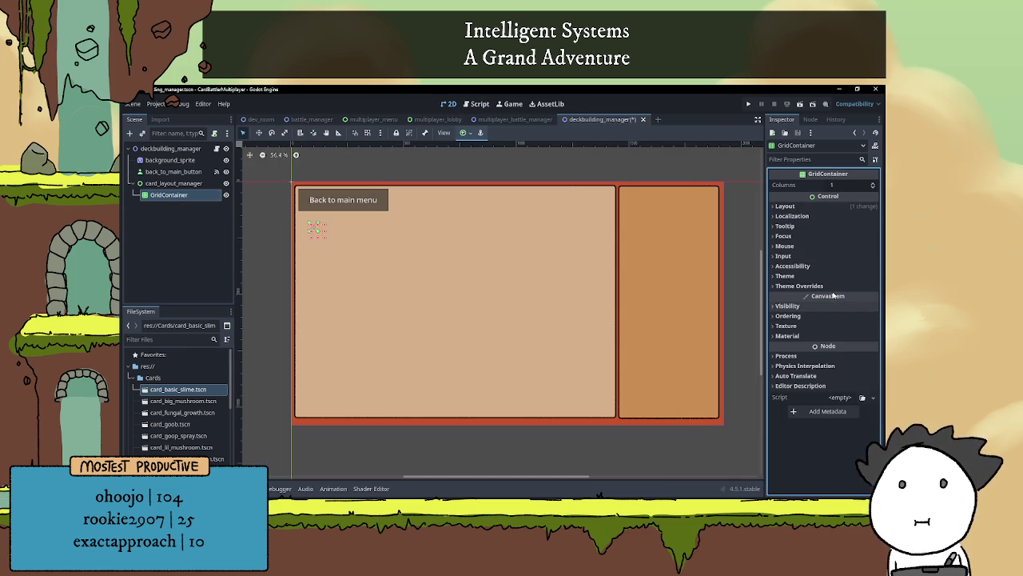
left_click(849, 186)
type("5")
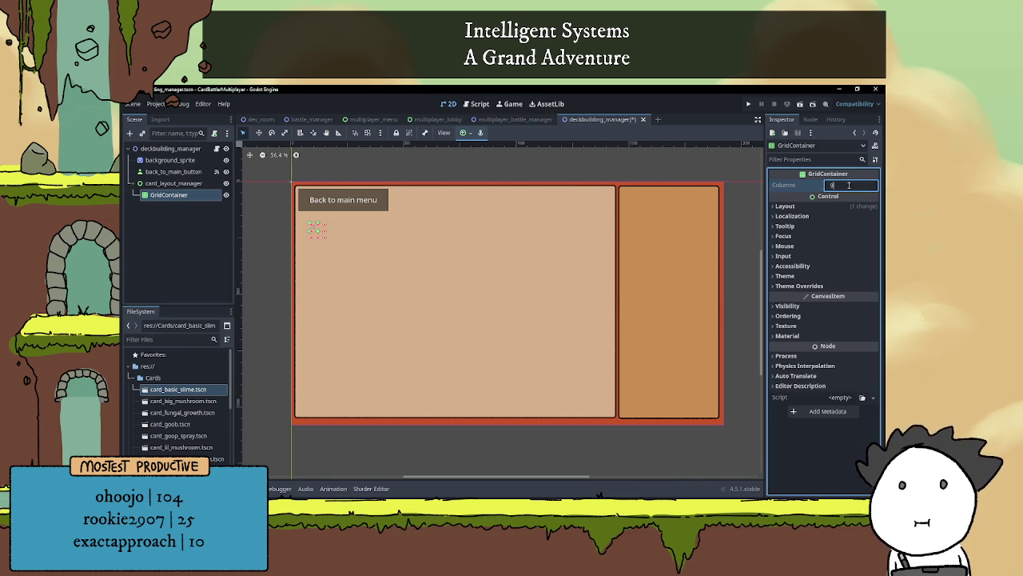
key("Return")
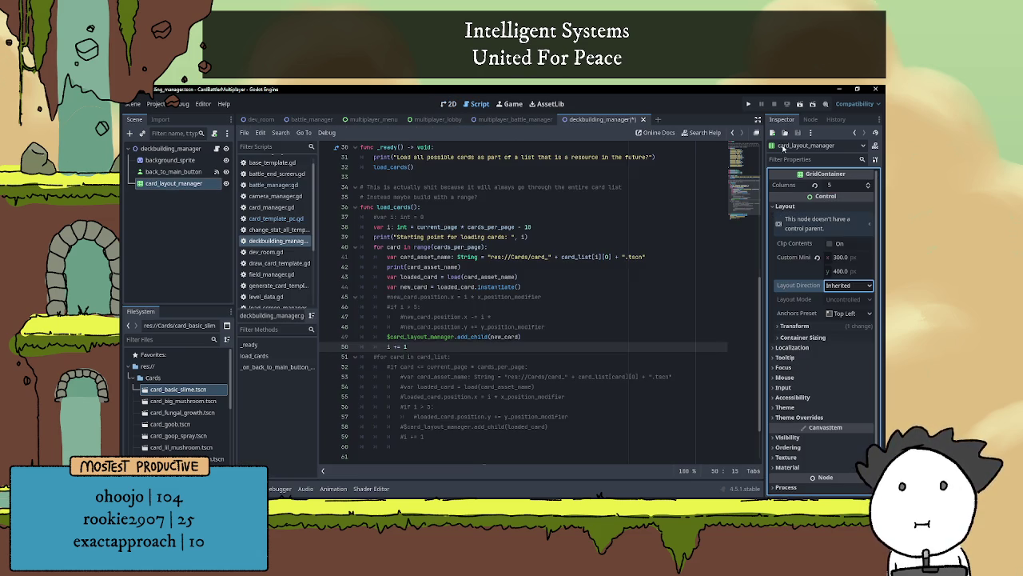
left_click(801, 105)
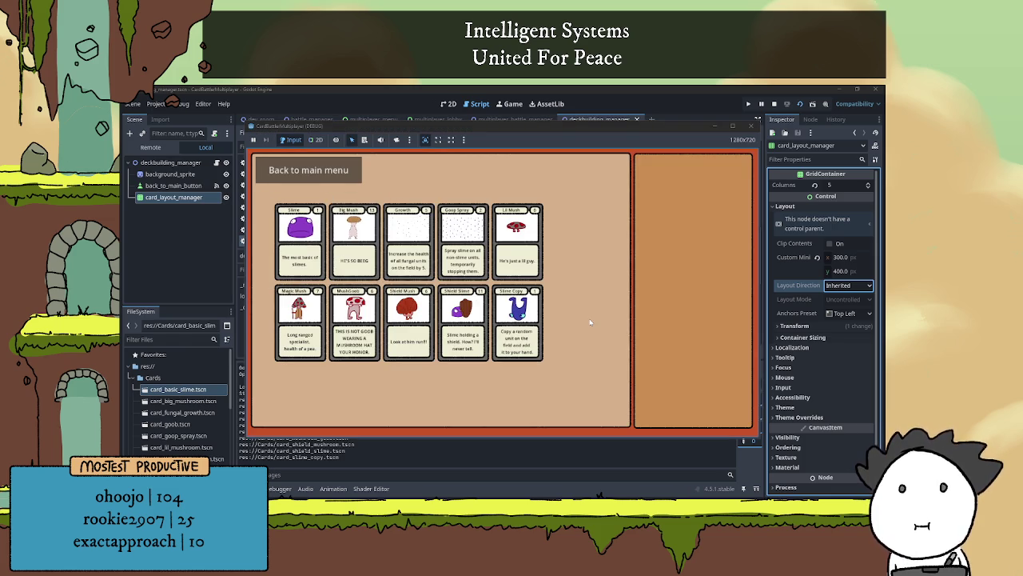
- Close the test run, revert card_layout_manager's custom minimum size to 0×0, and stop the game
left_click(785, 258)
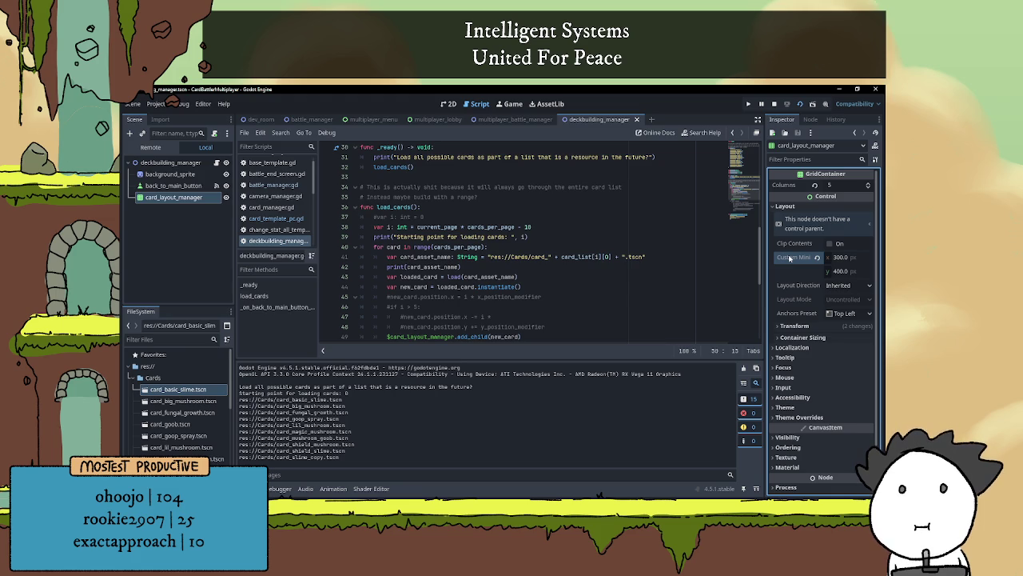
mouse_move(789, 258)
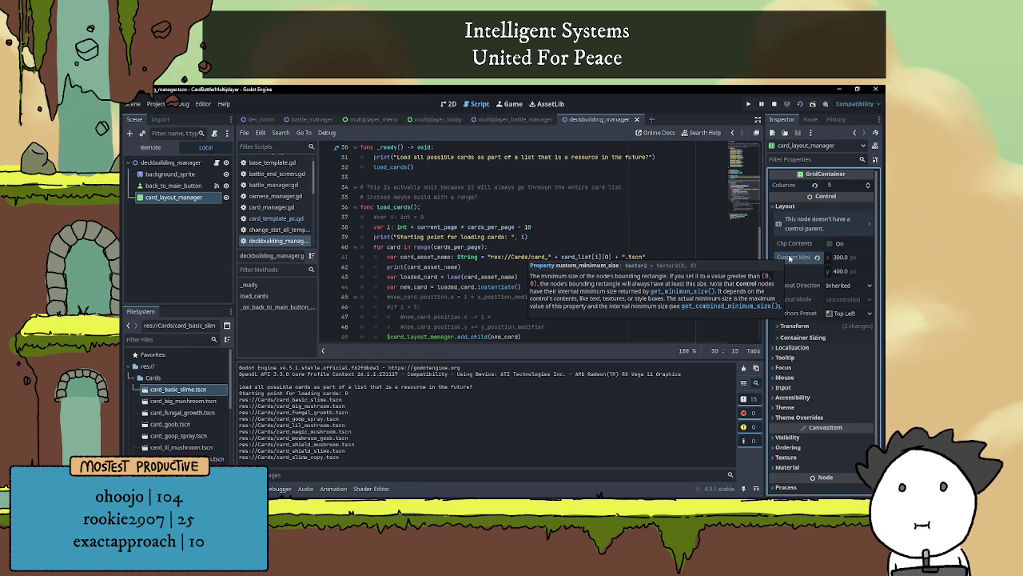
left_click(817, 257)
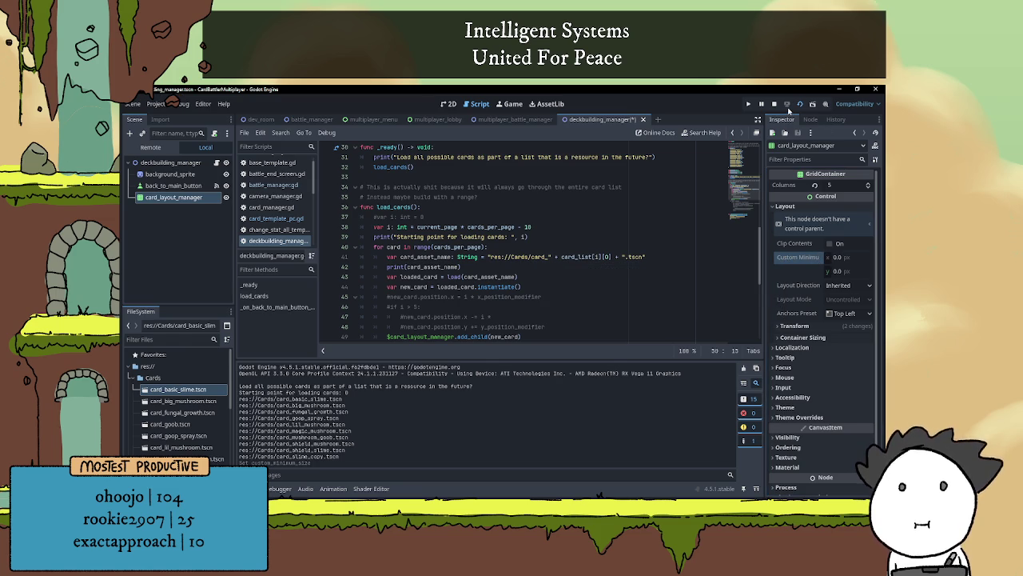
left_click(774, 104)
- Look through the Layout, Tooltip and Localization inspector sections and collapse the Output panel
left_click(783, 207)
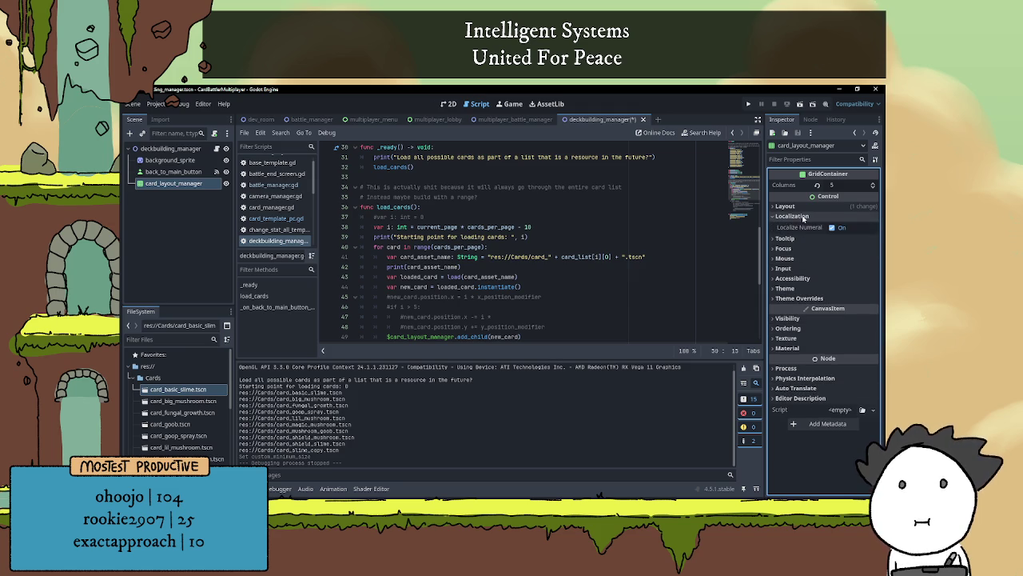
left_click(806, 228)
left_click(807, 231)
left_click(777, 216)
left_click(777, 217)
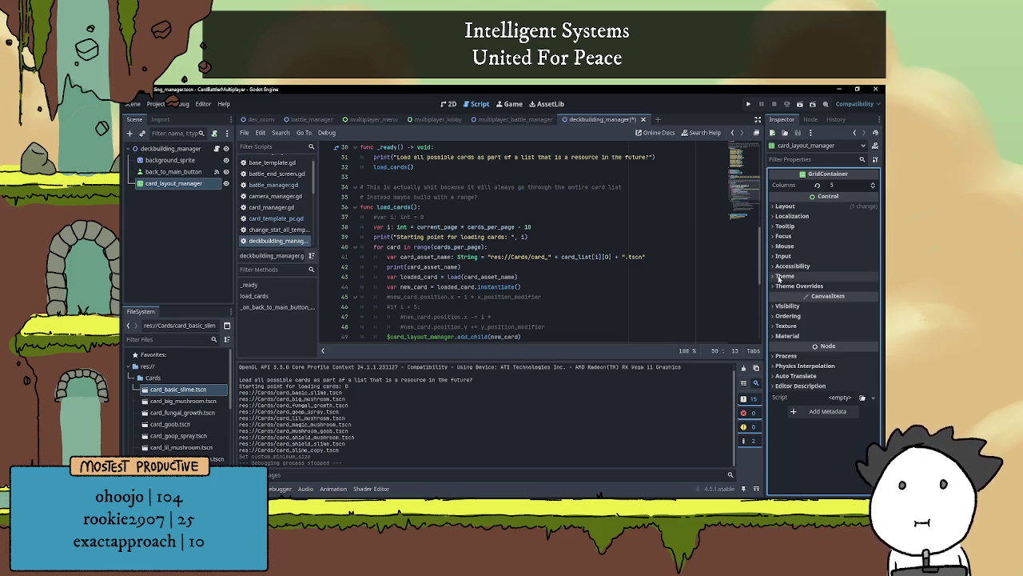
left_click(253, 488)
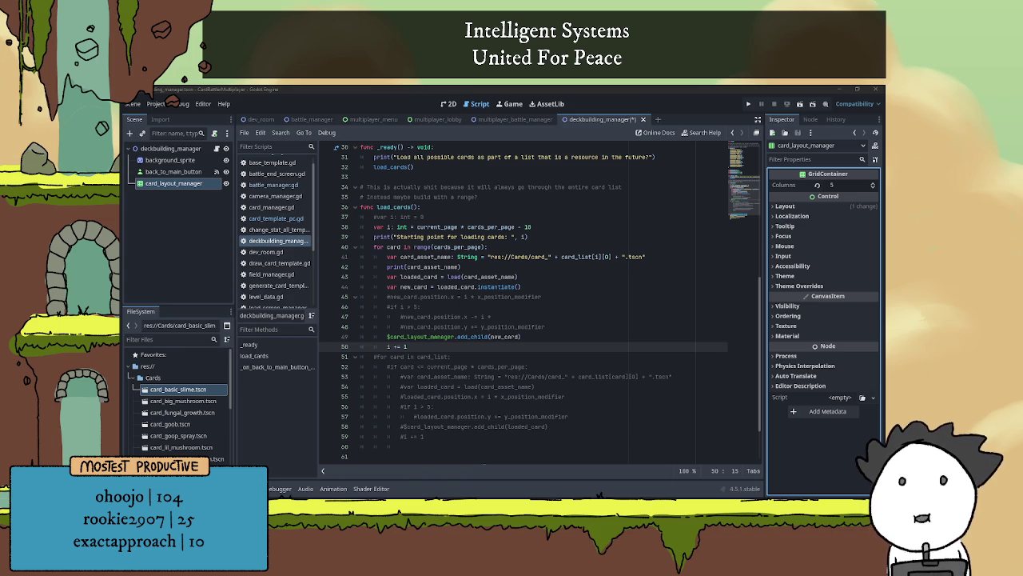
key("alt+Tab")
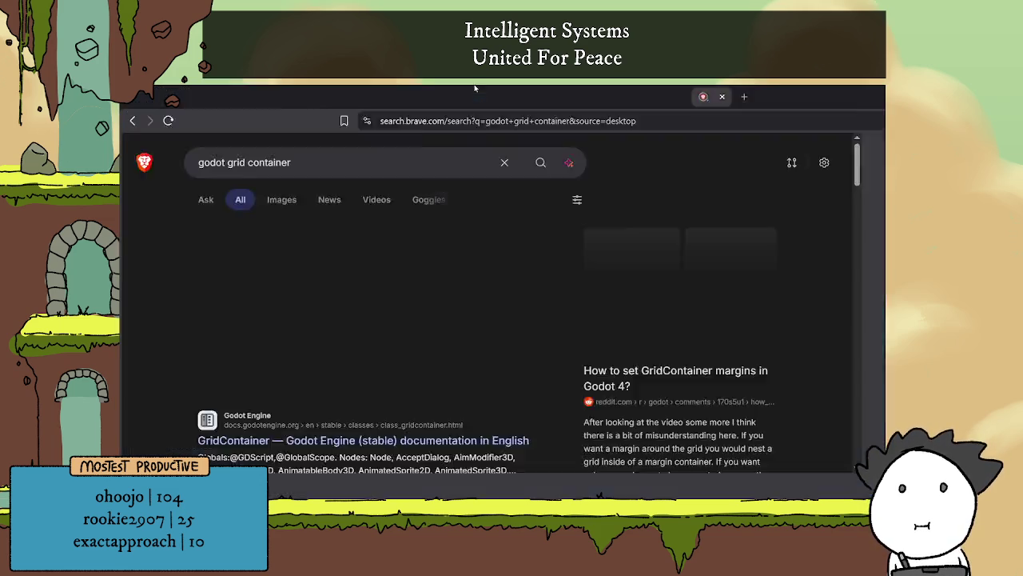
left_click(351, 323)
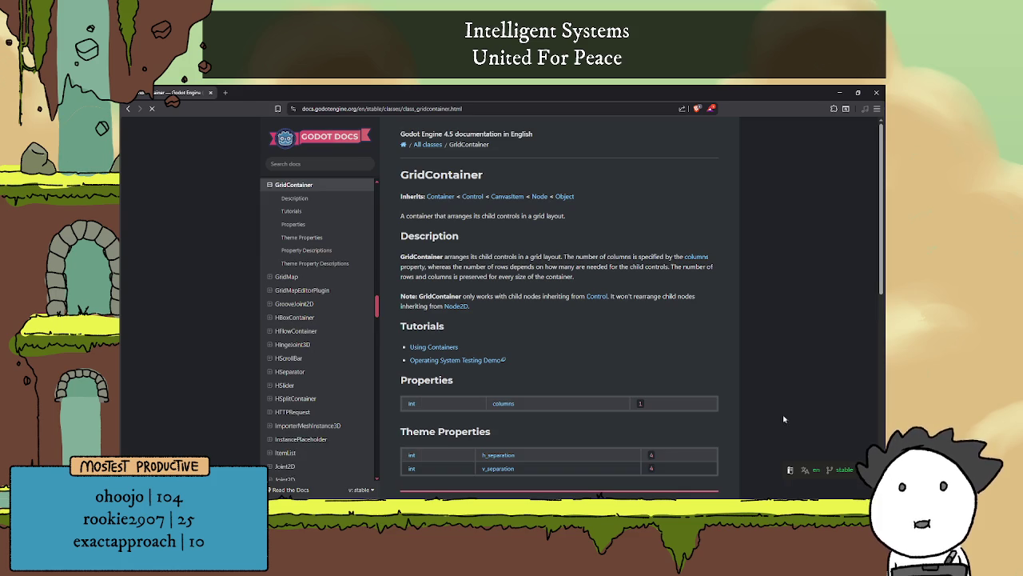
left_click(128, 108)
left_click(265, 389)
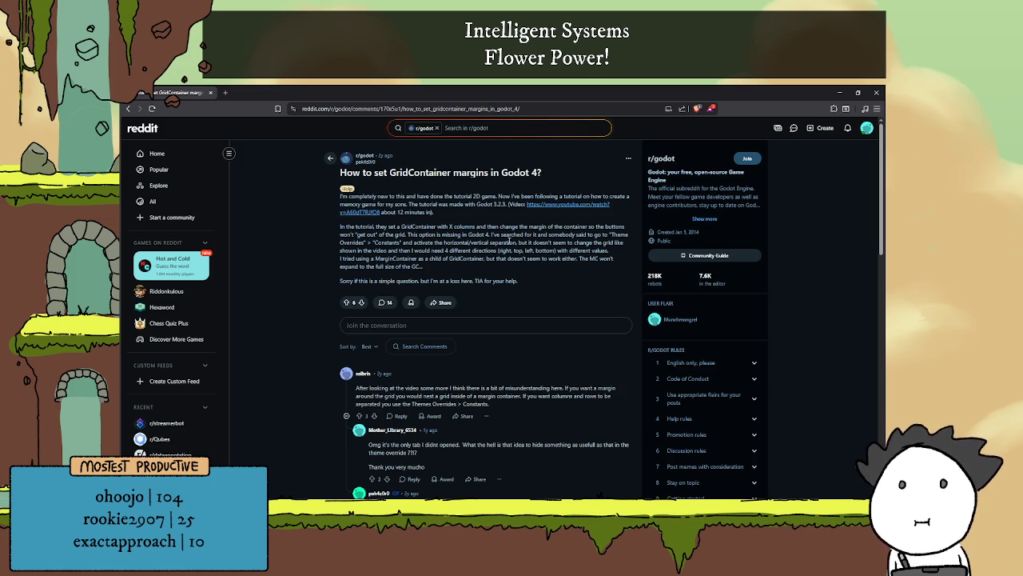
scroll(511, 247, "down", 1)
scroll(515, 255, "up", 1)
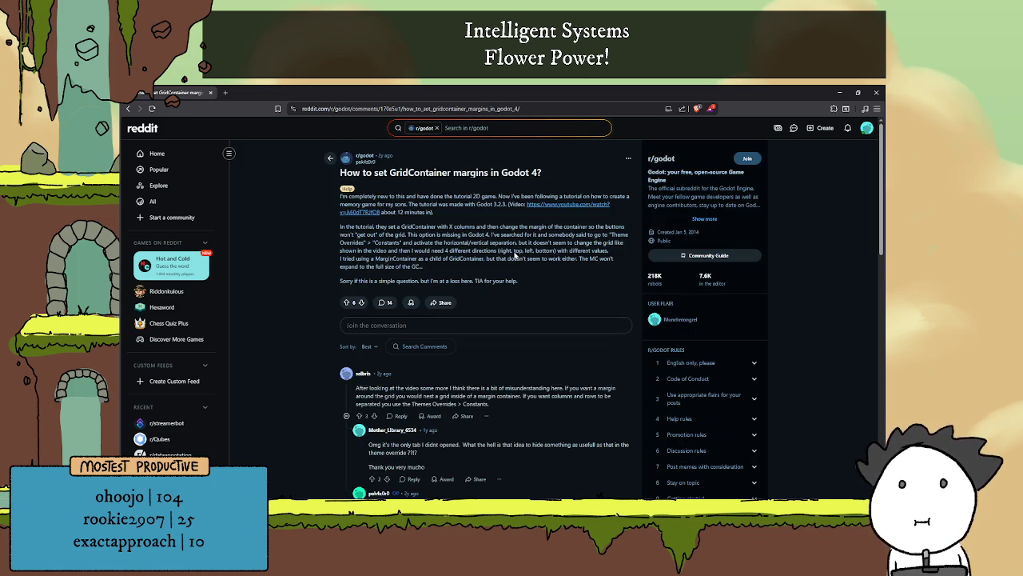
left_click(836, 93)
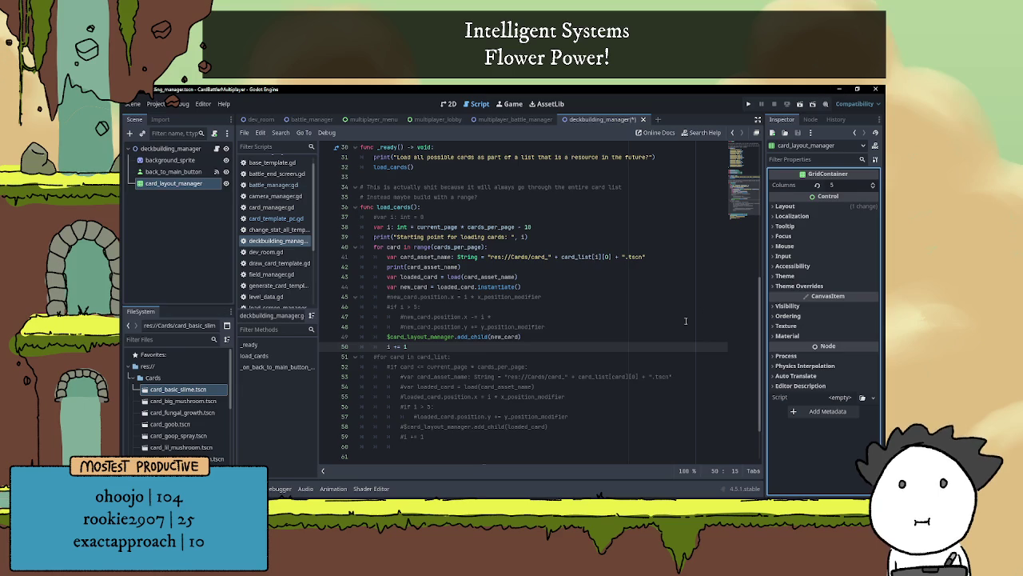
- Enable the grid's H and V Separation theme overrides, setting both to 100
left_click(798, 285)
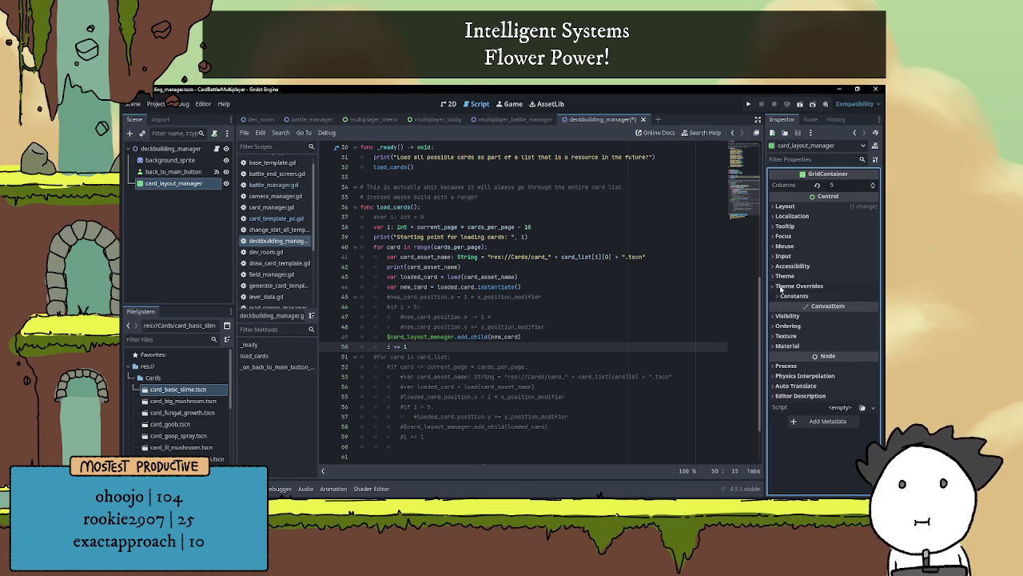
left_click(793, 297)
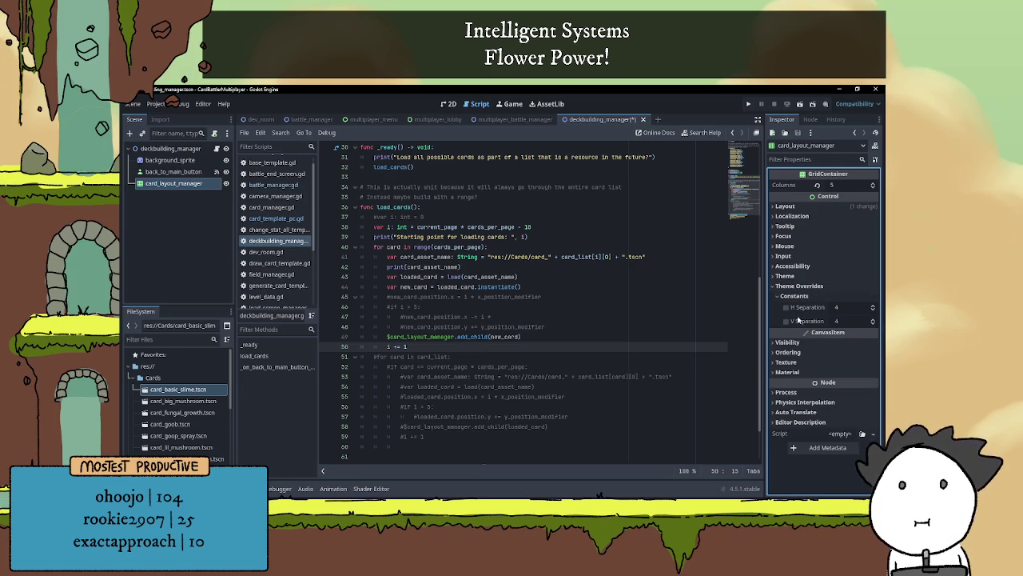
left_click(787, 307)
left_click(786, 320)
left_click(837, 308)
type("100")
key("Tab")
type("100")
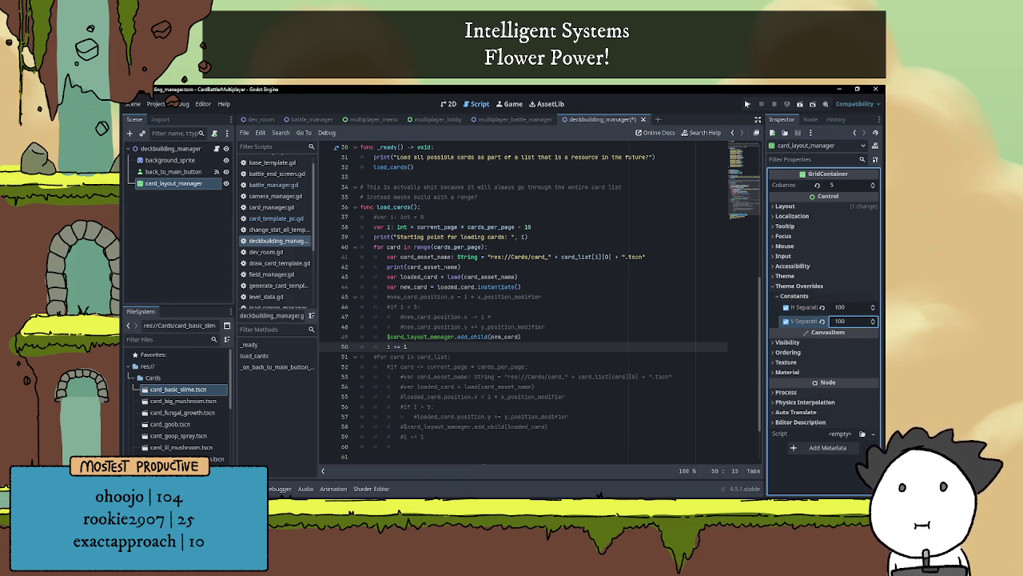
- Test-run the card grid twice, then lower H Separation to 50
left_click(748, 104)
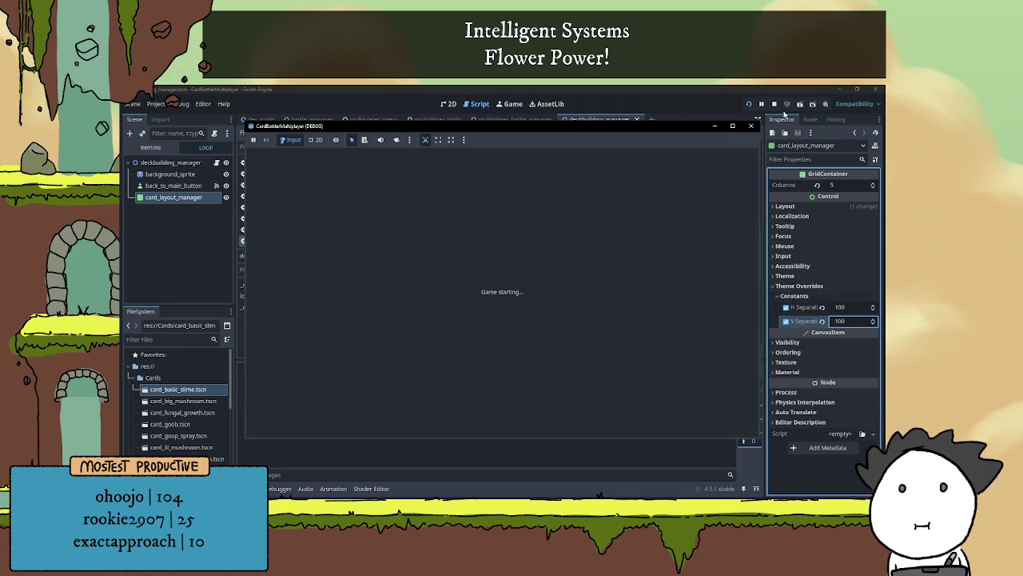
left_click(774, 104)
left_click(800, 105)
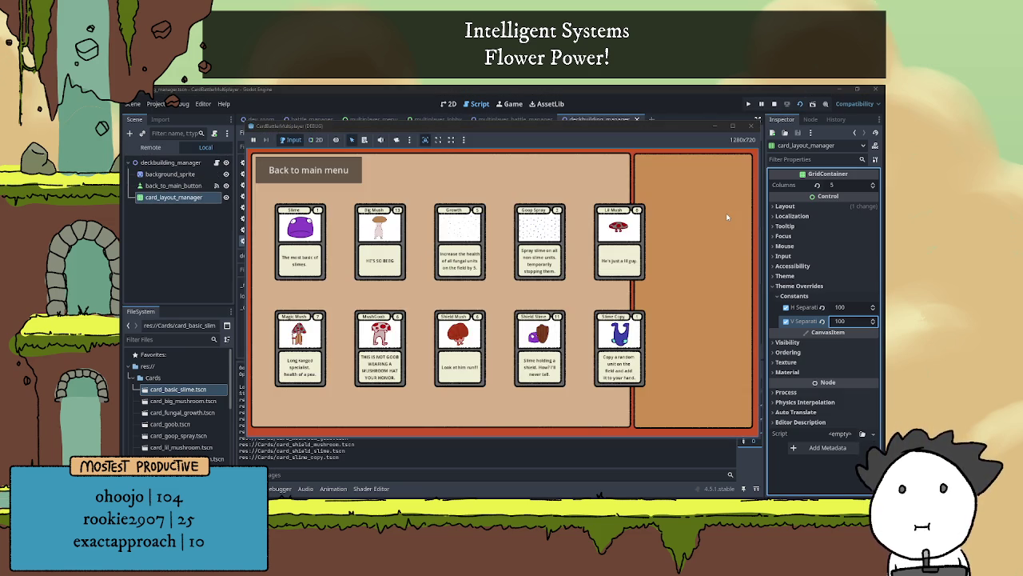
left_click(774, 104)
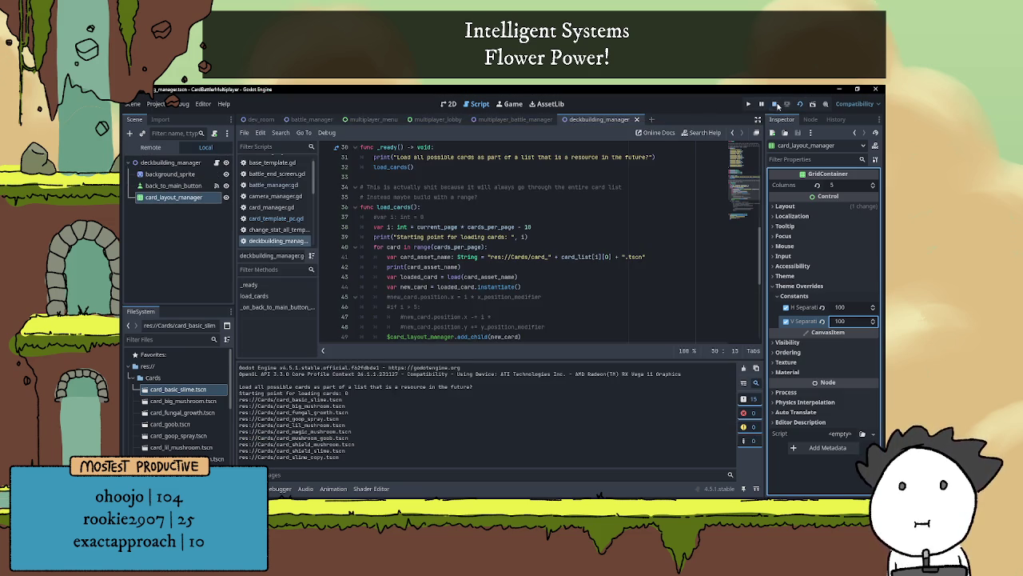
left_click(841, 308)
type("50")
key("Return")
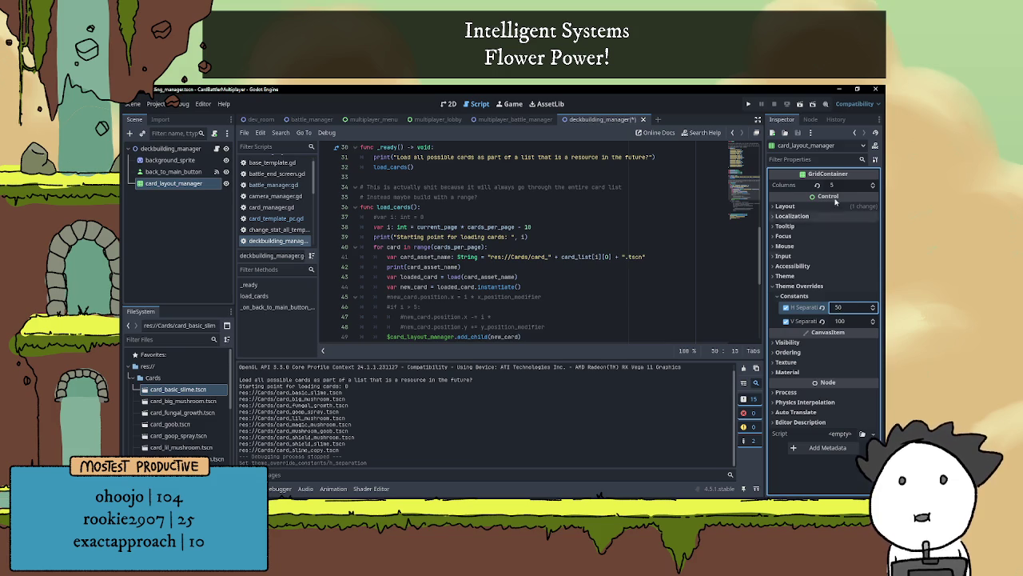
key("ctrl+s")
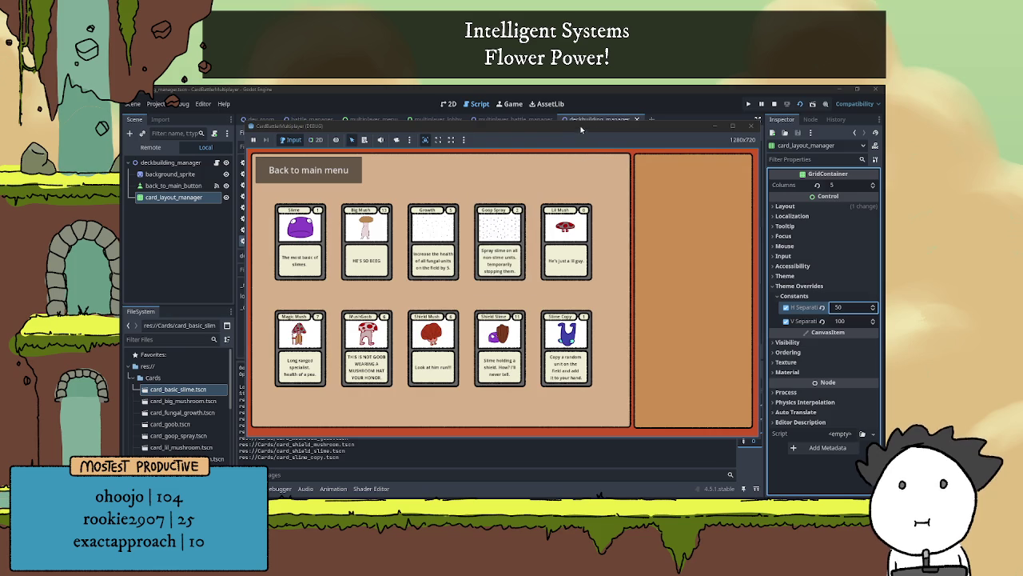
left_click_drag(581, 128, 645, 107)
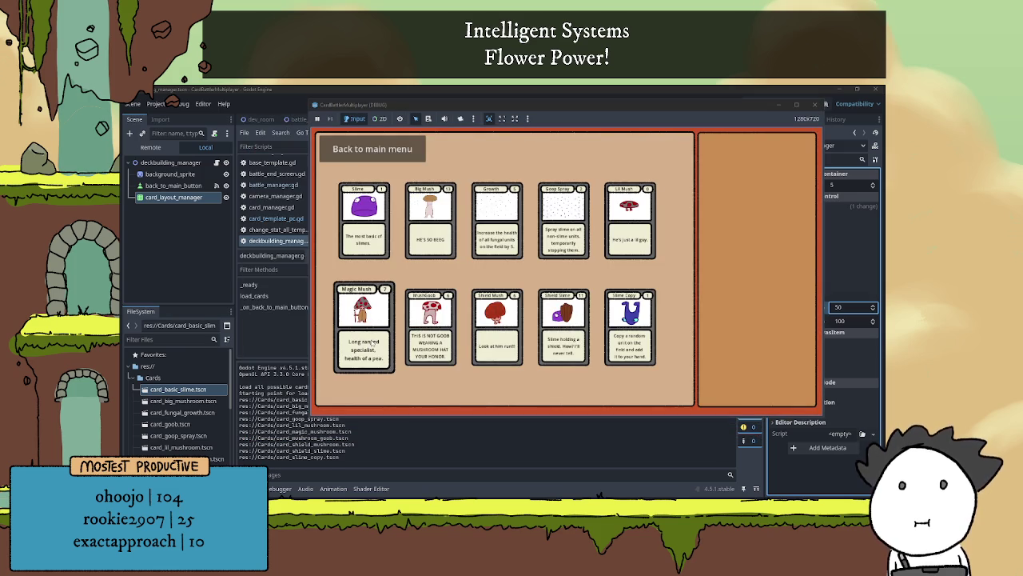
key("F8")
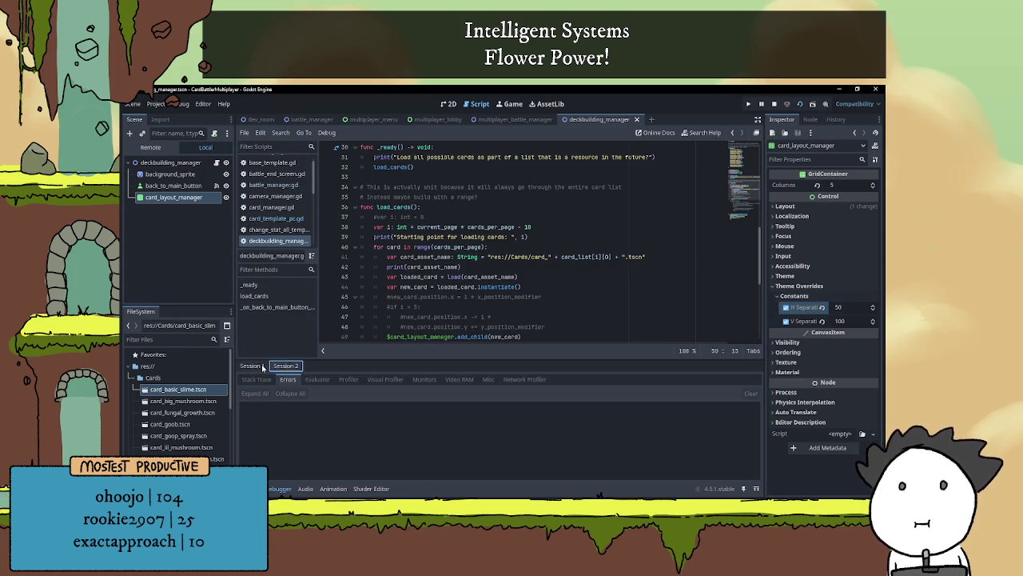
key("F6")
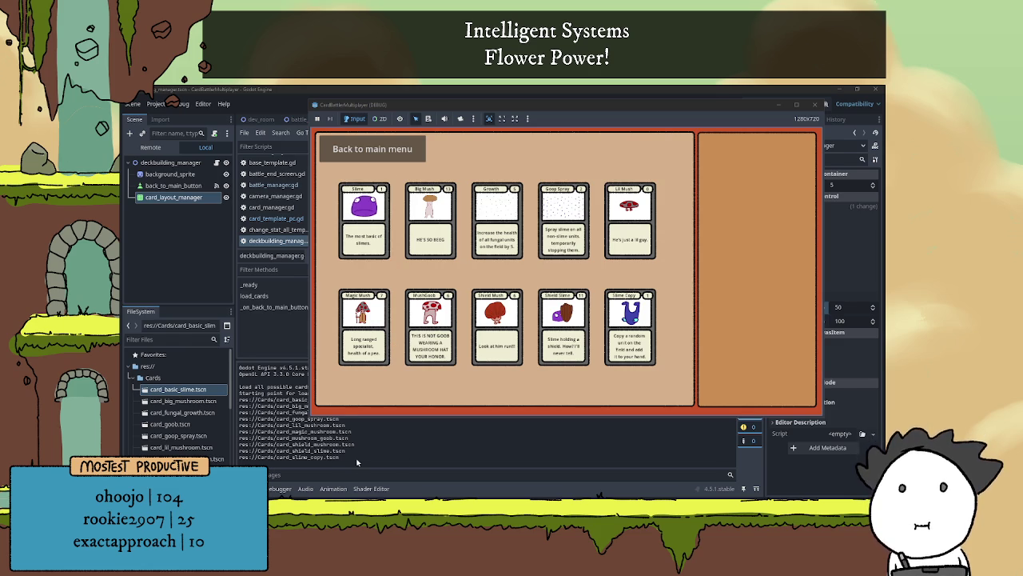
key("F8")
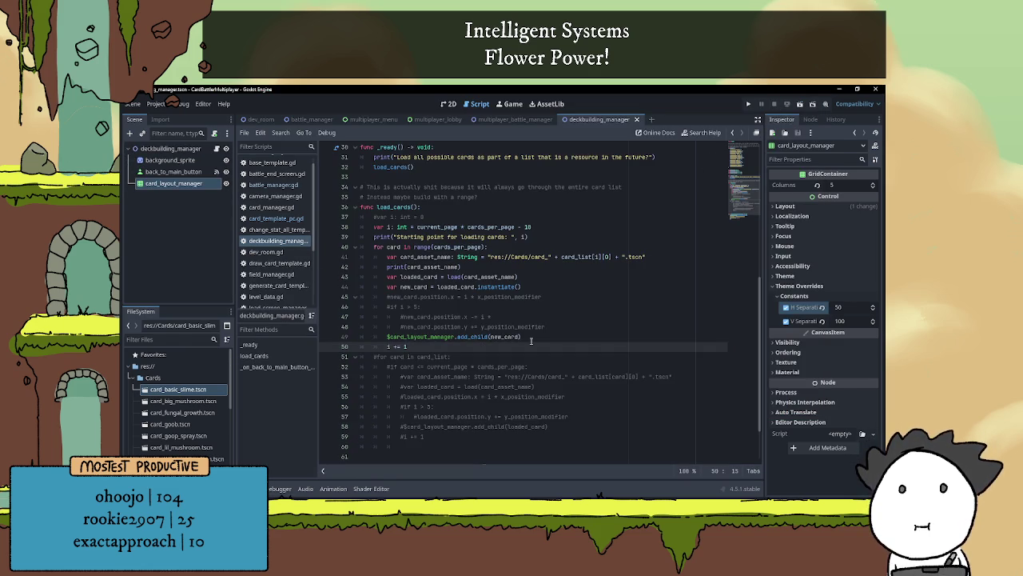
- Insert an empty line after line 44 and delete the commented-out card loop on lines 52–61
scroll(476, 327, "up", 1)
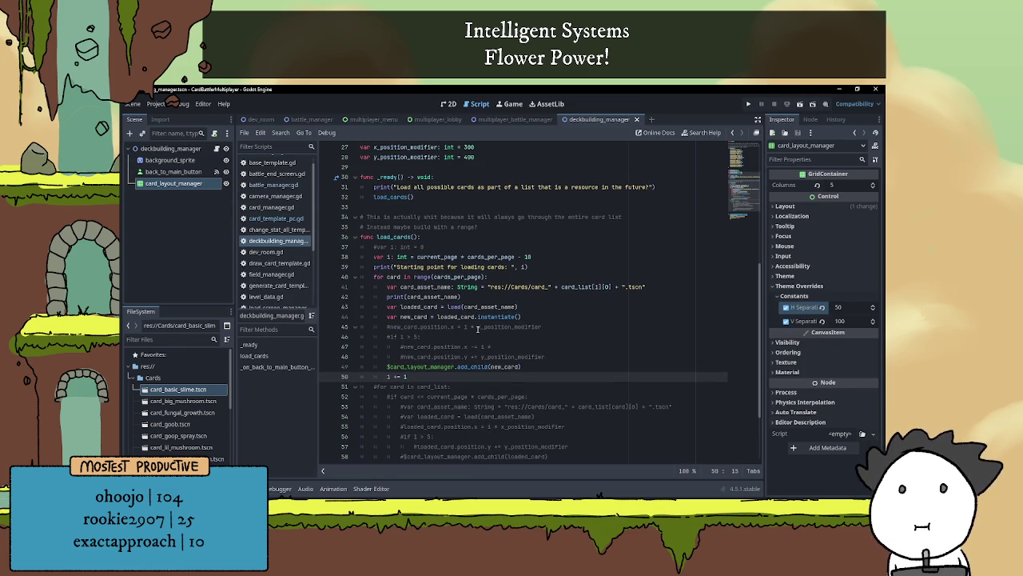
left_click(534, 317)
key("Return")
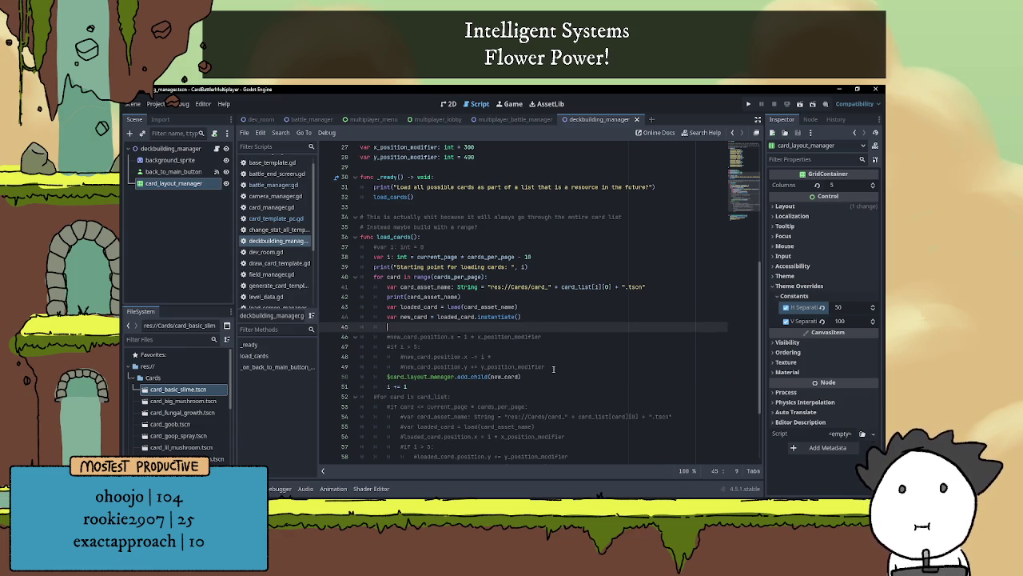
scroll(559, 389, "down", 3)
left_click(466, 384)
mouse_move(437, 400)
left_mouse_down()
mouse_move(352, 308)
mouse_move(318, 306)
left_mouse_up()
key("Delete")
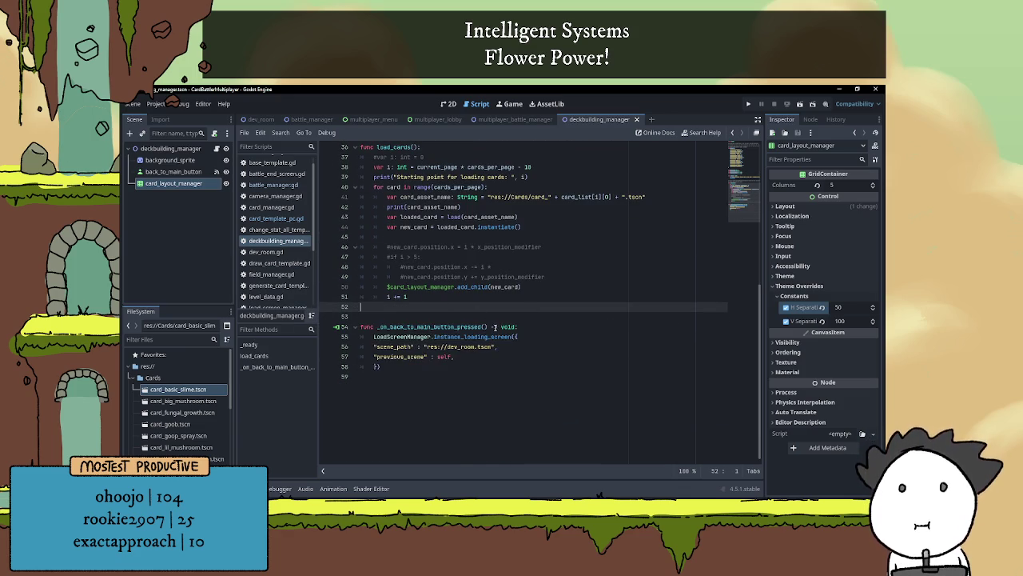
- Replace comment lines 46–49 with 'new_card.deck_manager = self', save, and run the project
scroll(553, 389, "up", 4)
left_click_drag(553, 390, 406, 346)
key("Delete")
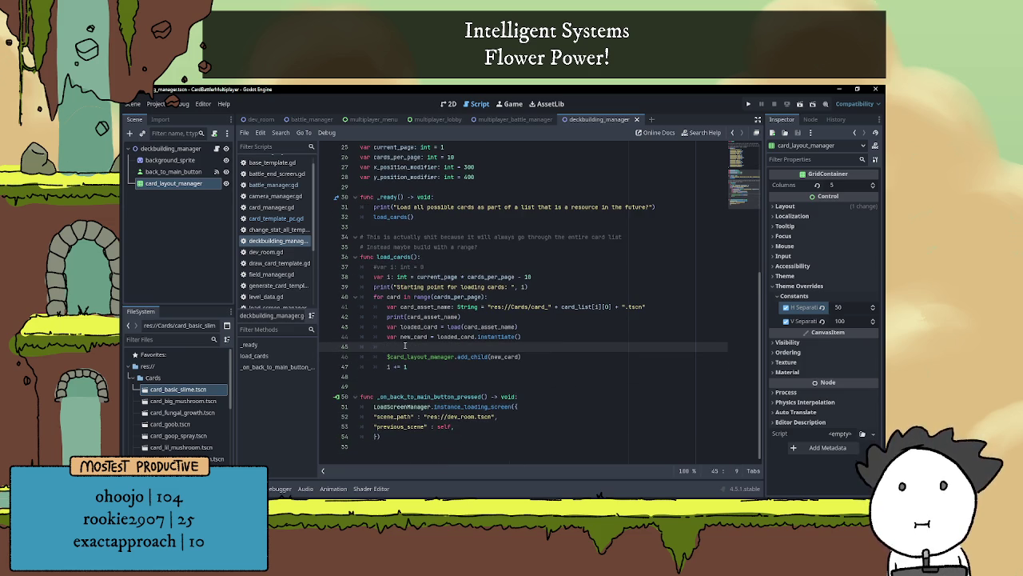
type("new_ca")
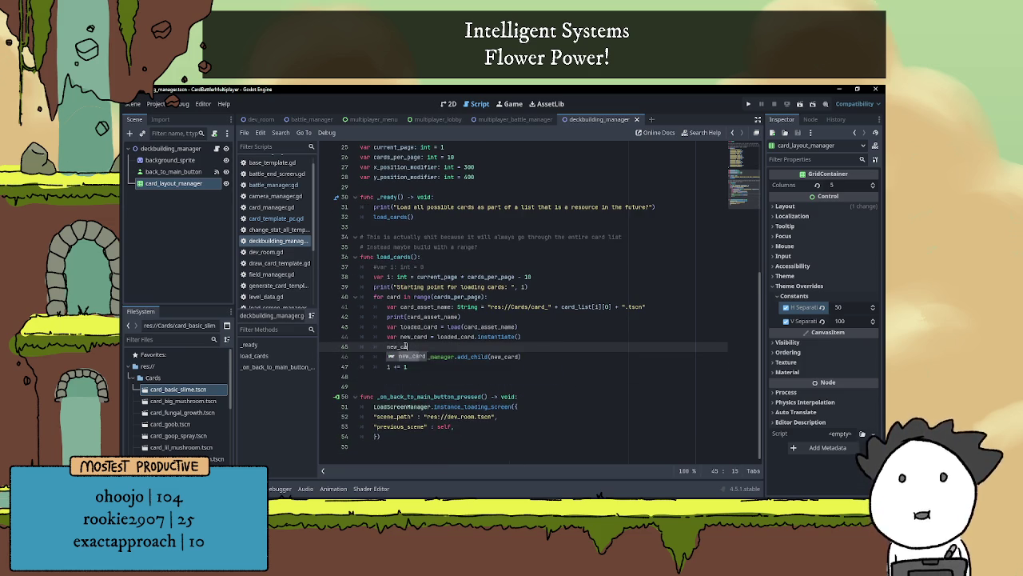
type("rd.deck")
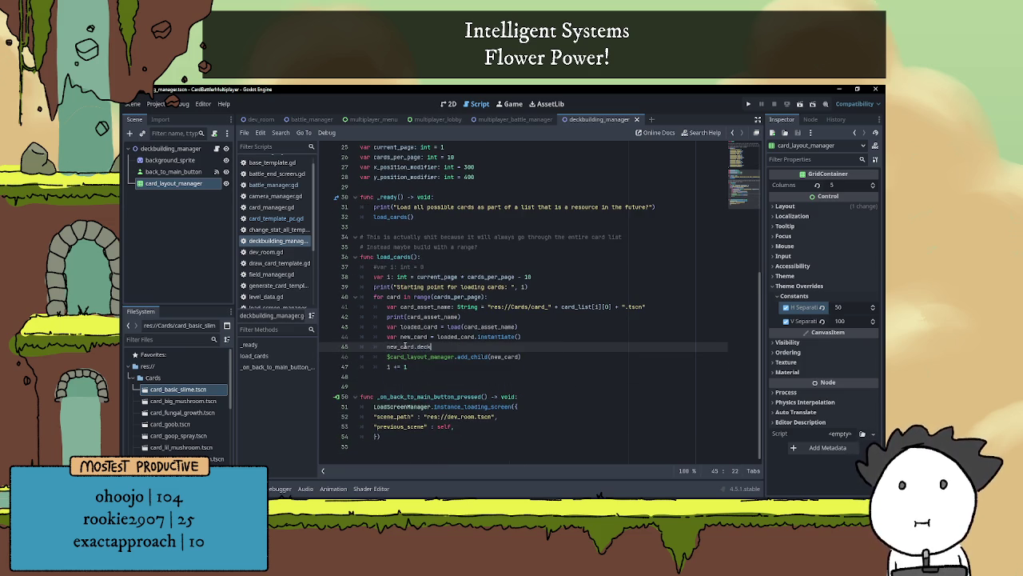
type("_manager")
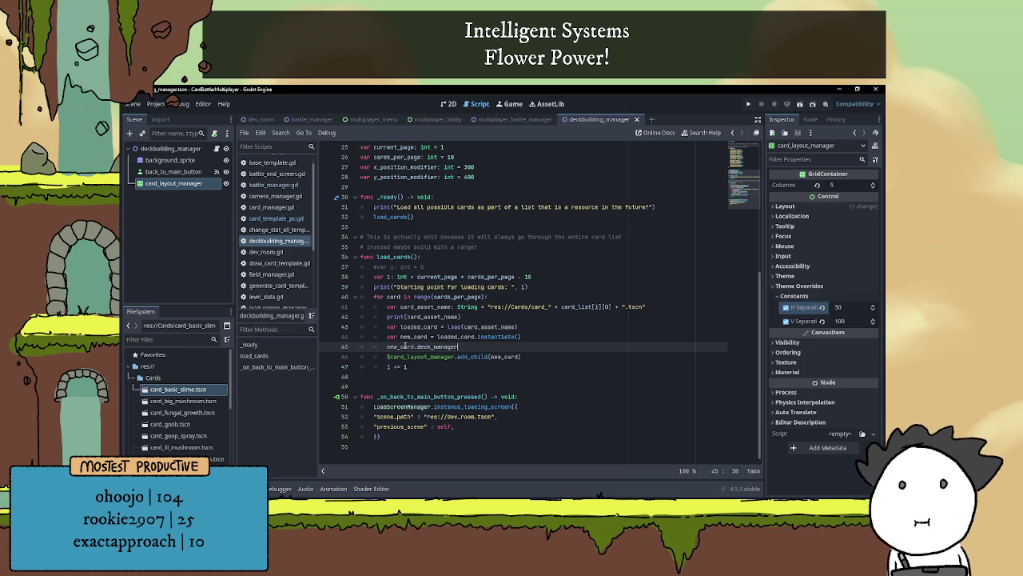
type(" = self")
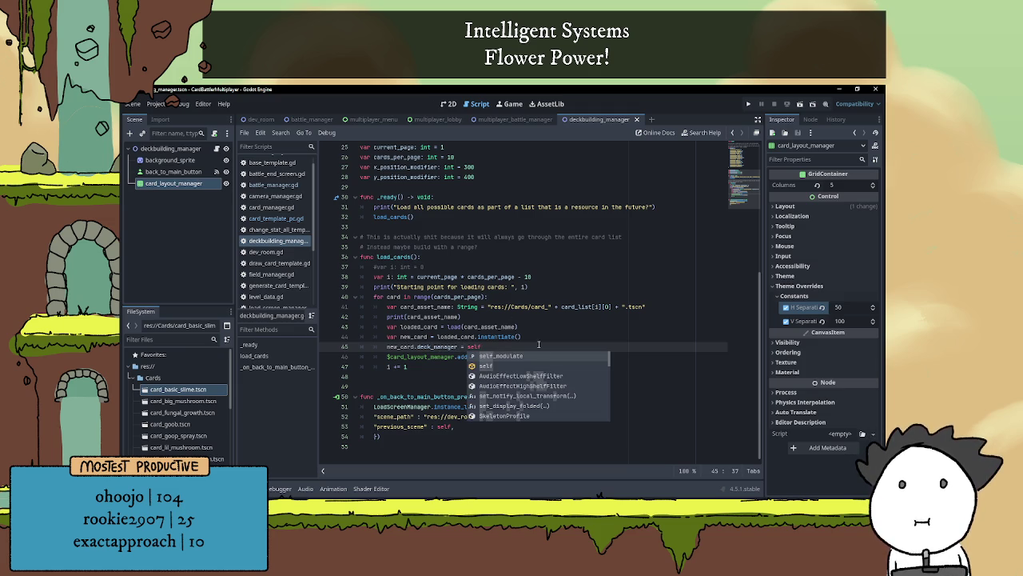
key("ctrl+s")
key("F6")
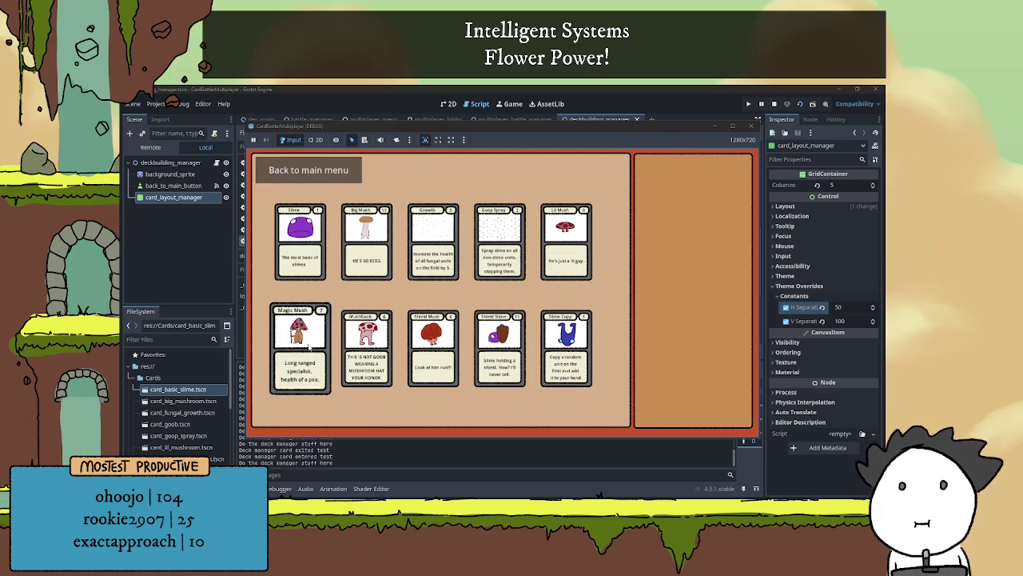
- Stop the test run and collapse the Output panel below the script
left_click(774, 104)
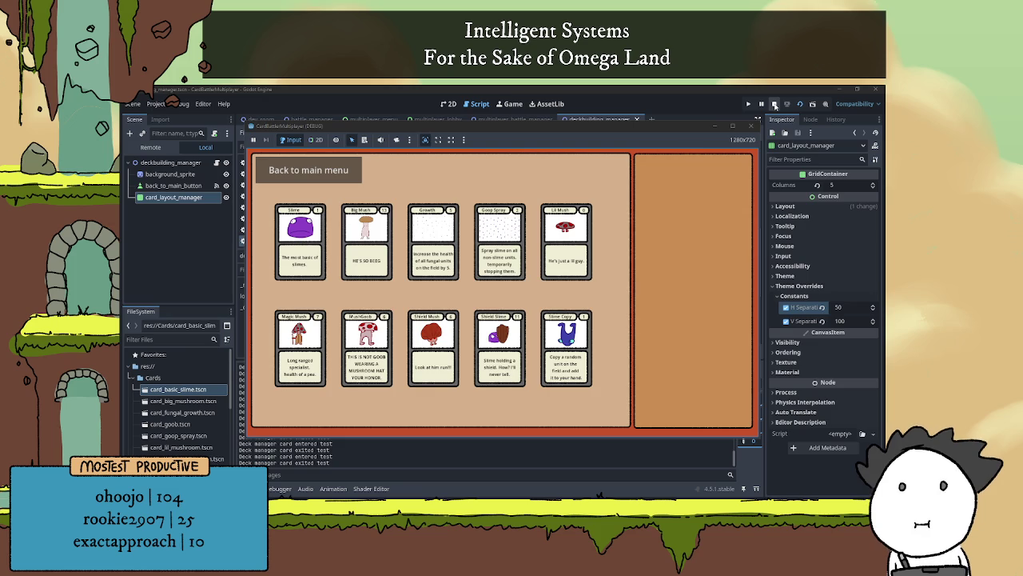
left_click(249, 489)
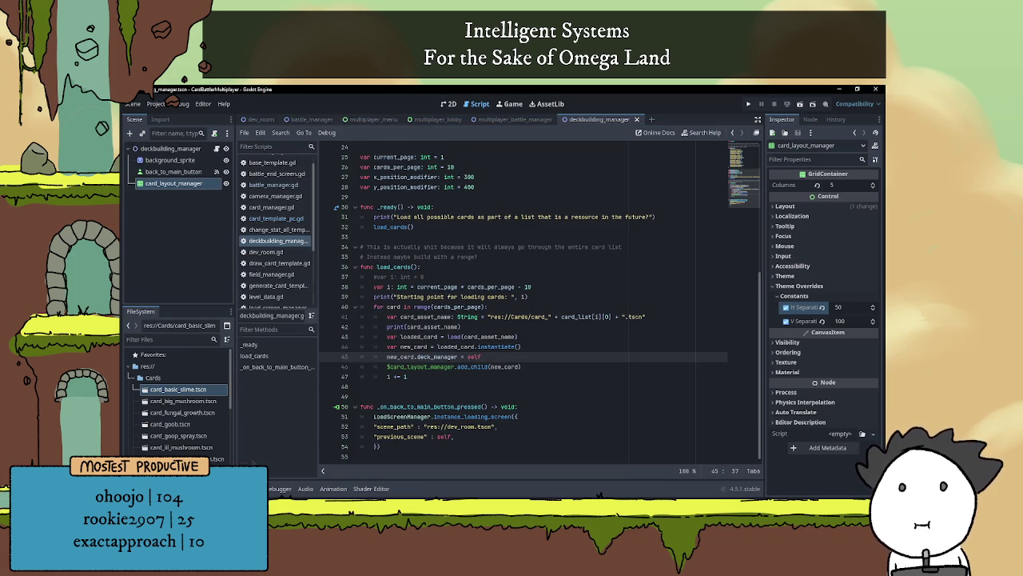
left_click(479, 386)
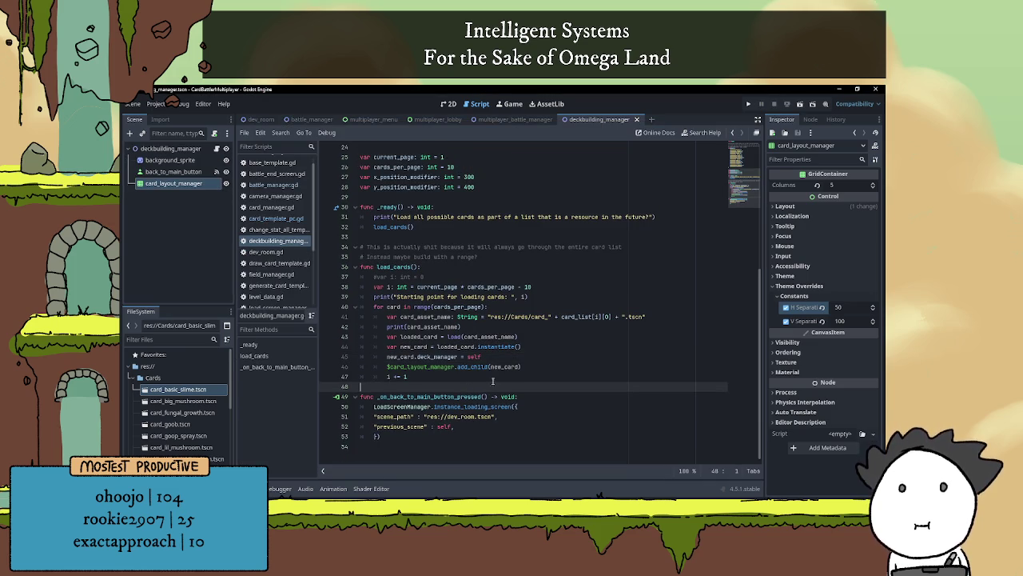
scroll(530, 350, "up", 5)
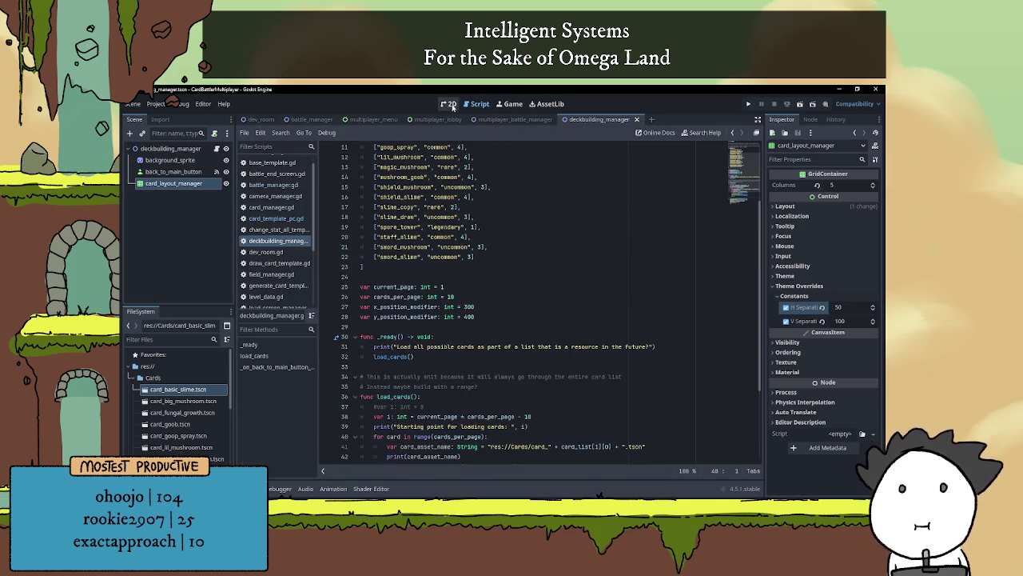
- Switch to the 2D scene view, collapse Theme Overrides, and return to the Notepad notes
left_click(452, 107)
scroll(485, 254, "up", 2)
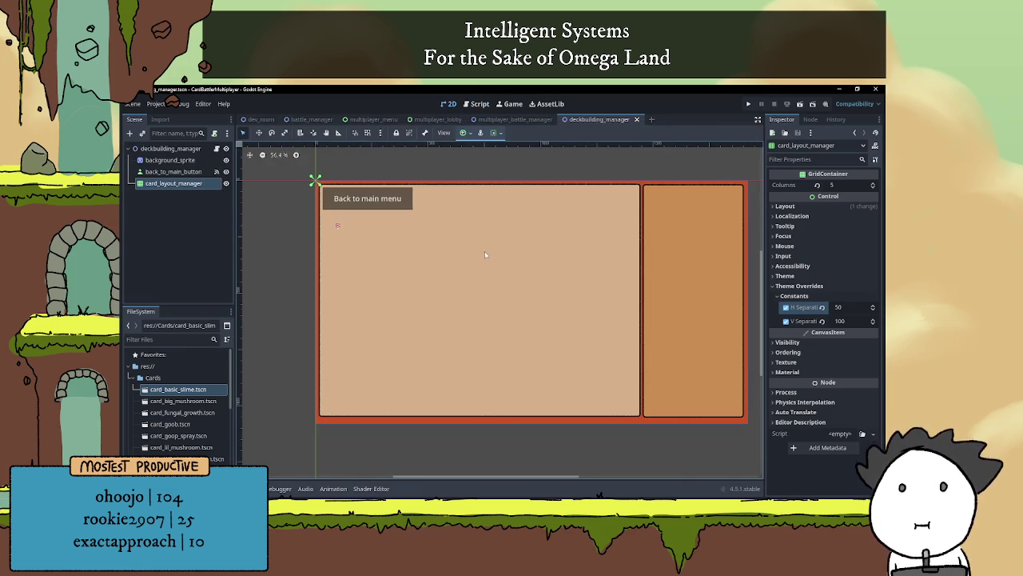
left_click(793, 285)
scroll(608, 316, "up", 1)
scroll(608, 315, "down", 2)
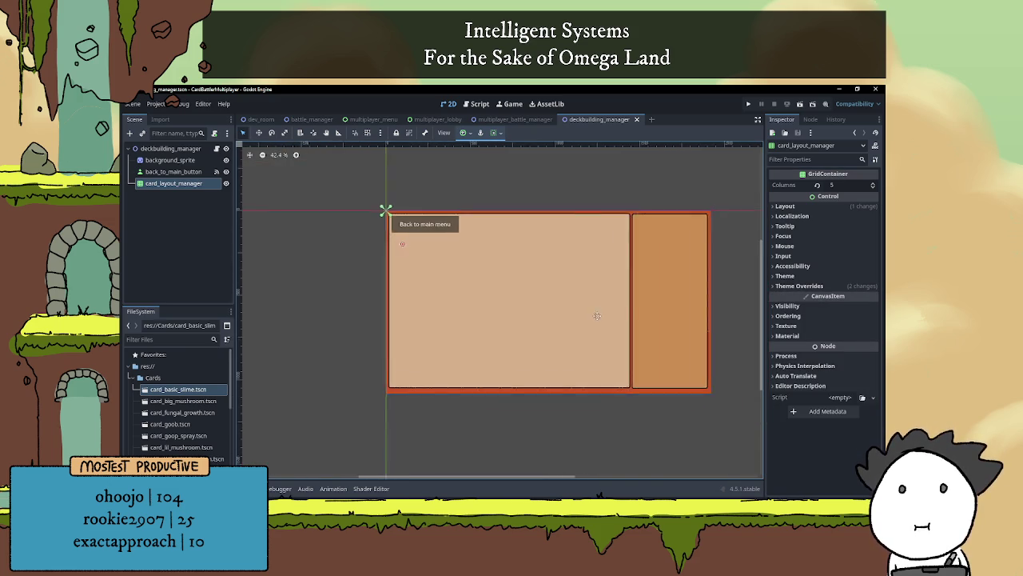
scroll(565, 315, "up", 1)
key("alt+Tab")
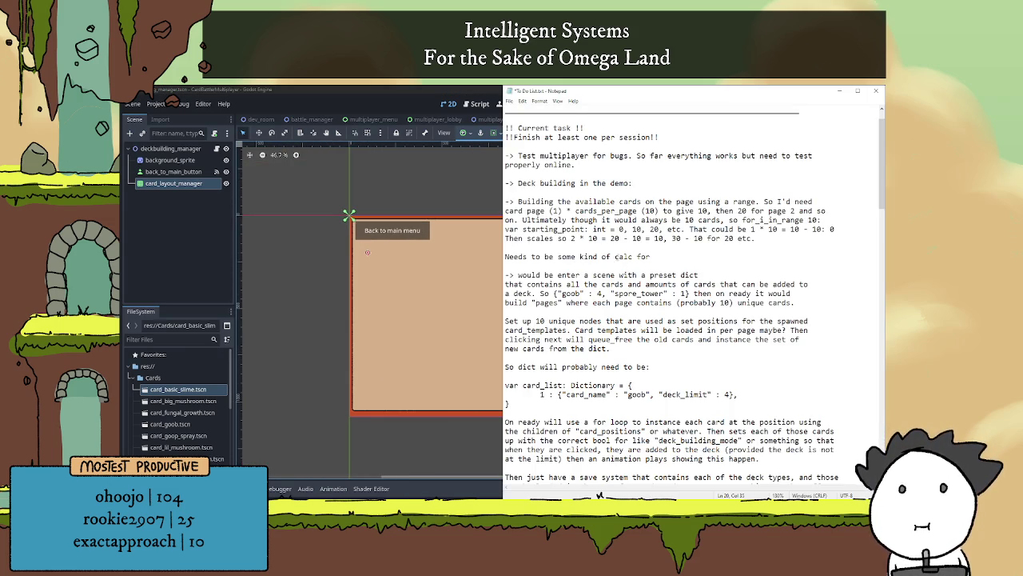
- Delete the card-page range planning and preset dict paragraphs from the Notepad to-do list
left_click_drag(681, 257, 457, 198)
key("BackSpace")
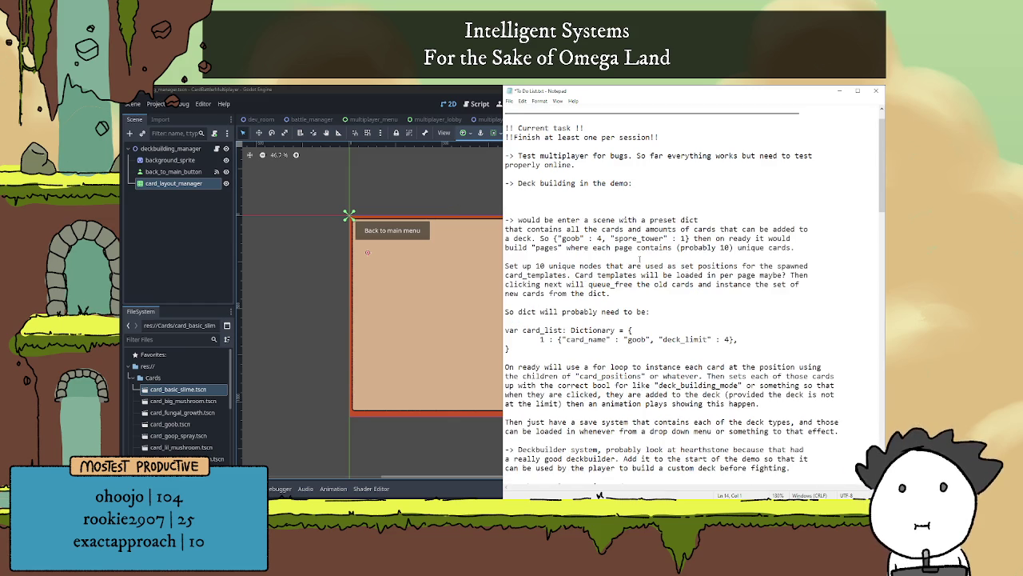
key("BackSpace")
key("Delete")
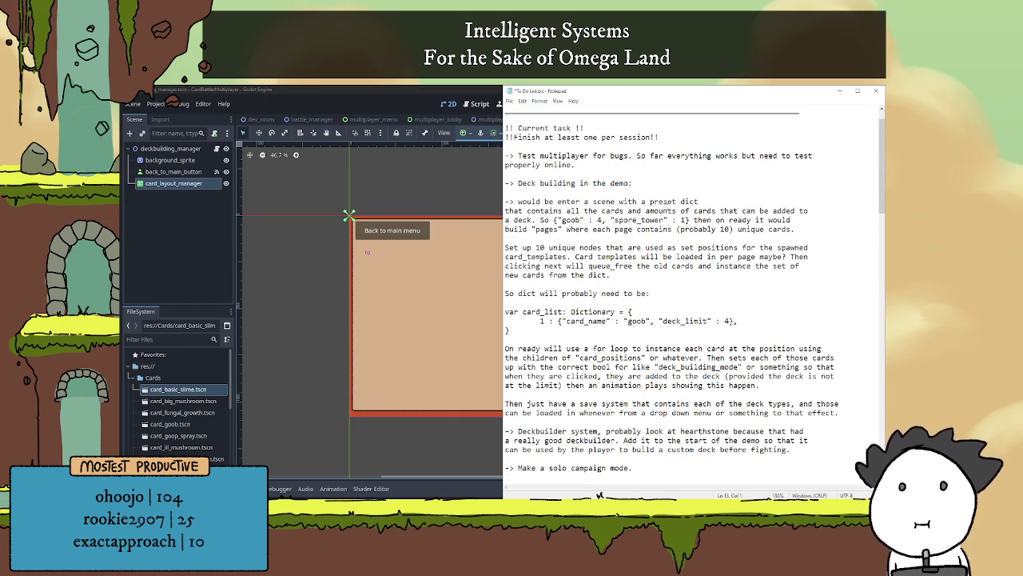
left_click_drag(806, 229, 452, 208)
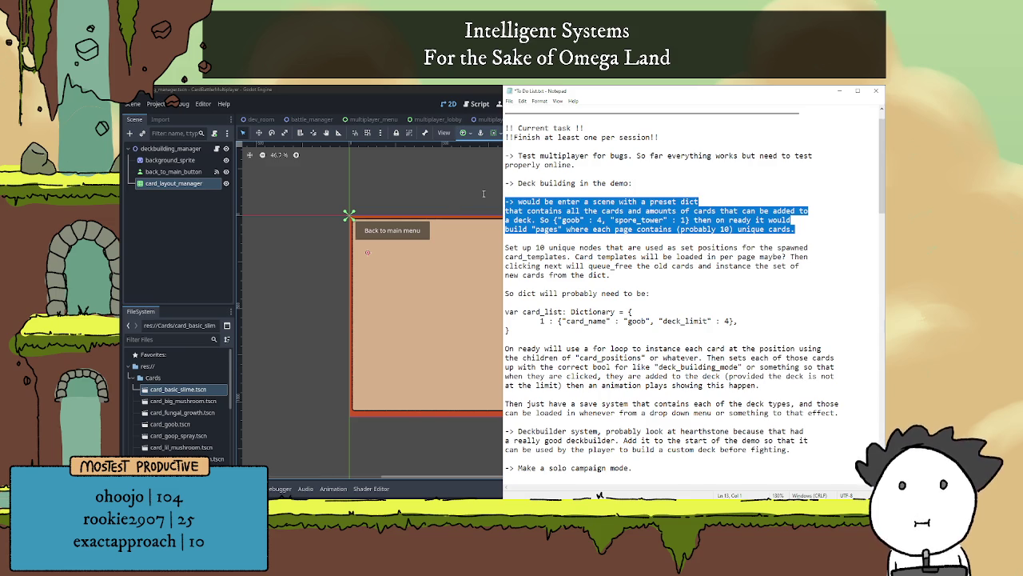
key("shift+Right")
key("shift+Right")
key("shift+Right")
key("BackSpace")
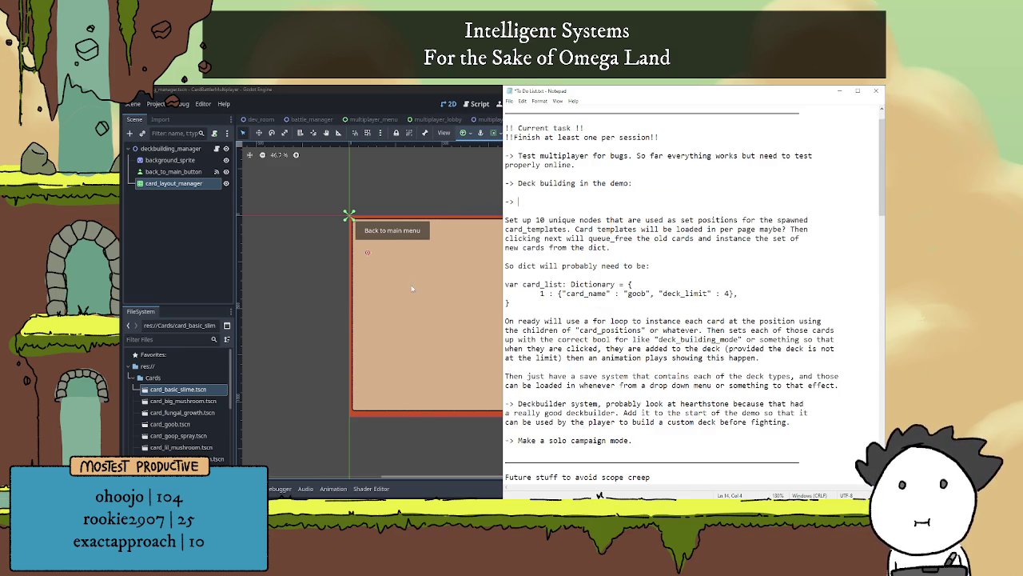
- Bring up Godot's deckbuilding_manager.gd script and select 'legendary' on line 19
left_click(392, 99)
left_click(216, 149)
scroll(443, 305, "up", 1)
double_click(445, 257)
- Change spore_tower's rarity from 'legendary' to 'unique', then return to the Notepad to-do list
type("unique")
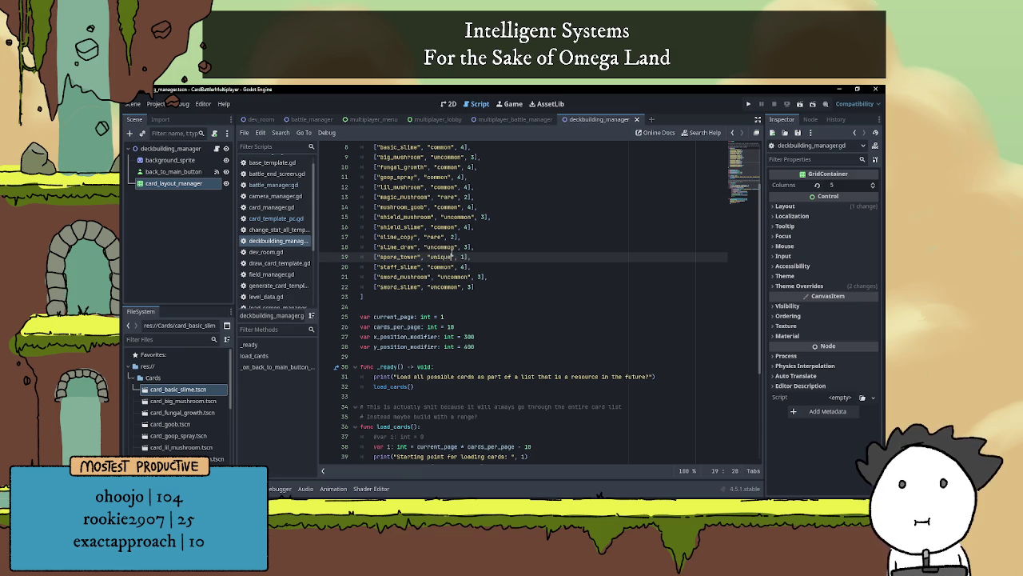
left_click(496, 247)
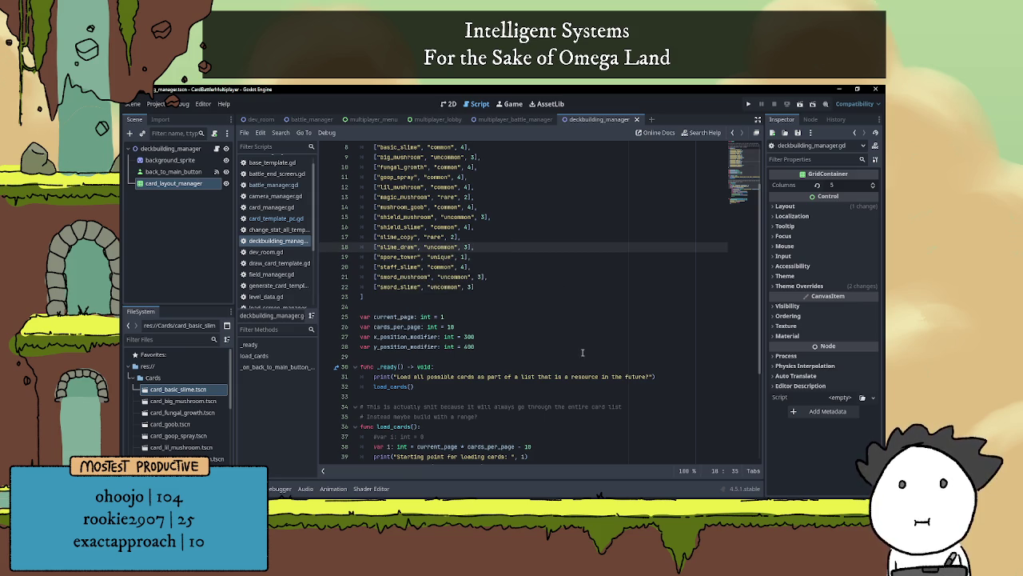
scroll(582, 341, "up", 3)
key("alt+Tab")
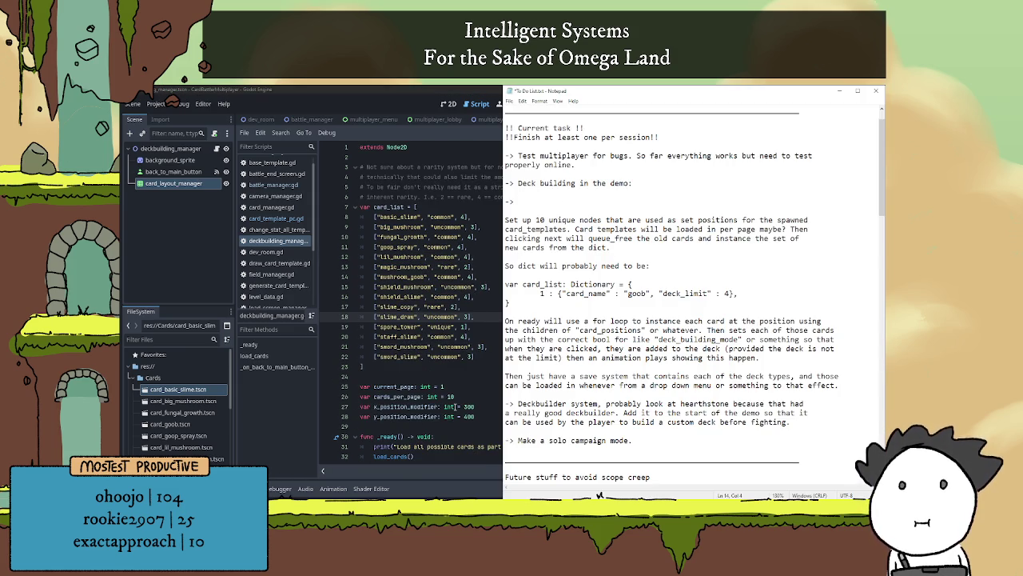
left_click(382, 267)
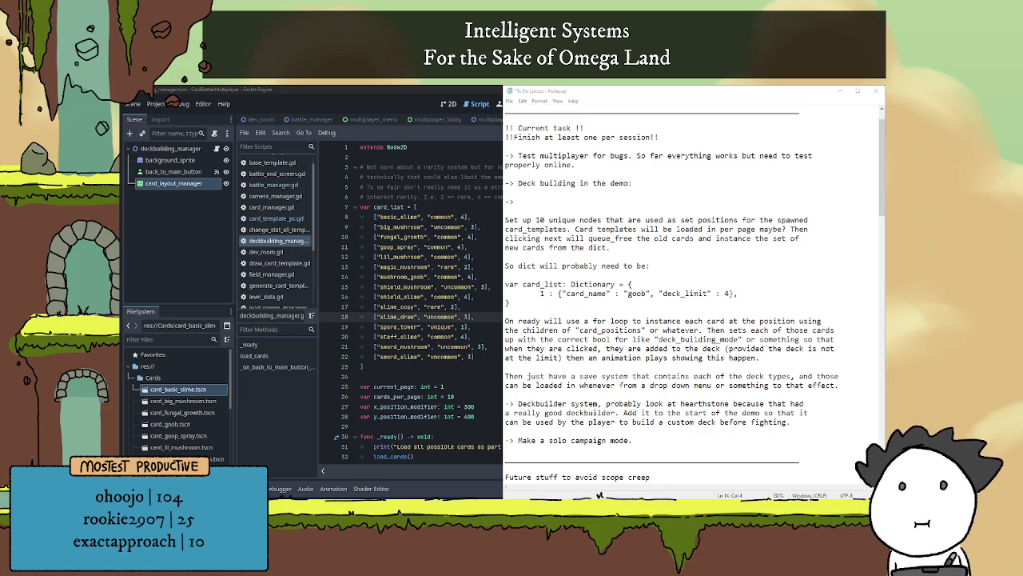
key("alt+Tab")
left_click(639, 302)
scroll(640, 304, "down", 2)
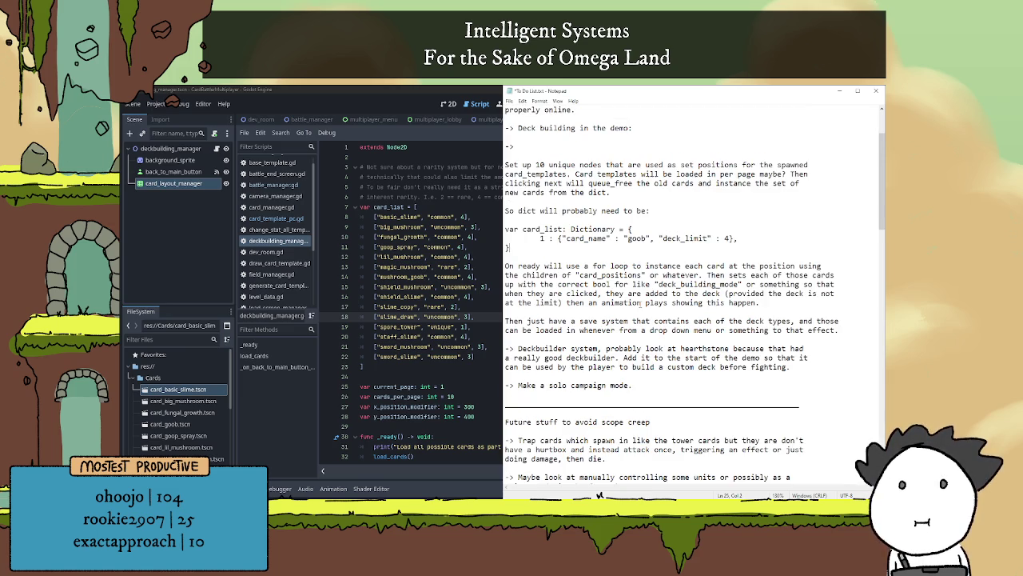
left_click(781, 307)
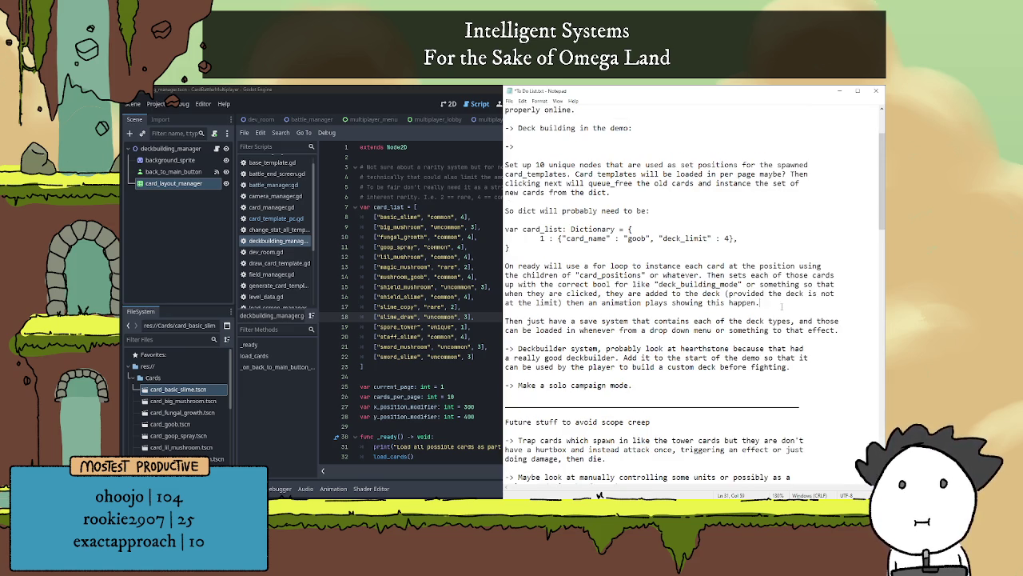
scroll(649, 349, "up", 3)
scroll(649, 348, "down", 4)
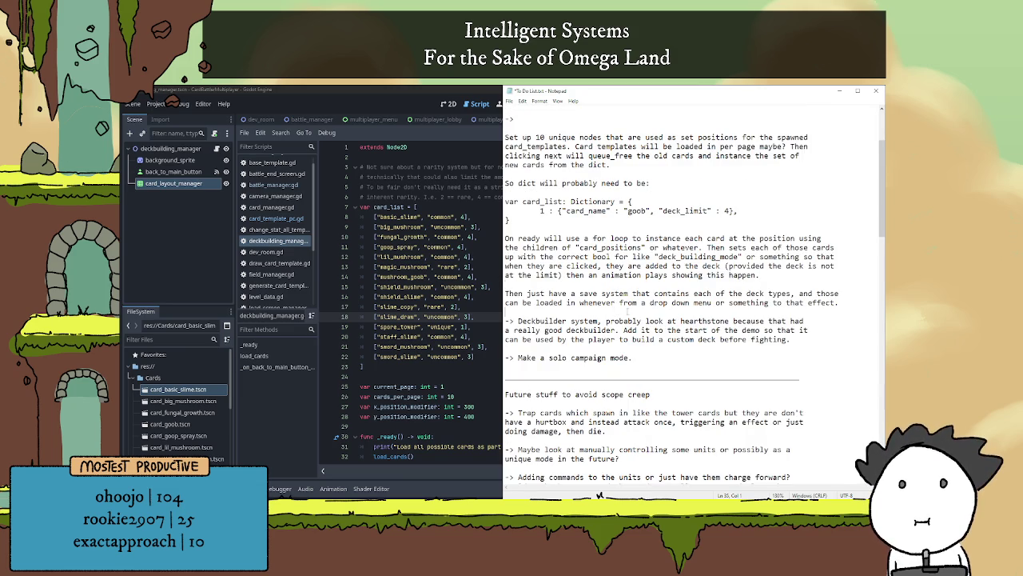
scroll(625, 314, "down", 2)
scroll(622, 307, "up", 3)
scroll(610, 296, "up", 2)
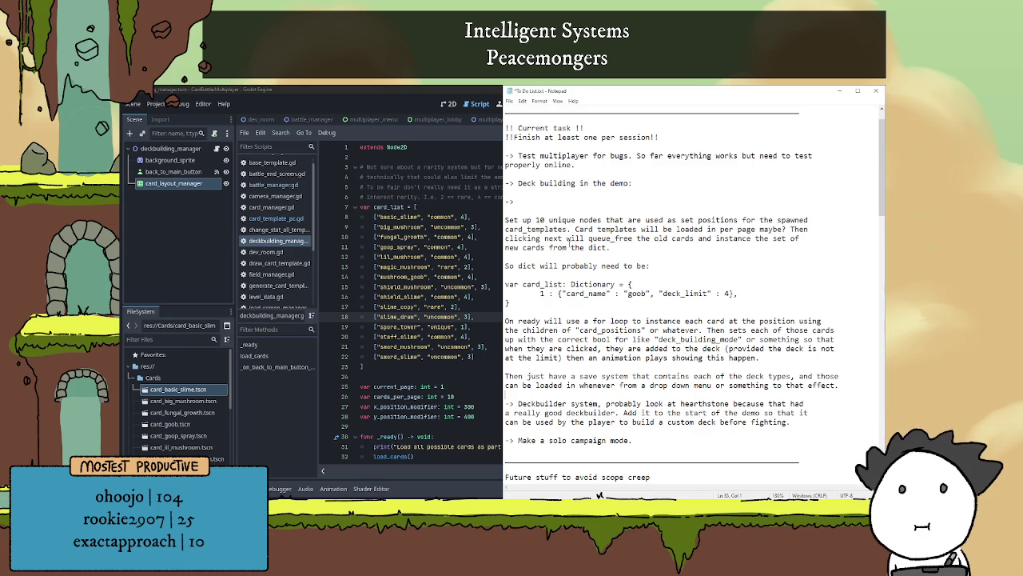
left_click_drag(657, 257, 505, 219)
- Delete the 10-unique-nodes, card_list dictionary and On ready for-loop paragraphs from the notes
key("BackSpace")
key("BackSpace")
key("BackSpace")
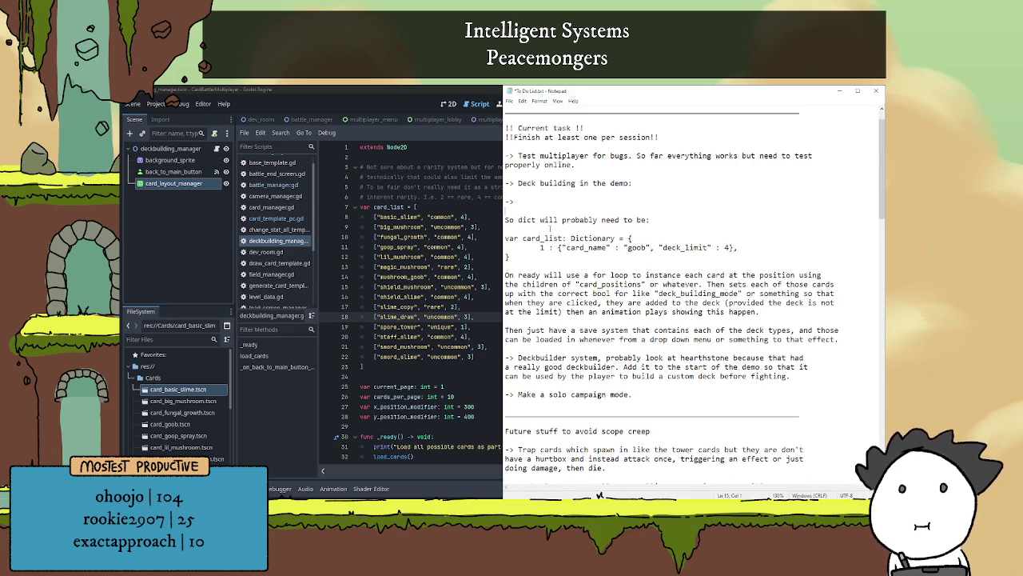
left_click_drag(589, 256, 505, 218)
key("BackSpace")
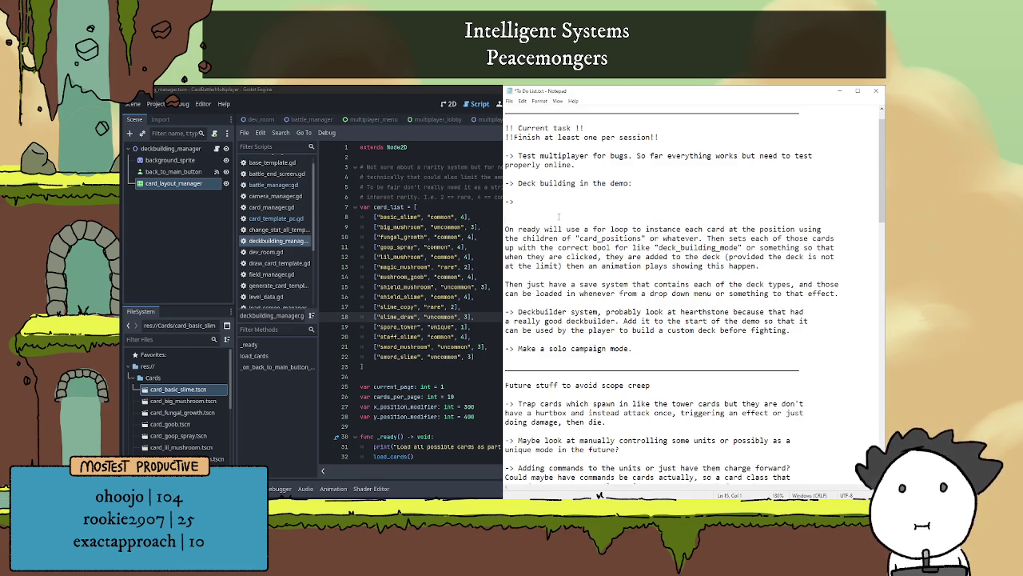
key("BackSpace")
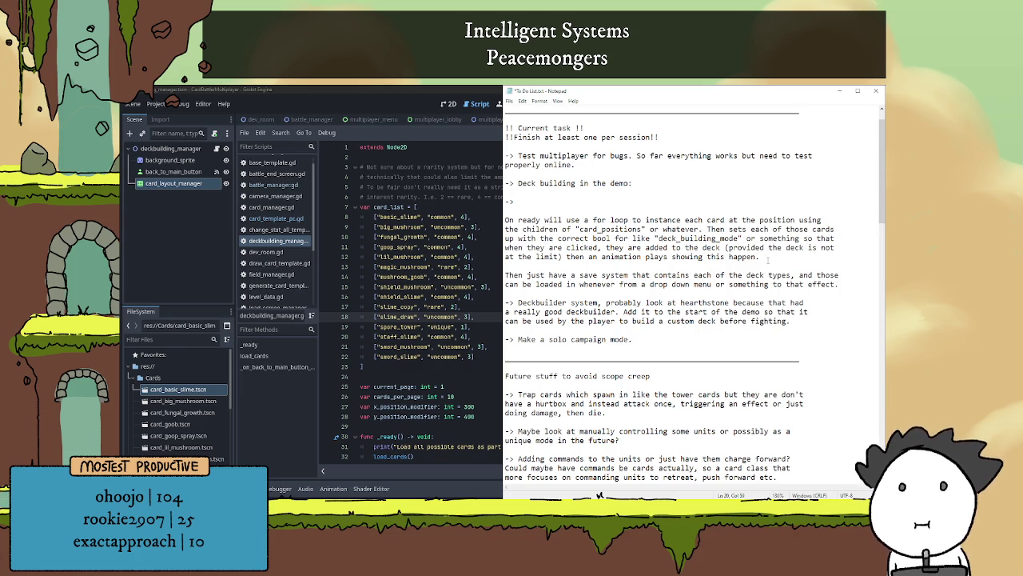
mouse_move(772, 256)
left_mouse_down()
mouse_move(506, 239)
mouse_move(527, 229)
mouse_move(505, 219)
left_mouse_up()
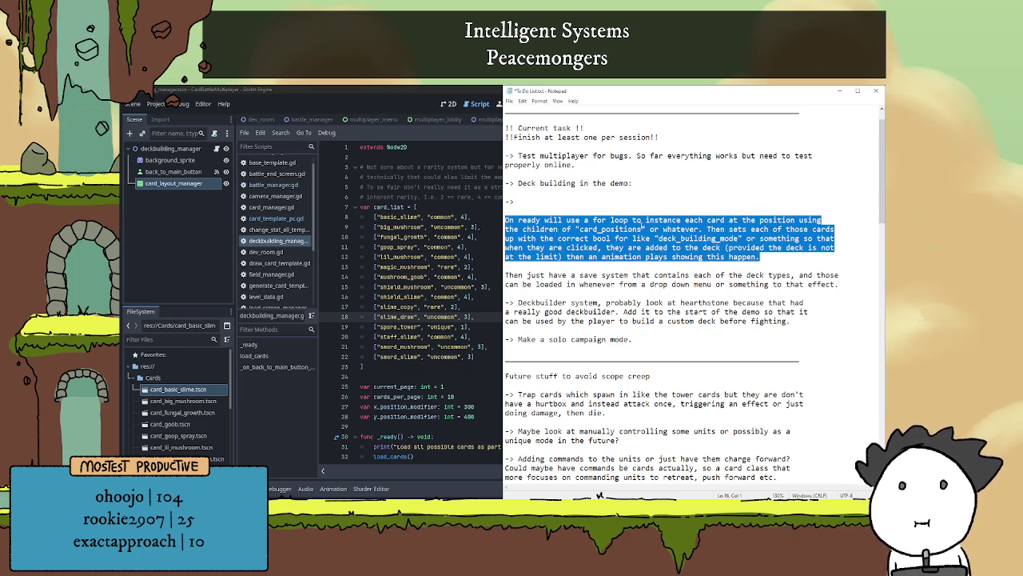
left_click(759, 237)
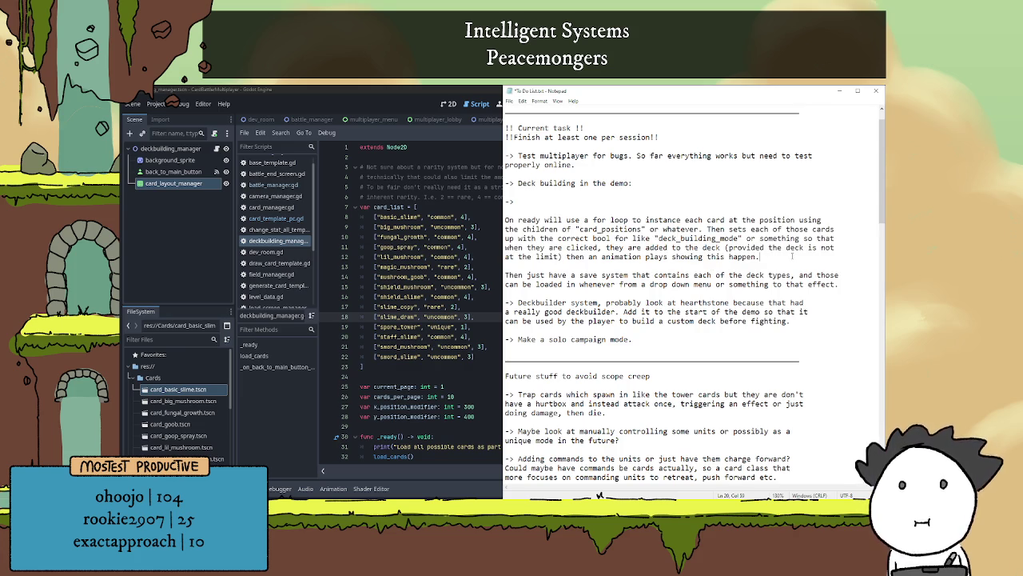
left_click_drag(767, 255, 448, 222)
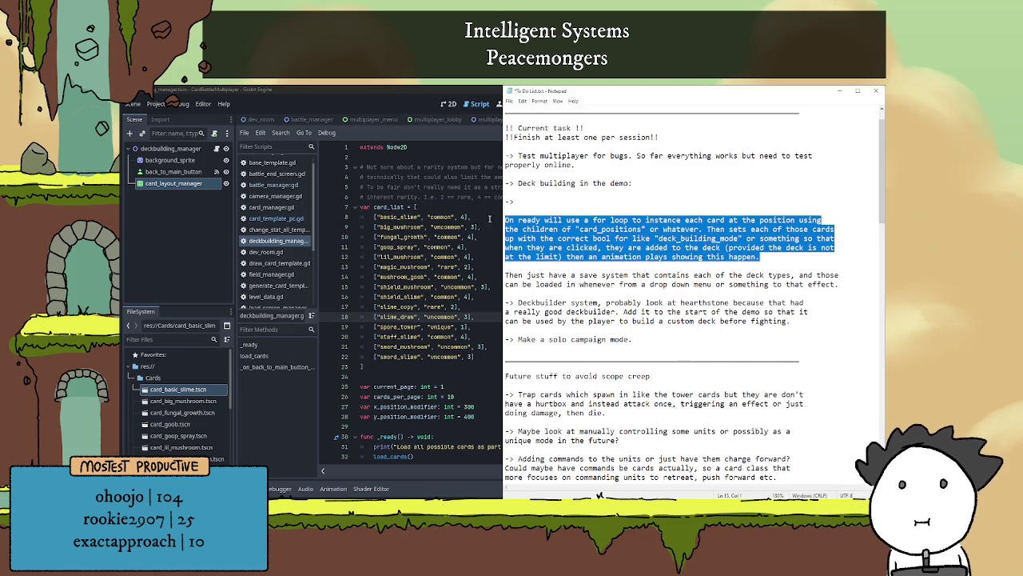
key("BackSpace")
key("Delete")
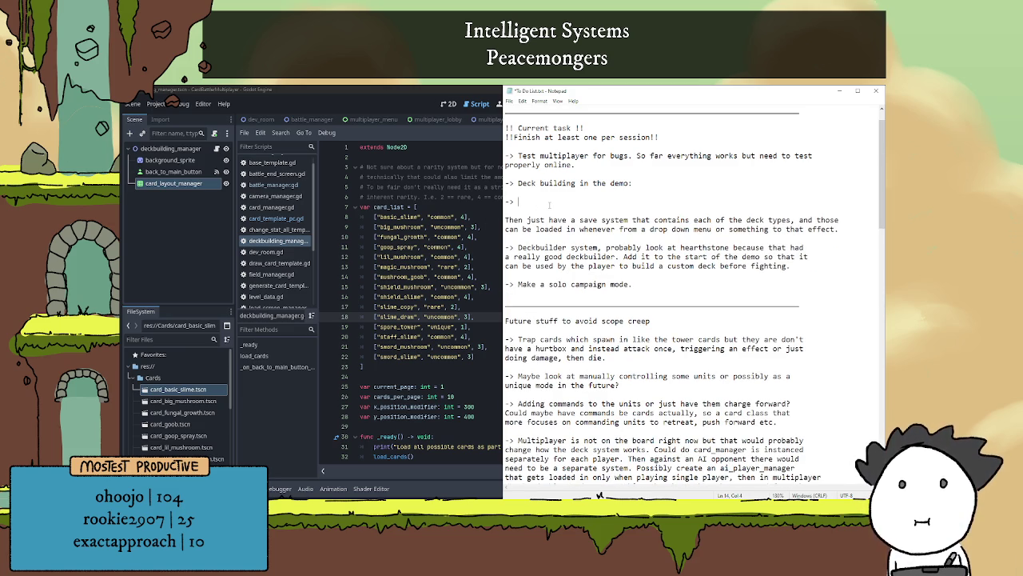
- Return to Godot's script and place the caret on empty line 29
left_click(424, 306)
scroll(424, 306, "down", 6)
left_click(454, 307)
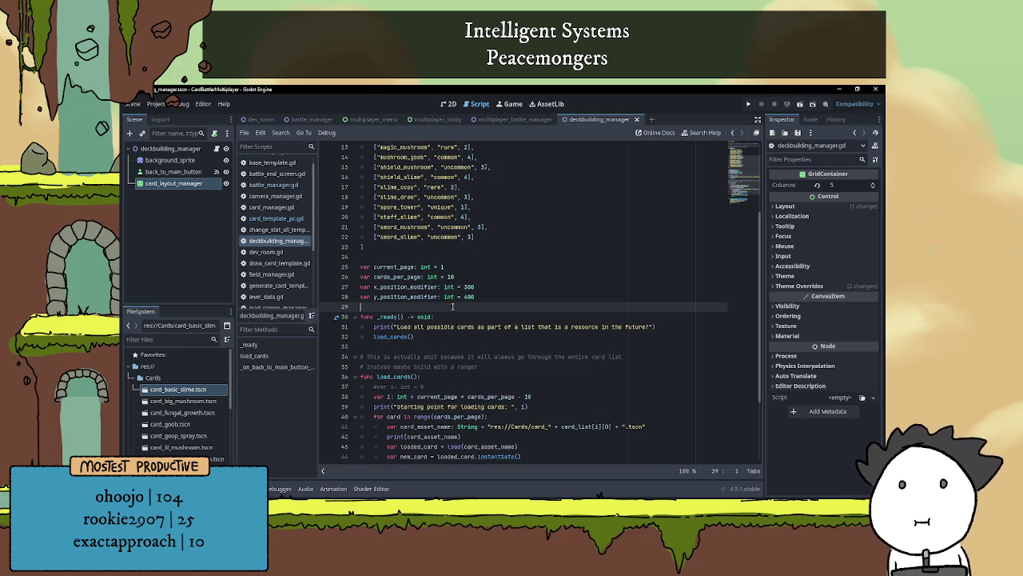
- Comment out the print on line 31 and delete the stale comment lines around load_cards()
key("Up")
key("Up")
key("Up")
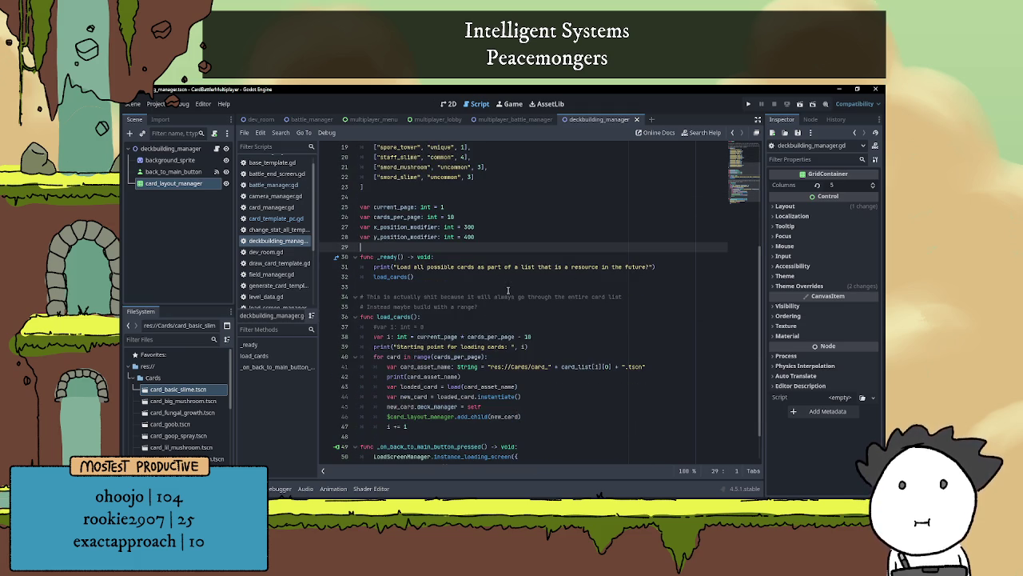
left_click(374, 267)
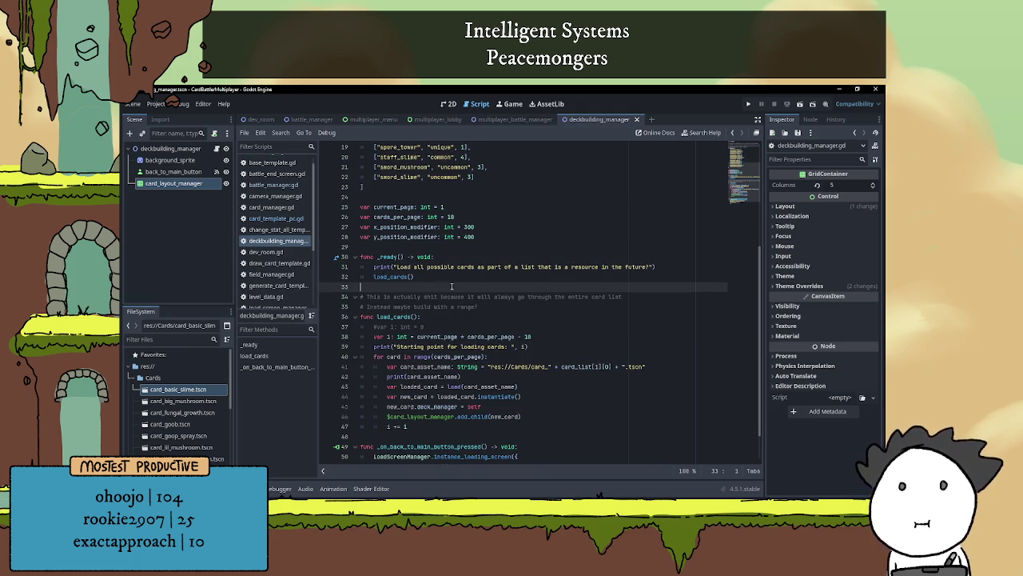
key("ctrl+k")
left_click(411, 275)
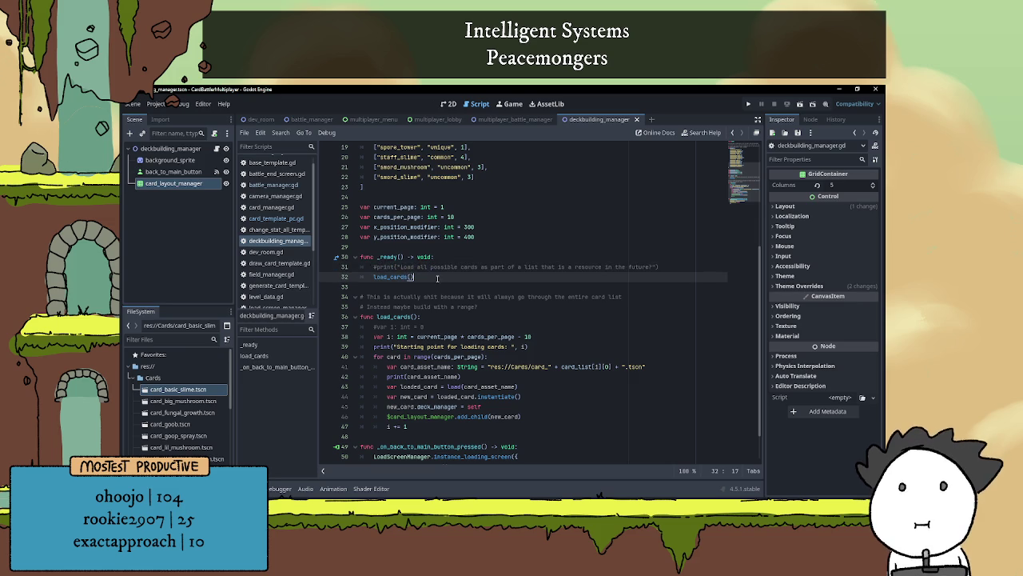
scroll(427, 280, "down", 2)
left_click_drag(500, 267, 360, 256)
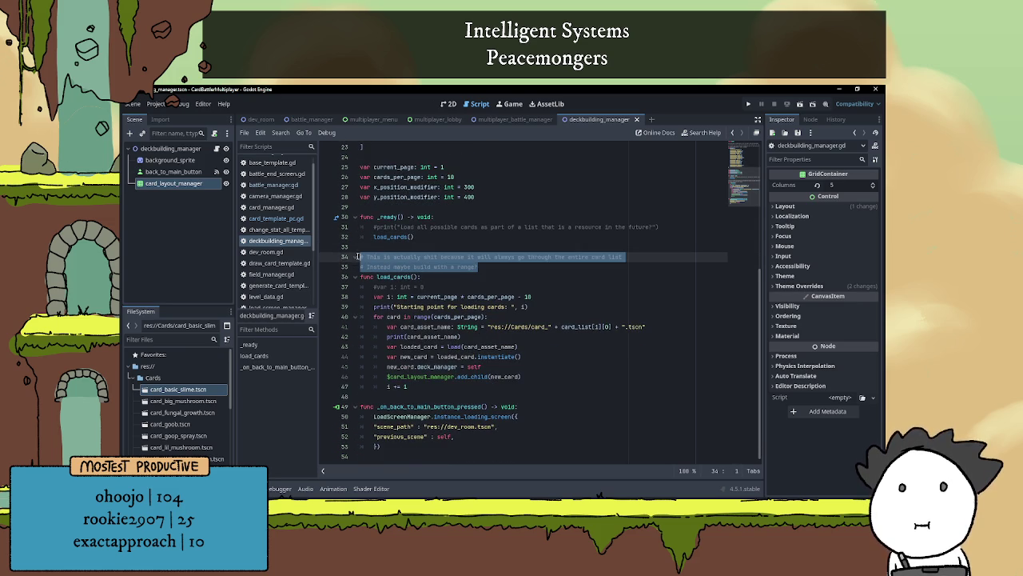
key("BackSpace")
key("BackSpace")
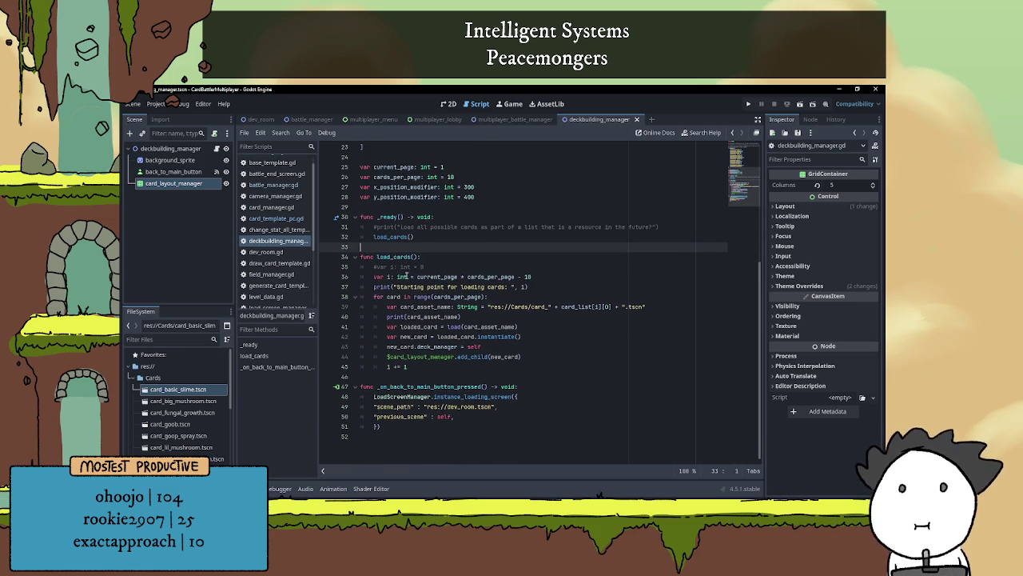
left_click_drag(426, 267, 360, 266)
key("BackSpace")
key("BackSpace")
left_click(398, 247)
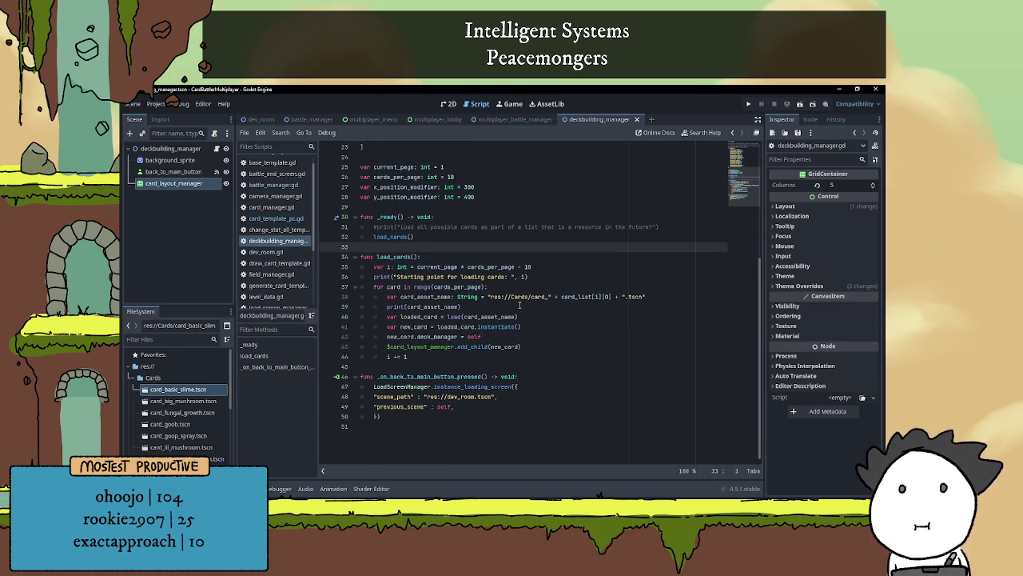
- Review the edited script lines, then switch to the deckbuilding scene's 2D layout view
scroll(512, 302, "up", 3)
left_click(477, 287)
left_click(481, 317)
scroll(475, 344, "down", 2)
scroll(452, 333, "up", 2)
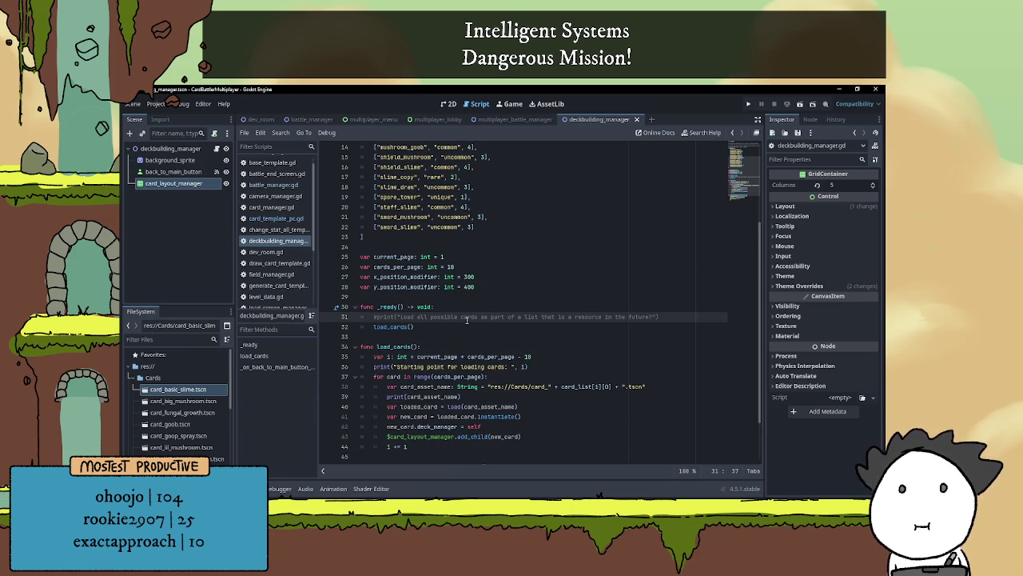
scroll(485, 317, "up", 2)
scroll(489, 313, "down", 3)
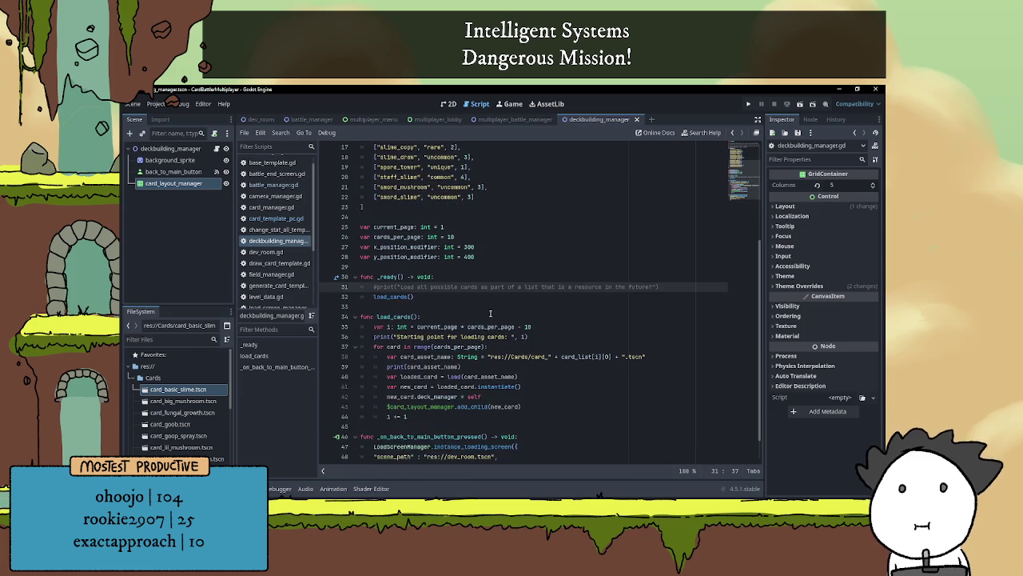
scroll(486, 308, "up", 2)
scroll(496, 306, "down", 3)
scroll(511, 305, "up", 3)
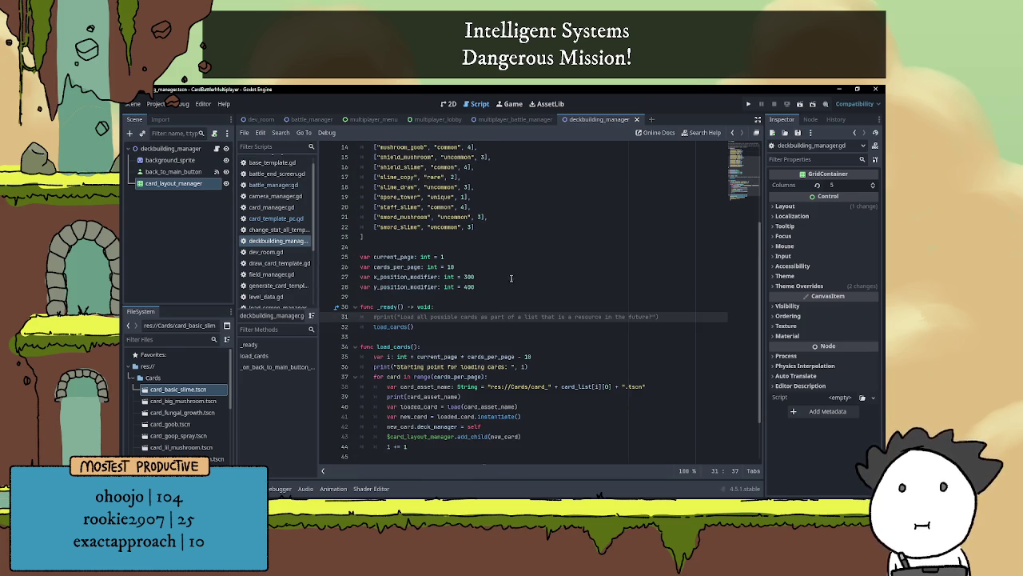
left_click(448, 104)
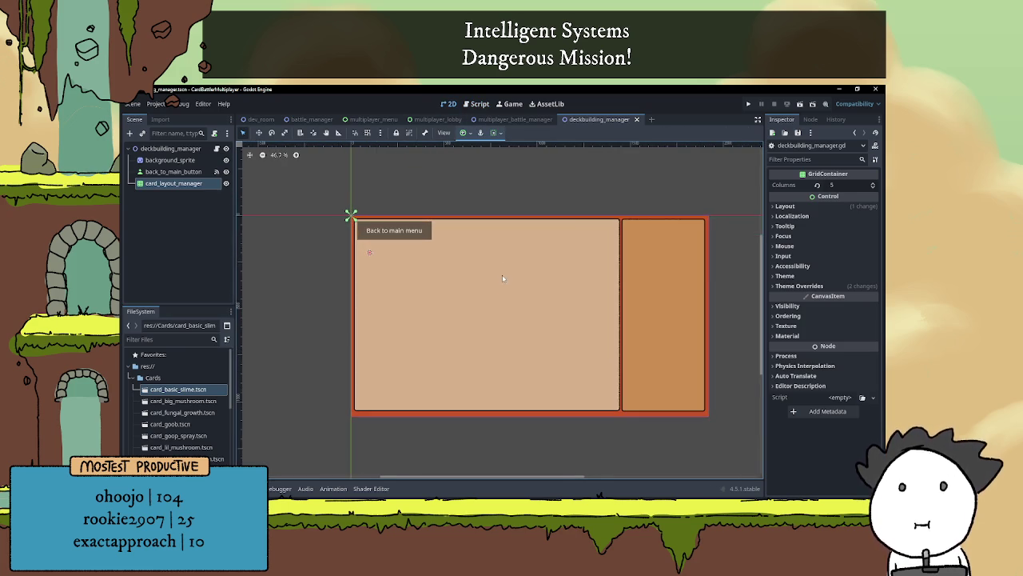
- Add a Button node as a child of the root deckbuilding_manager
scroll(496, 268, "down", 1)
scroll(492, 262, "up", 1)
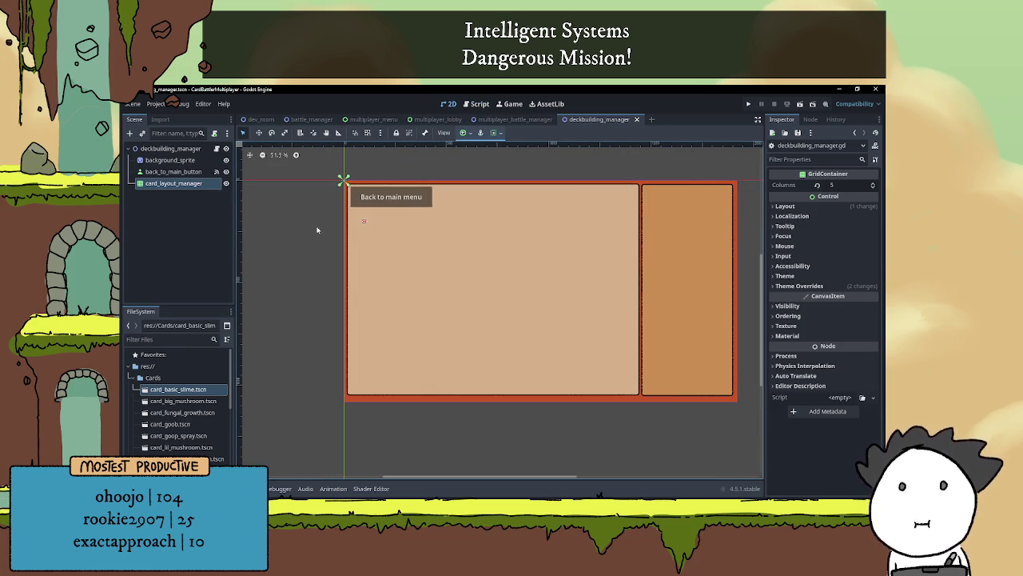
left_click(170, 149)
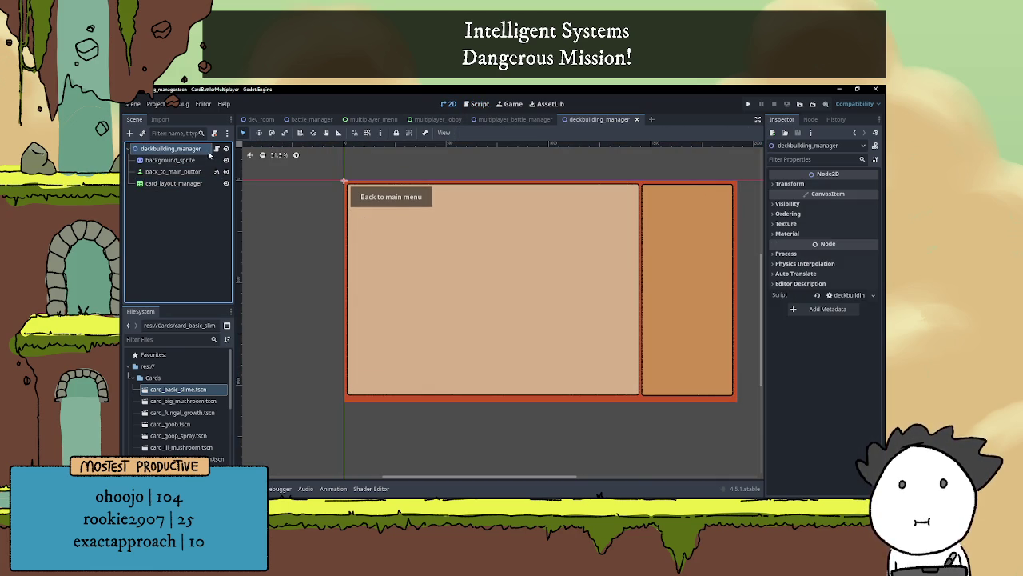
left_click(130, 134)
type("b")
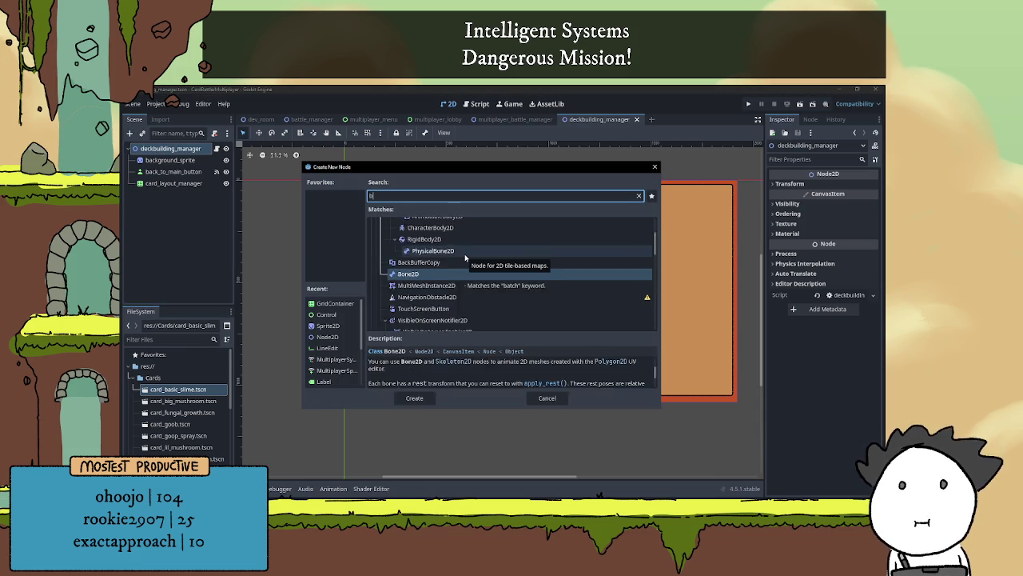
type("utton")
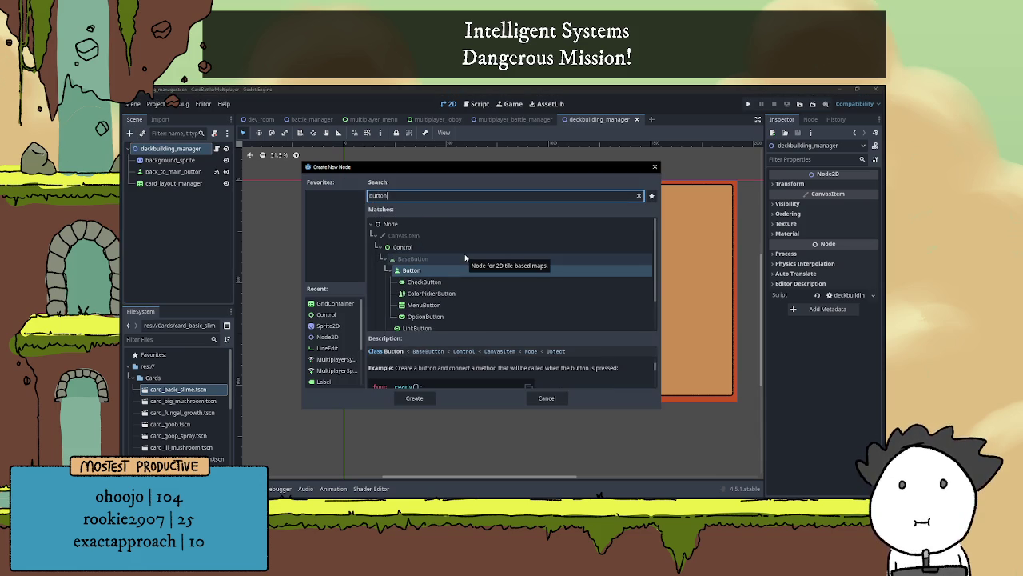
double_click(441, 270)
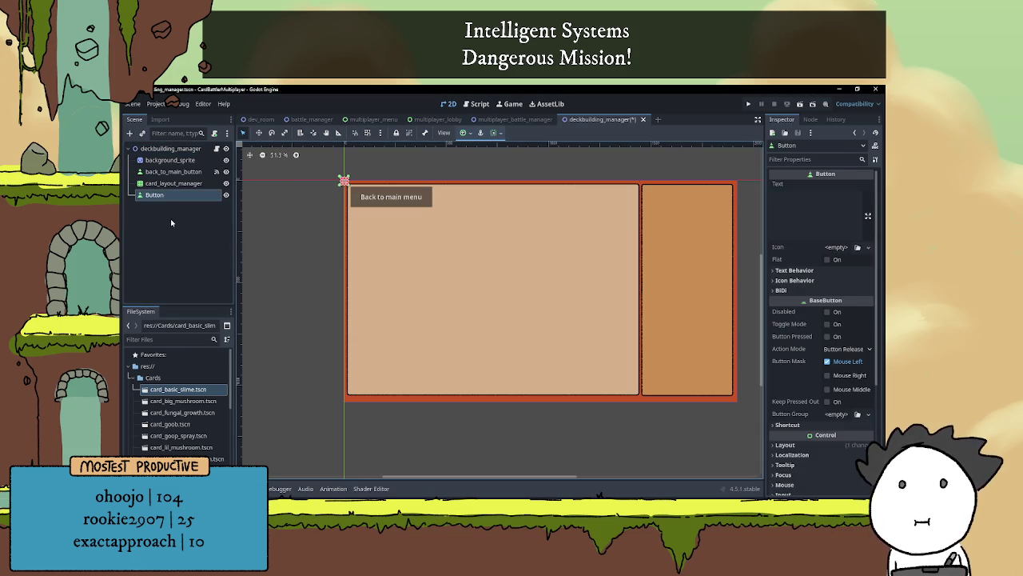
- Rename the button next_page_button and set its text to 'Next page'
double_click(170, 196)
type("next_page_button")
key("Return")
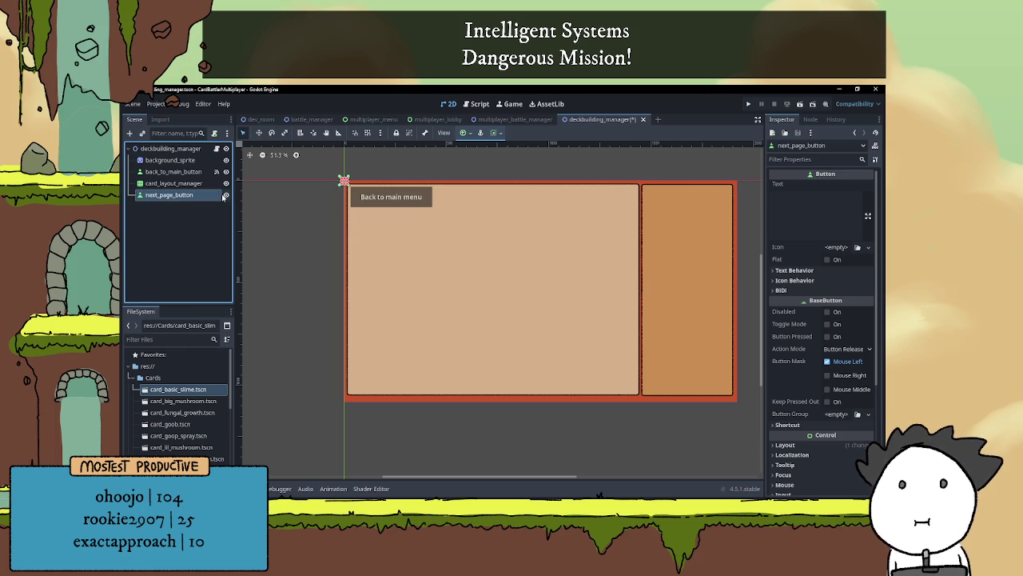
left_click(811, 200)
type("Next page")
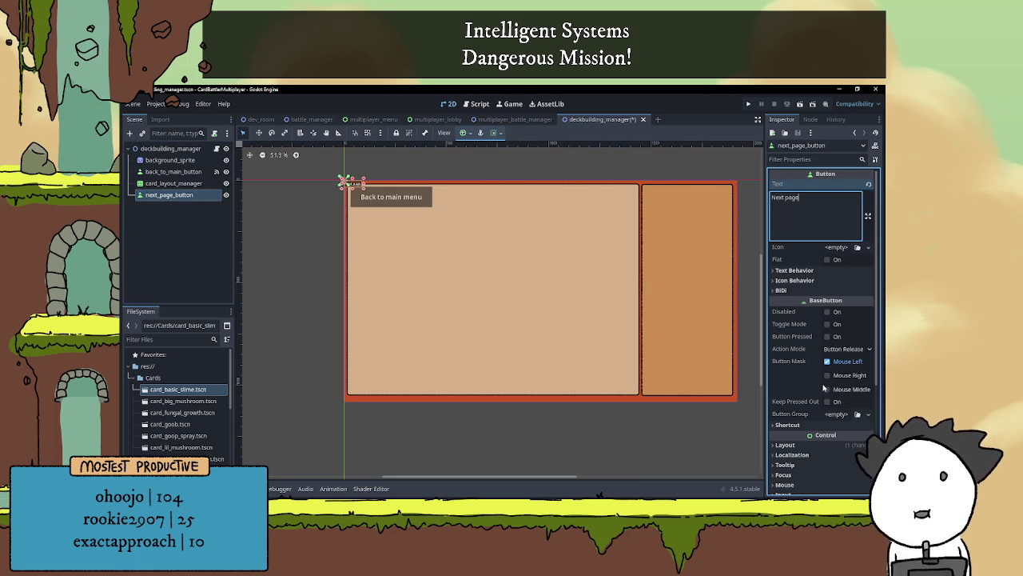
scroll(828, 388, "down", 3)
left_click(786, 363)
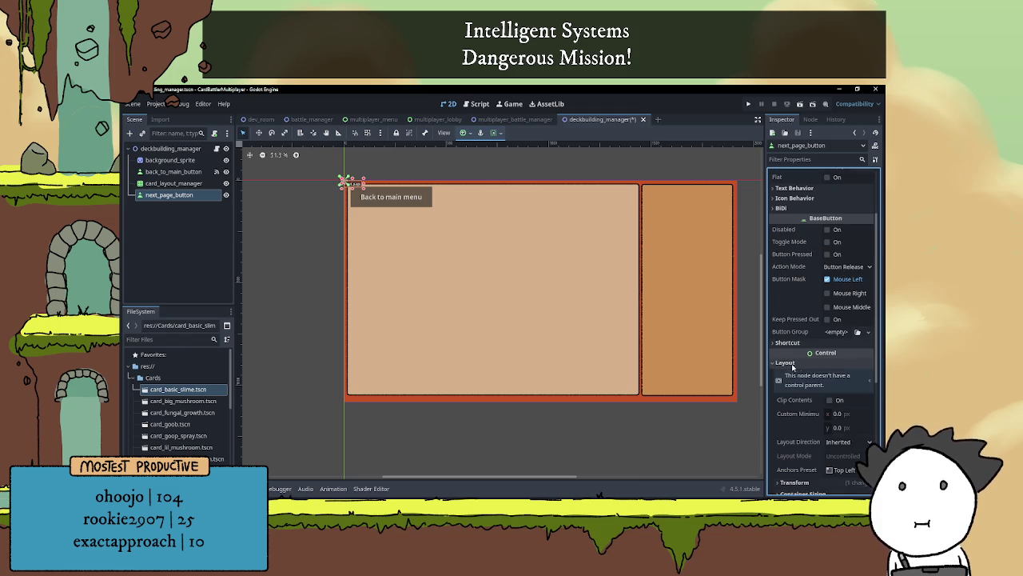
- Set the Next page button's Transform size to 200×50
scroll(816, 400, "down", 3)
left_click(827, 401)
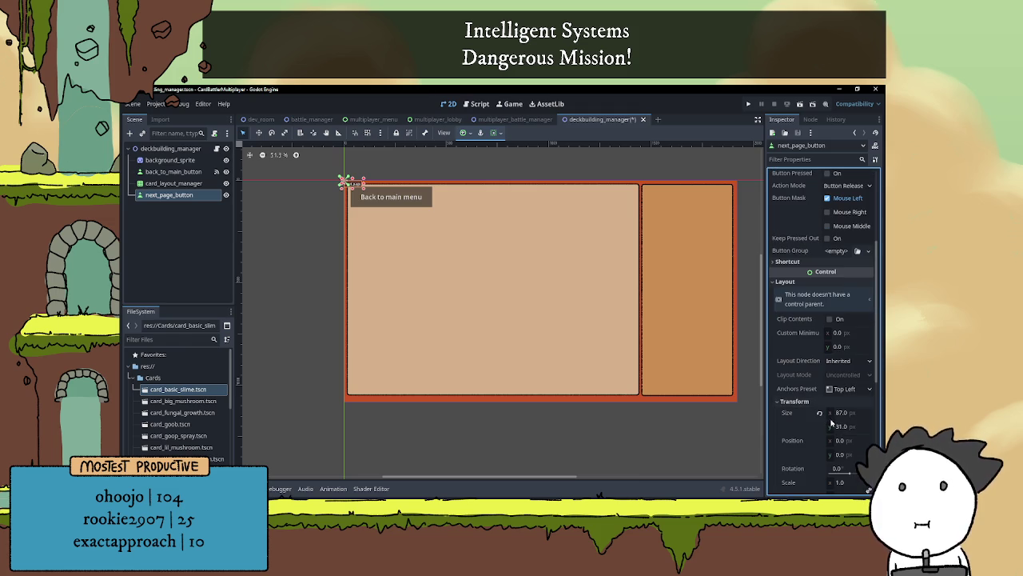
left_click(841, 413)
type("100")
key("Return")
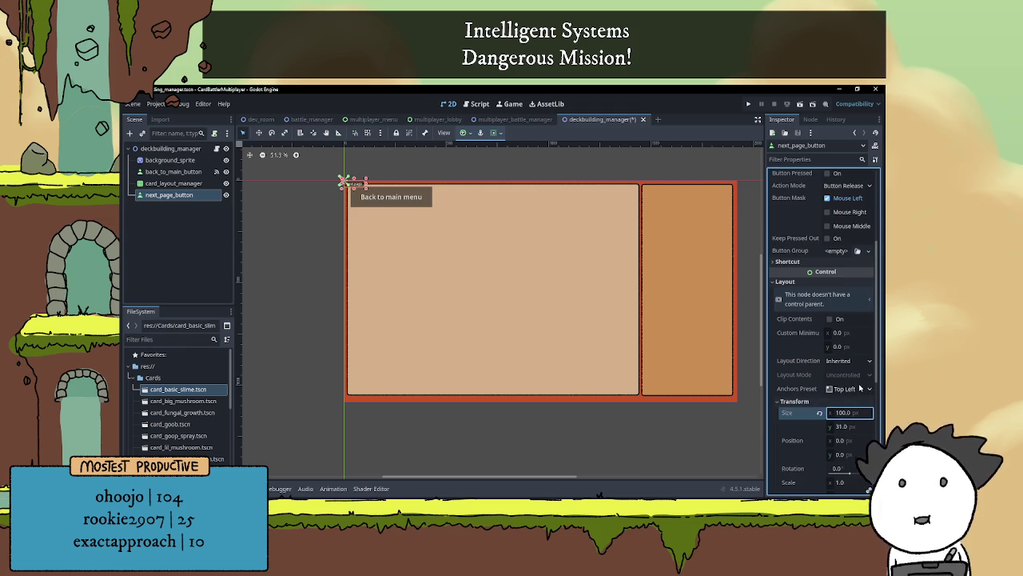
left_click(853, 426)
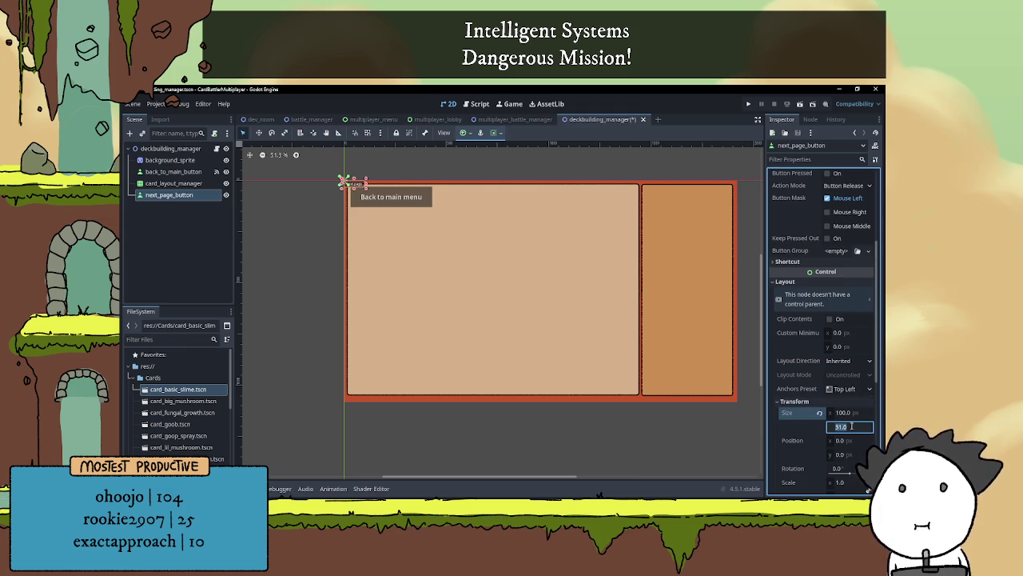
type("50")
key("Return")
left_click(848, 413)
type("200")
key("Return")
- Override the button's font size to 32
scroll(805, 415, "down", 5)
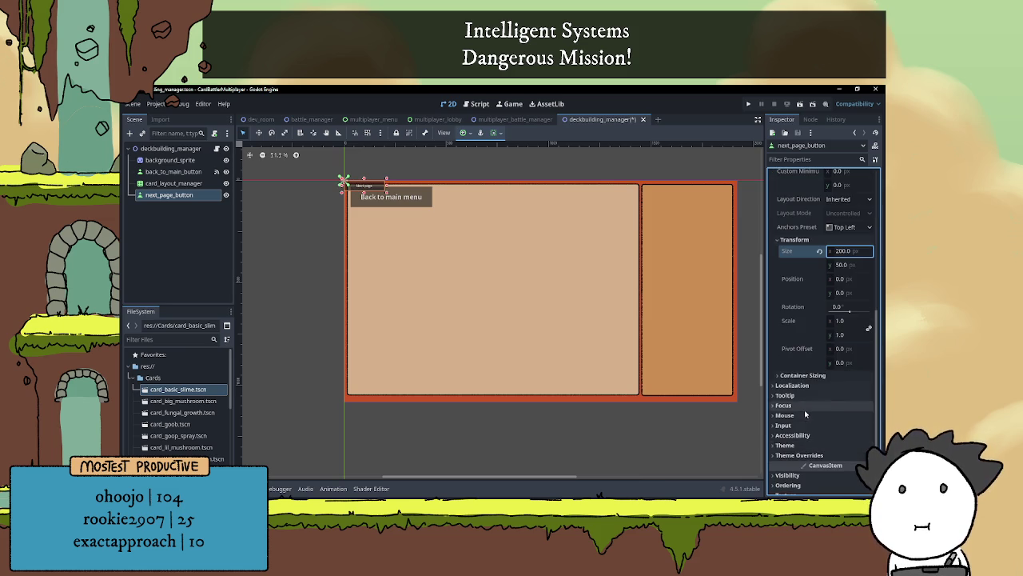
left_click(804, 455)
scroll(813, 431, "down", 4)
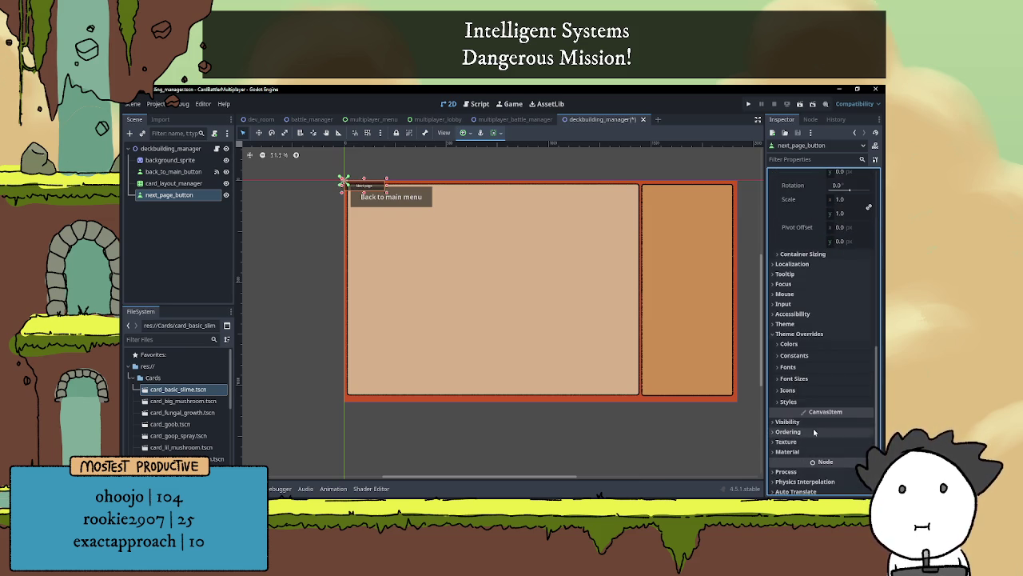
left_click(794, 379)
left_click(844, 390)
type("32")
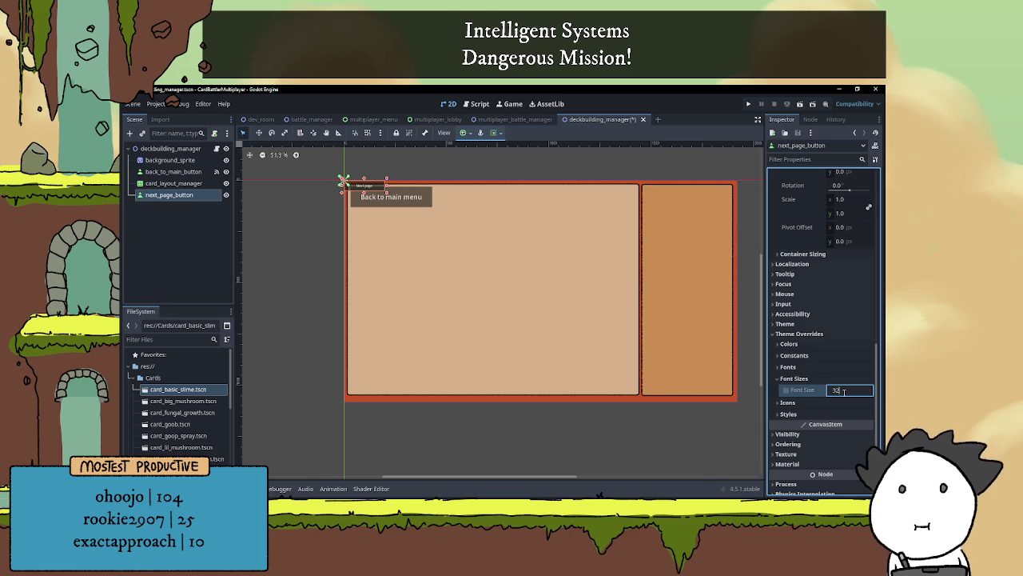
key("Return")
- Drag the Next page button to the card panel's bottom-right corner
scroll(813, 316, "up", 3)
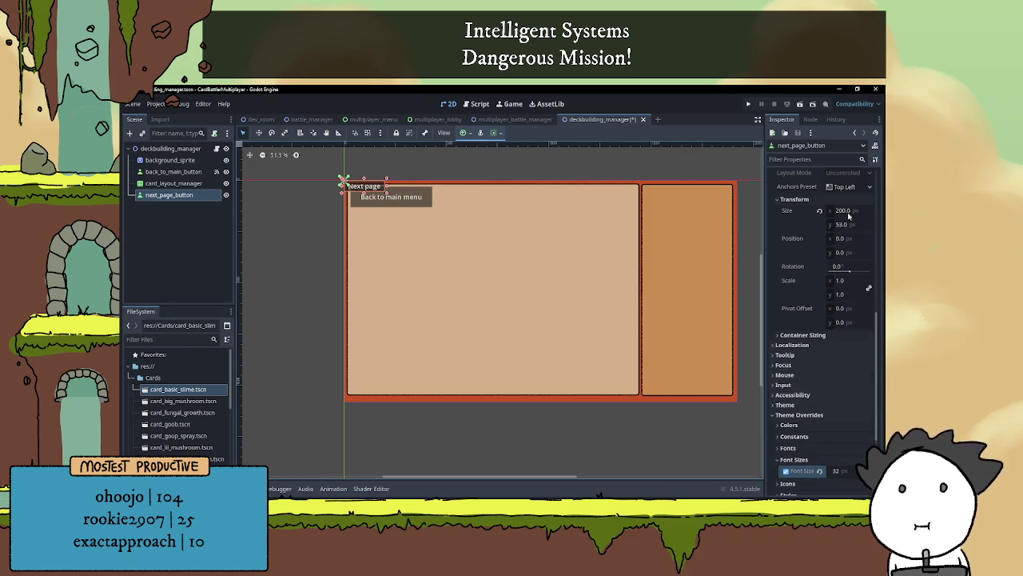
mouse_move(369, 186)
left_mouse_down()
mouse_move(596, 343)
mouse_move(619, 385)
left_mouse_up()
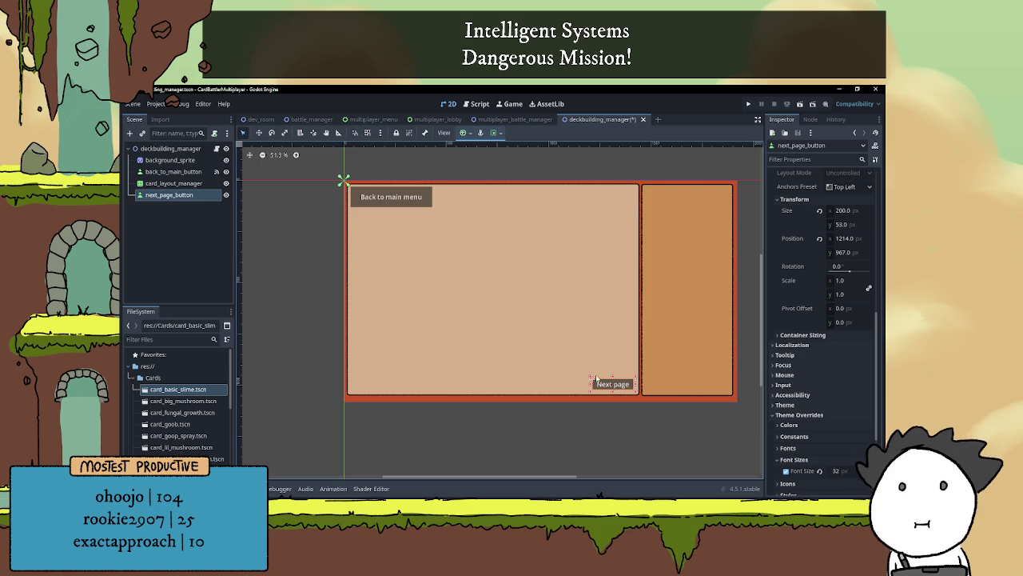
left_click(188, 151)
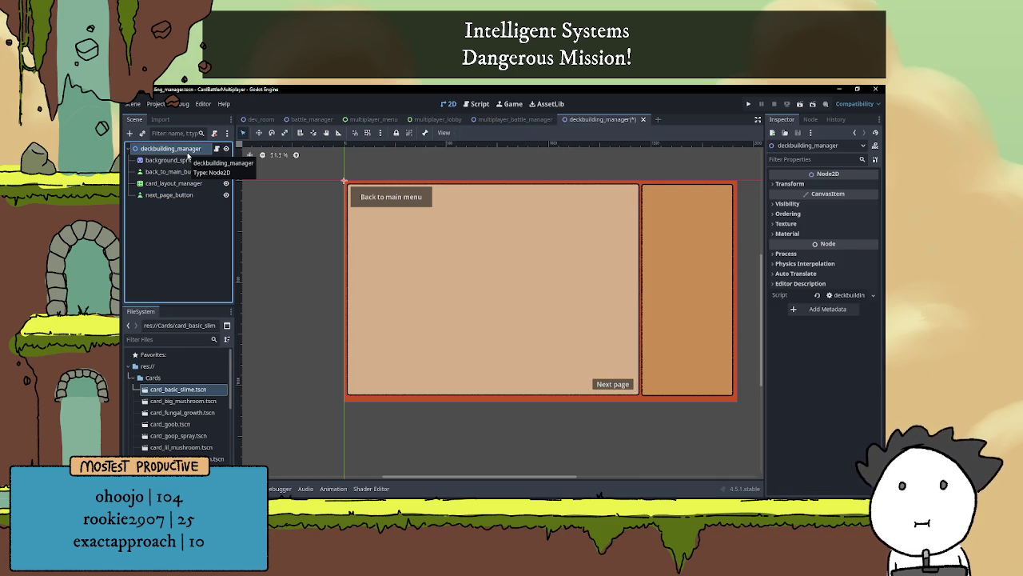
- Duplicate next_page_button as a new node named last_page_button
left_click(168, 195)
key("ctrl+d")
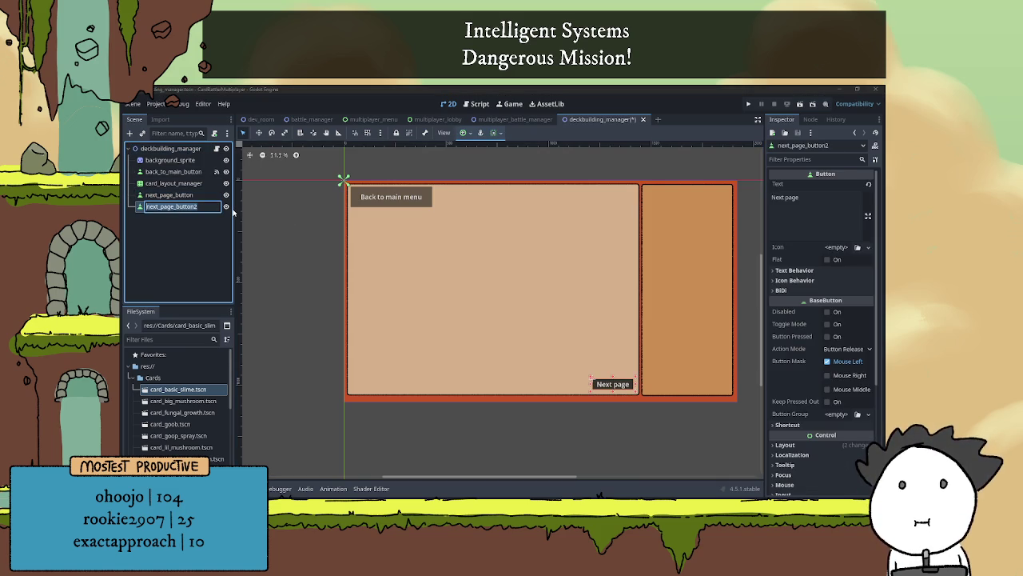
type("l")
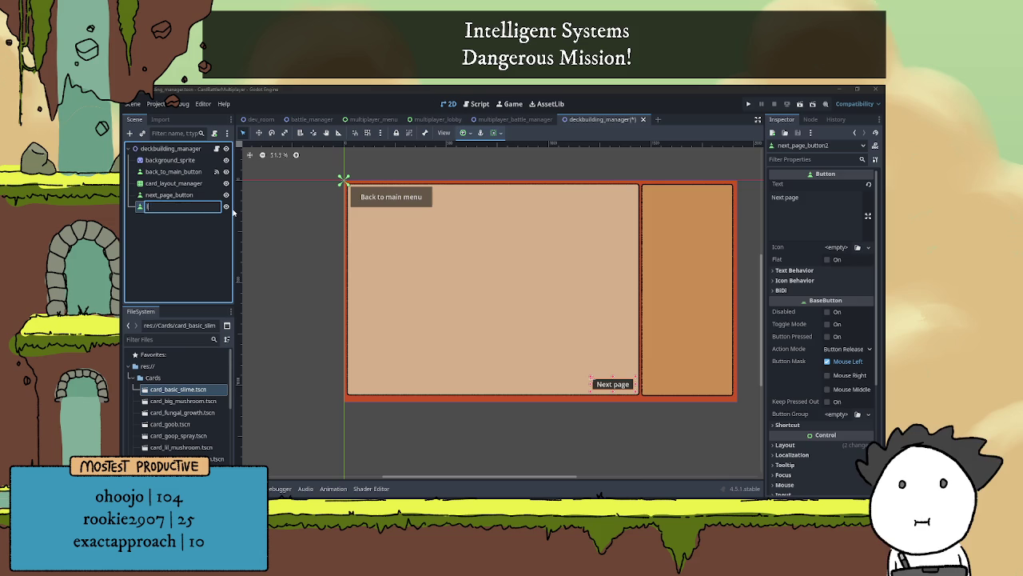
type("ast_page_button")
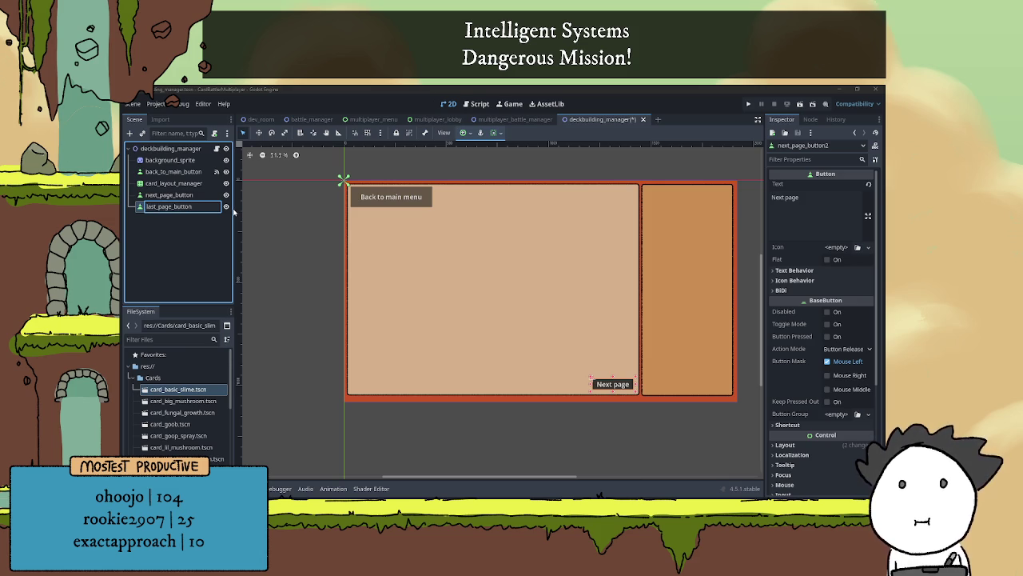
key("Return")
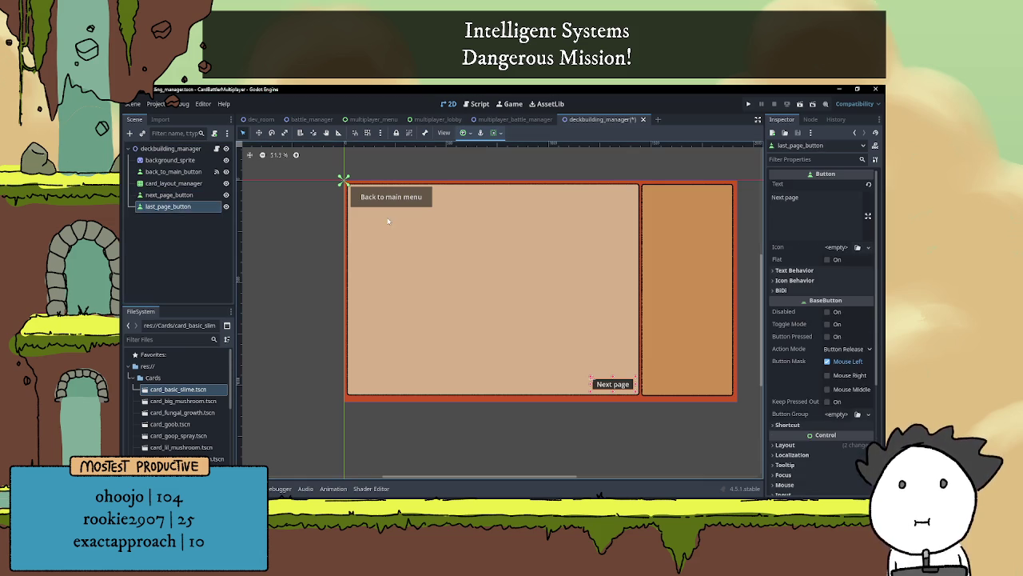
- Relabel the copy 'Last page' and move it to the panel's bottom-left
double_click(774, 197)
type("Last")
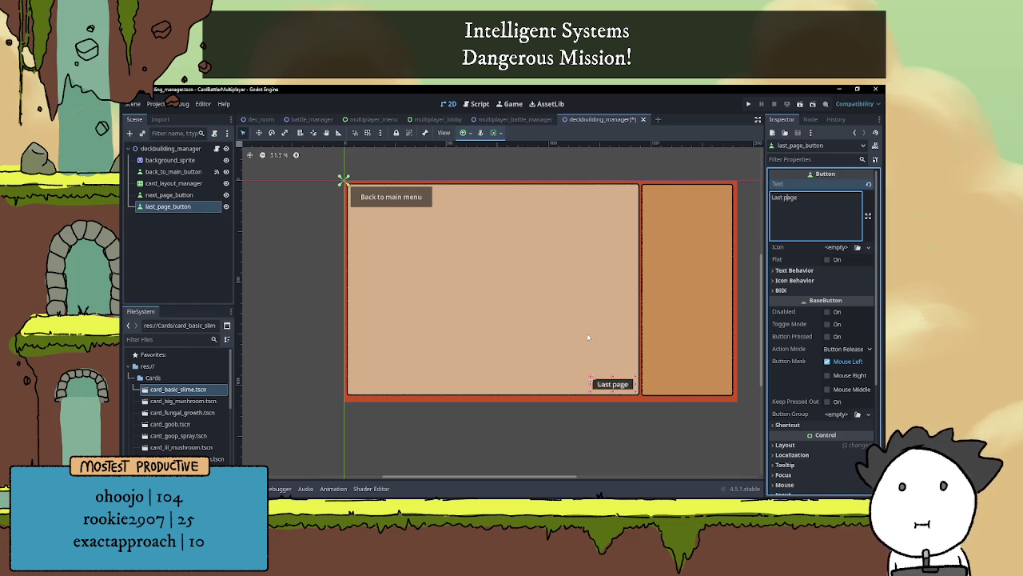
left_click(594, 347)
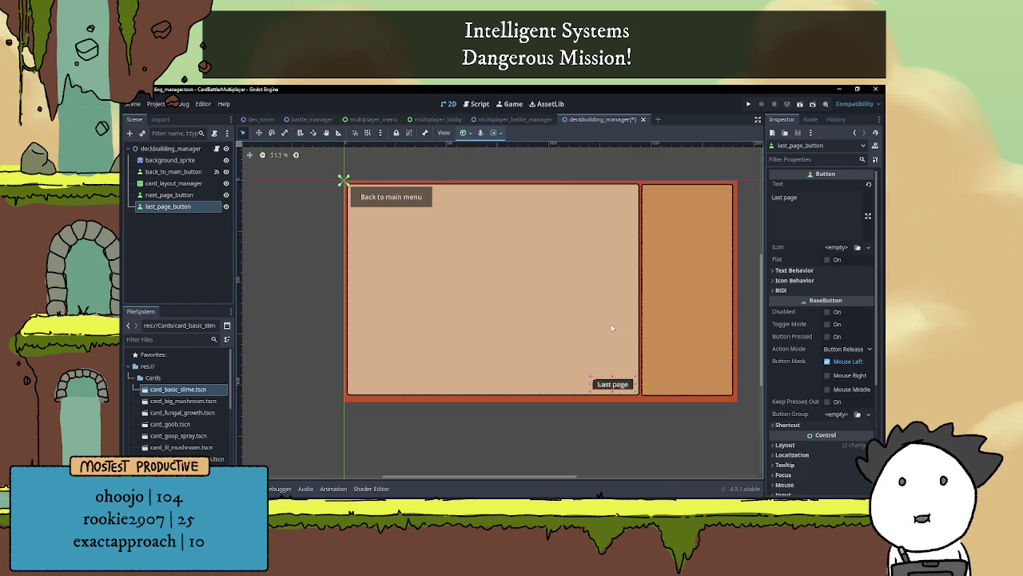
key("Left")
key("Left")
key("Left")
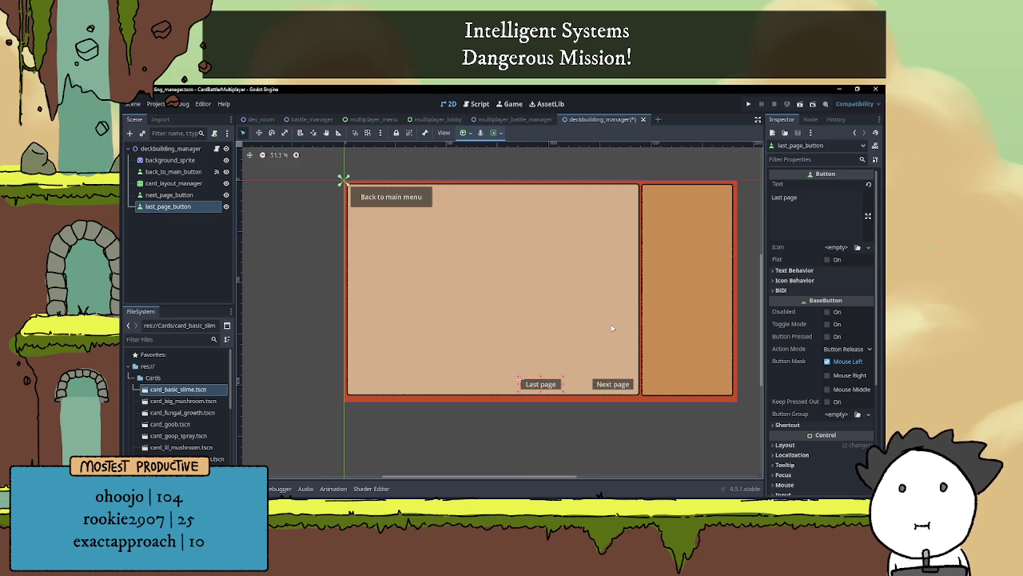
key("Left")
key("Left")
key("Left")
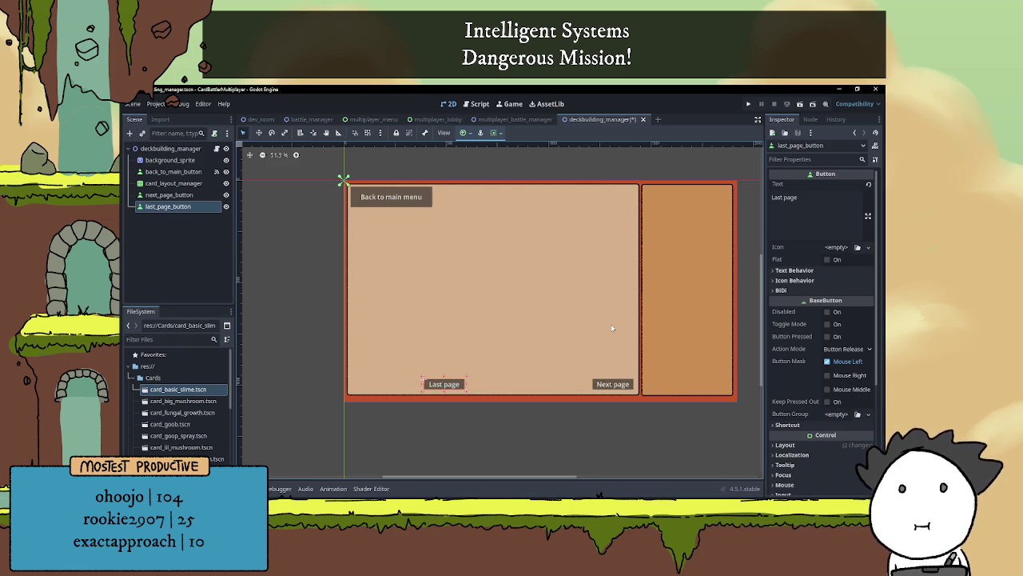
key("Left")
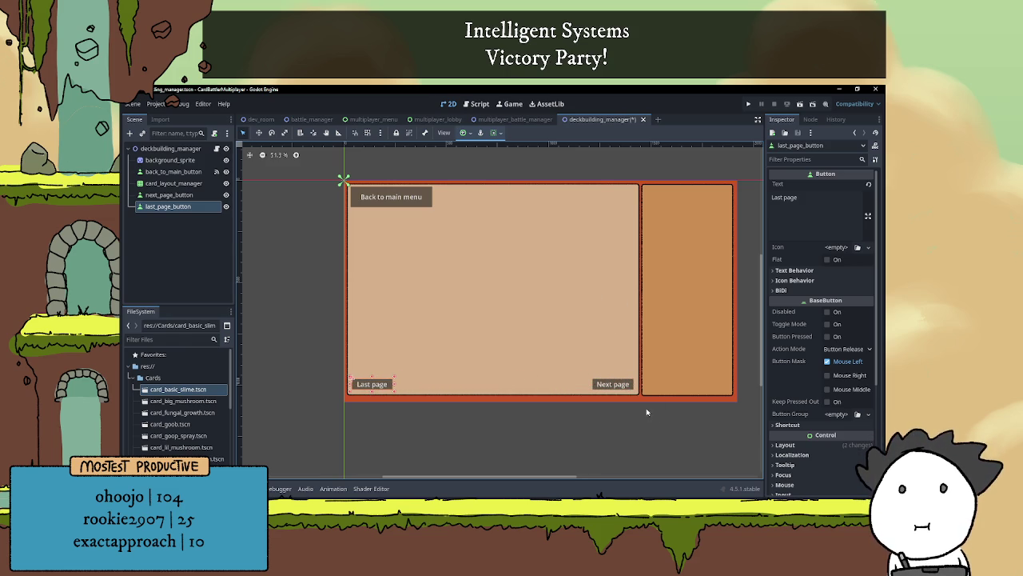
left_click(613, 384)
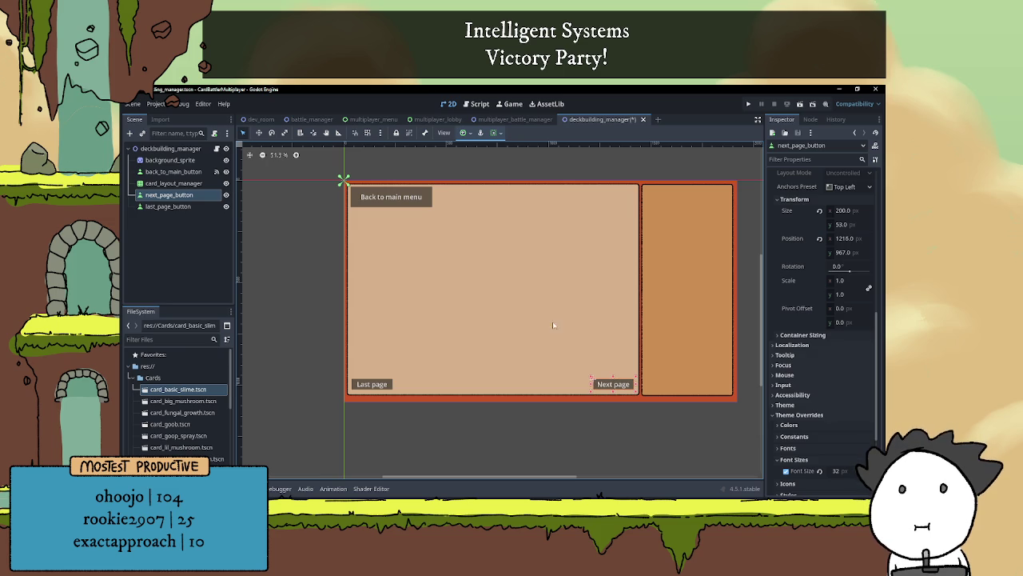
- Connect both buttons' pressed signals to _on_next_page_button_pressed and _on_last_page_button_pressed
left_click(589, 427)
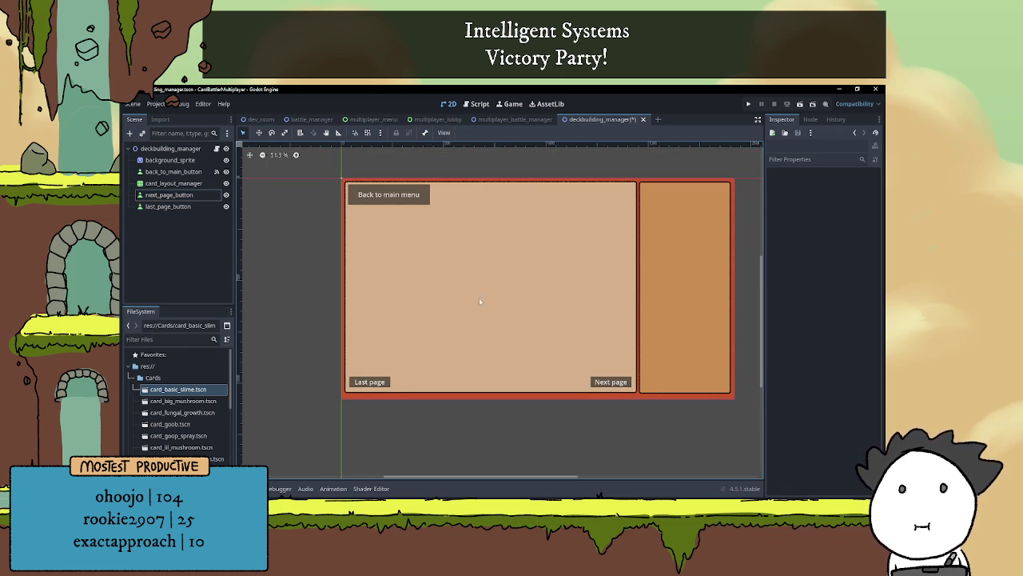
left_click(169, 194)
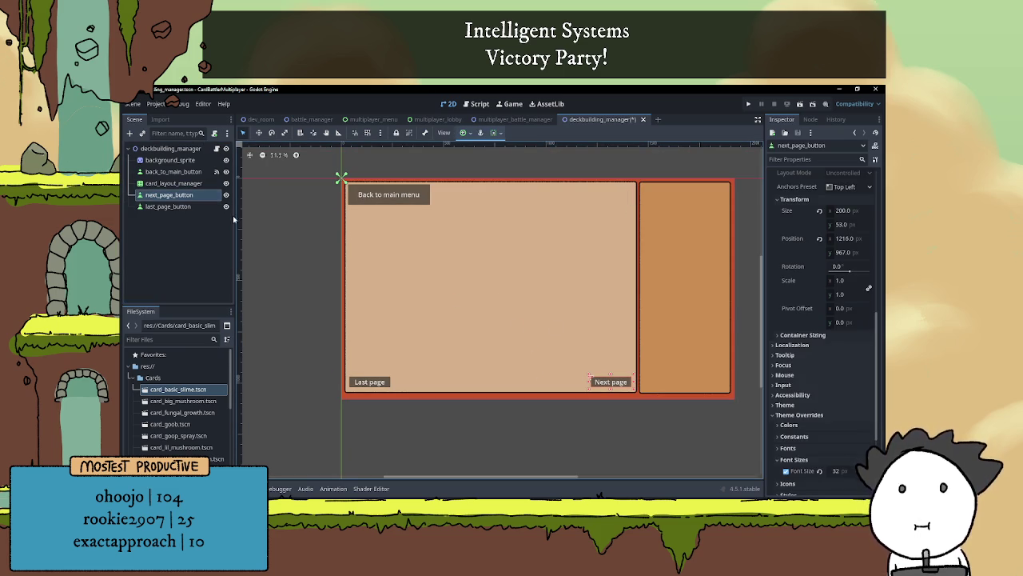
left_click(168, 206)
left_click(169, 194)
left_click(197, 207)
left_click(194, 195)
left_click(811, 119)
double_click(801, 197)
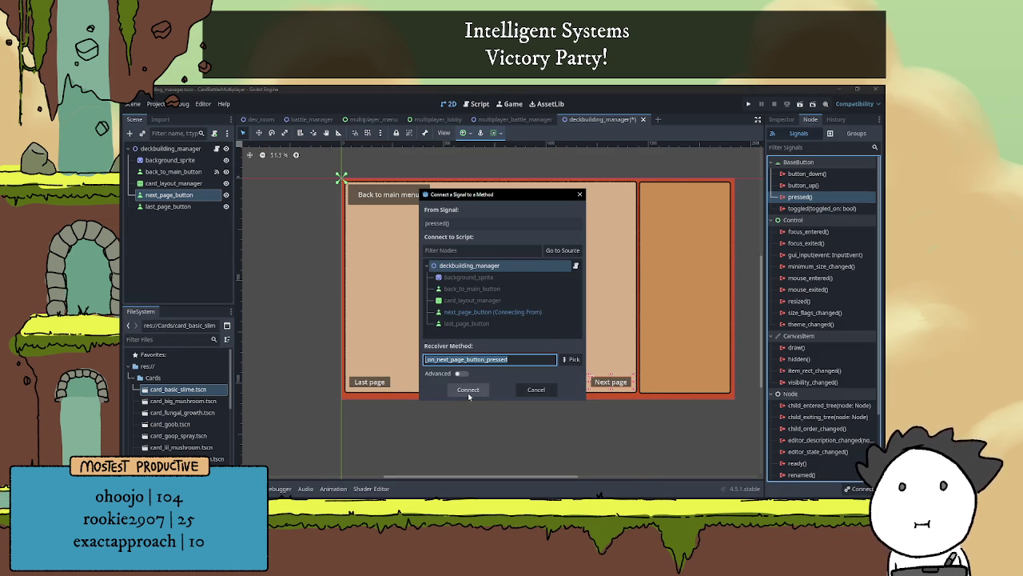
left_click(468, 391)
left_click(168, 206)
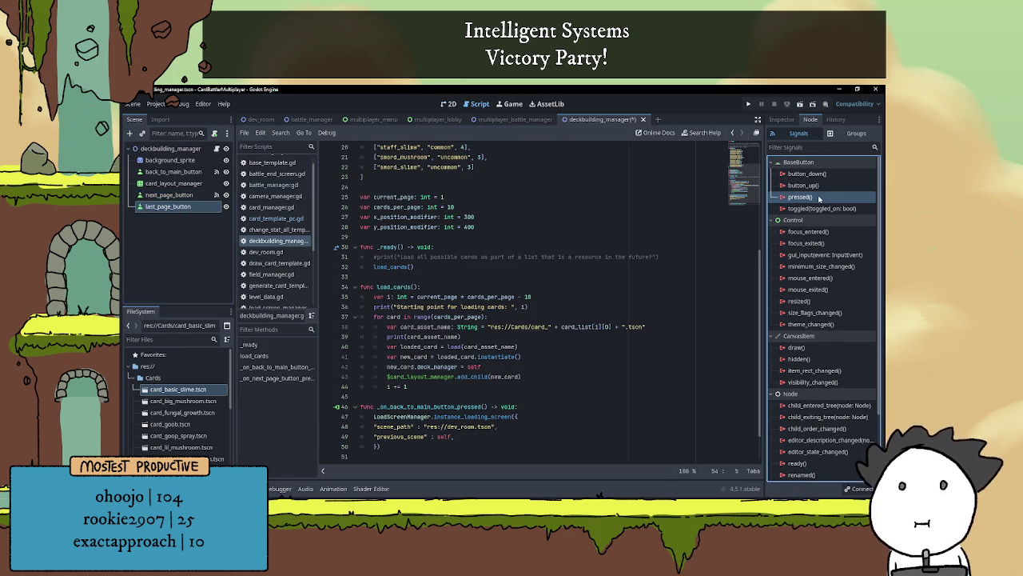
double_click(819, 197)
left_click(468, 391)
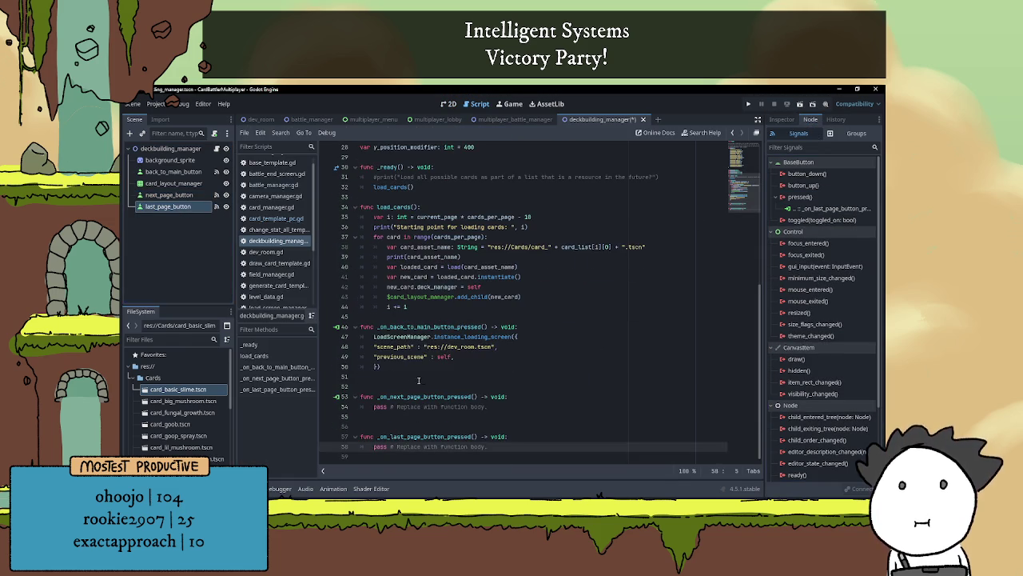
- Remove the extra blank lines around the new stub functions in deckbuilding_manager.gd
left_click(413, 386)
key("BackSpace")
key("Down")
key("Down")
key("Down")
key("BackSpace")
left_click(416, 377)
key("ctrl+shift+End")
key("Delete")
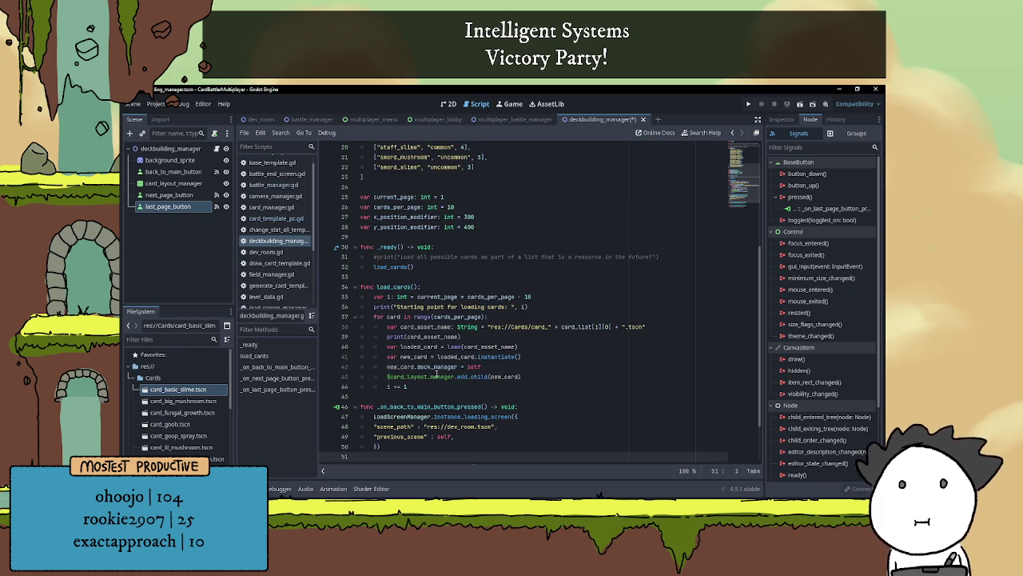
scroll(437, 372, "up", 6)
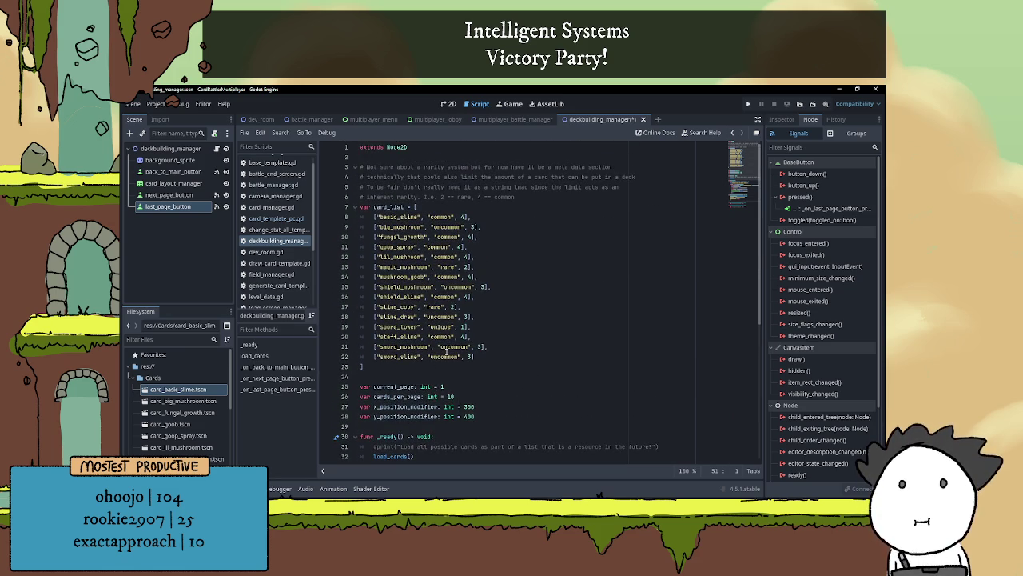
scroll(462, 329, "down", 2)
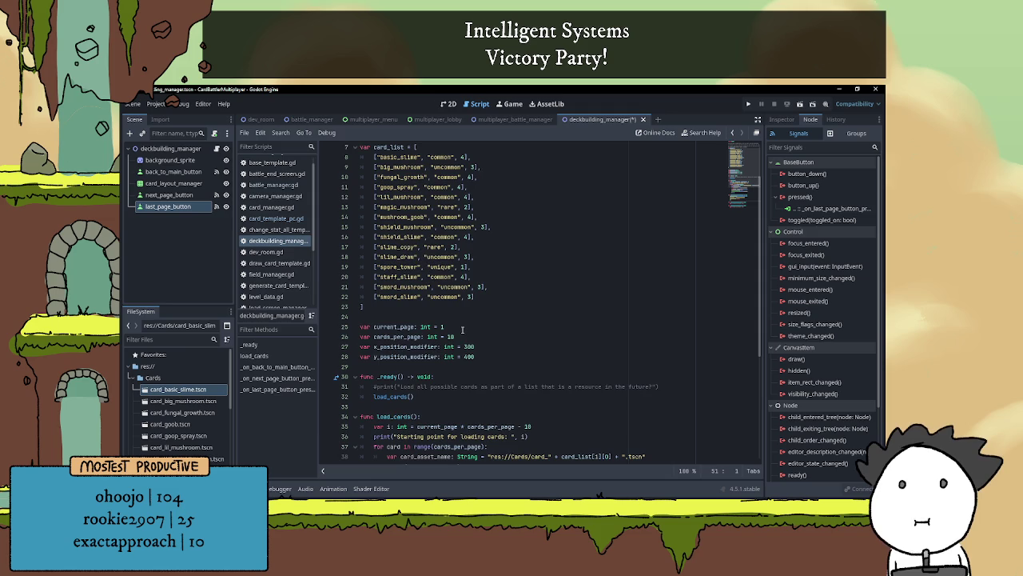
- Return to the 2D scene view with the page buttons selectable
left_click(782, 119)
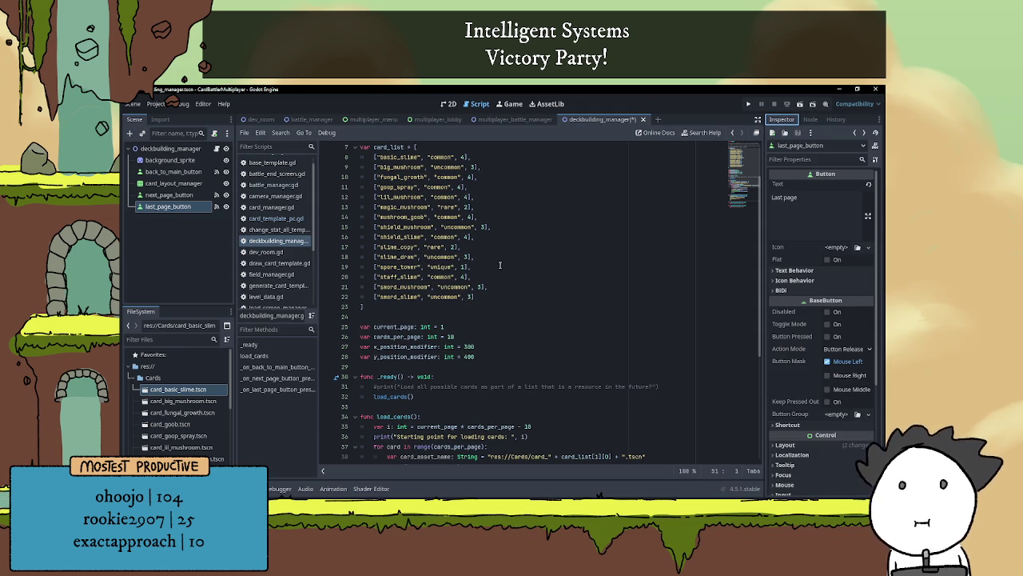
scroll(502, 265, "down", 6)
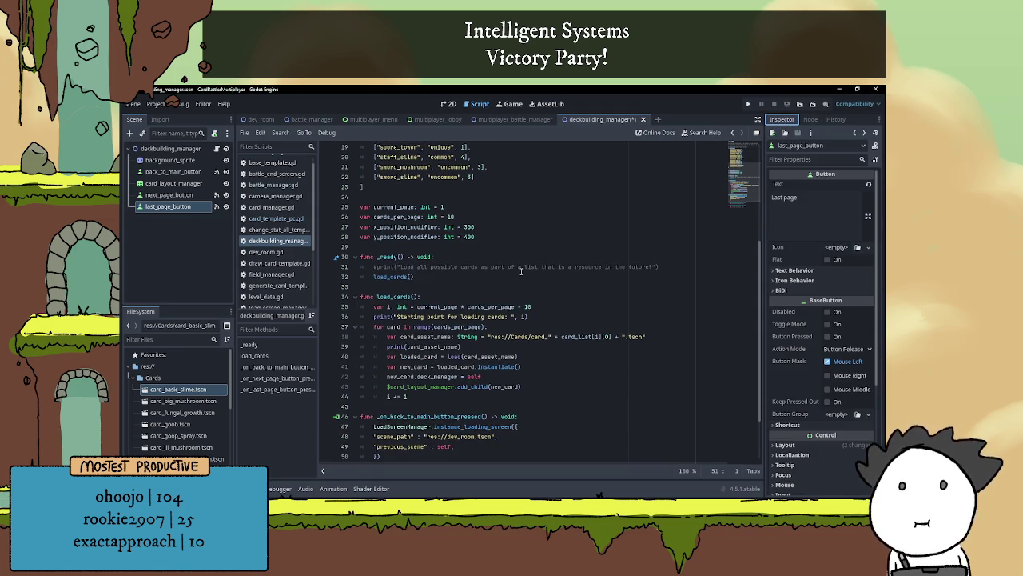
left_click(656, 206)
key("Return")
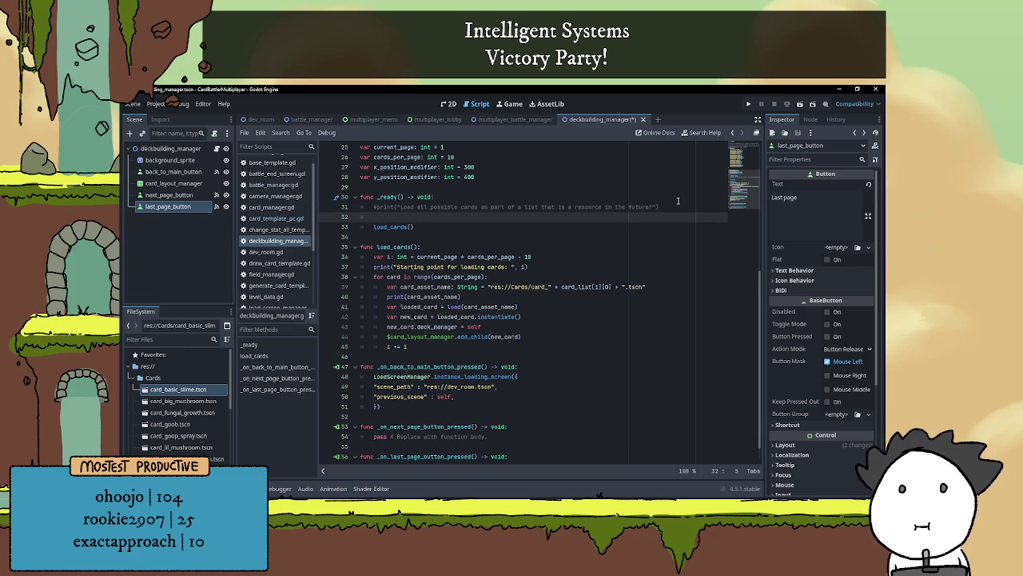
key("ctrl+z")
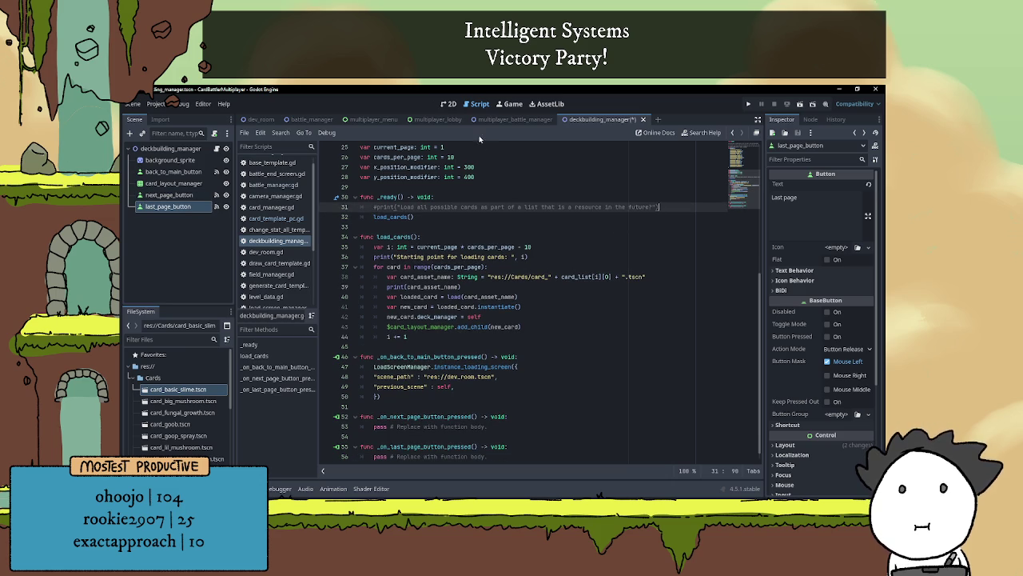
left_click(447, 103)
left_click(170, 194)
left_click(163, 206)
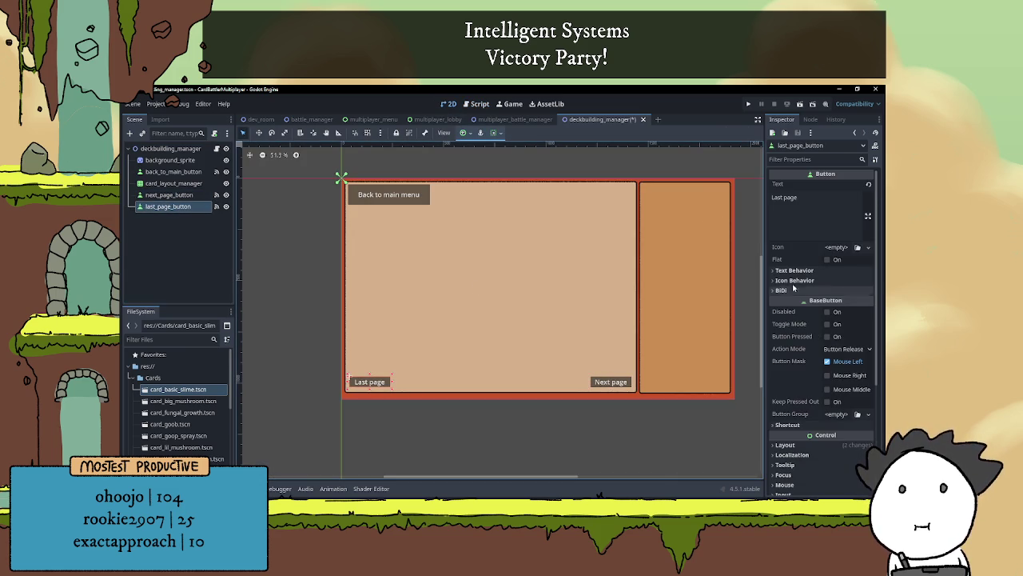
- Make last_page_button disabled and not visible, then save the scene
left_click(828, 312)
left_click(205, 216)
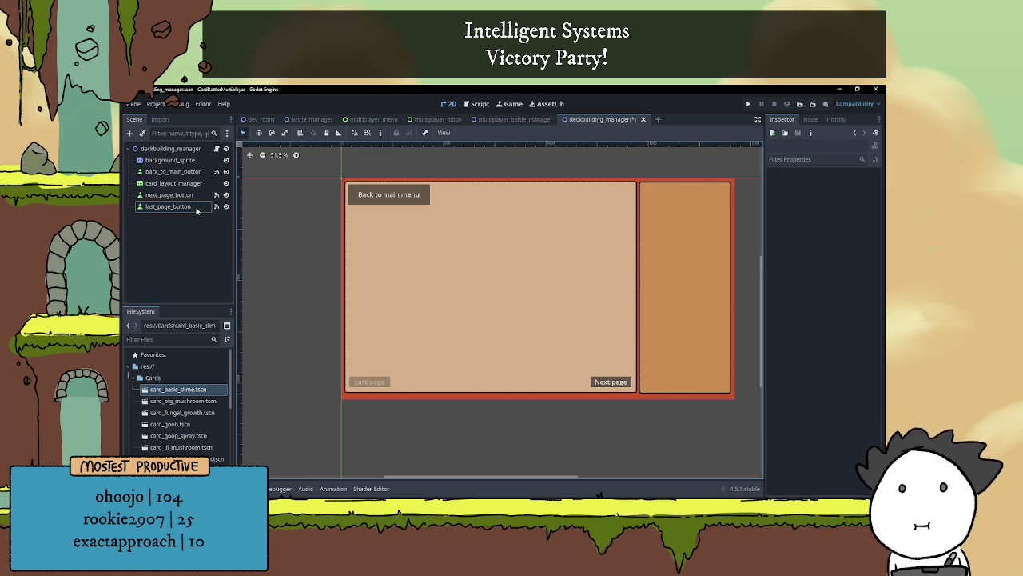
left_click(192, 149)
left_click(216, 149)
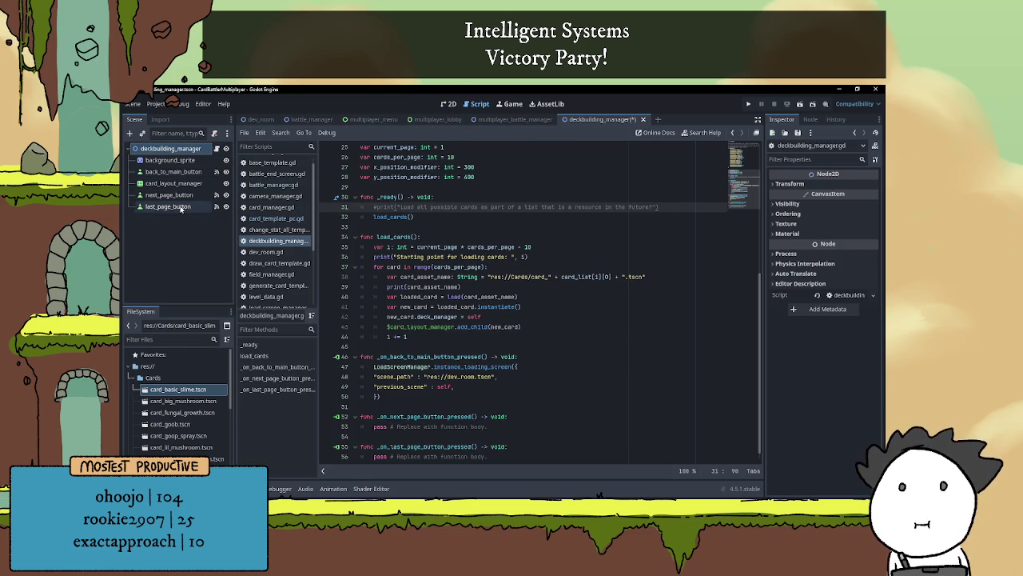
left_click(168, 206)
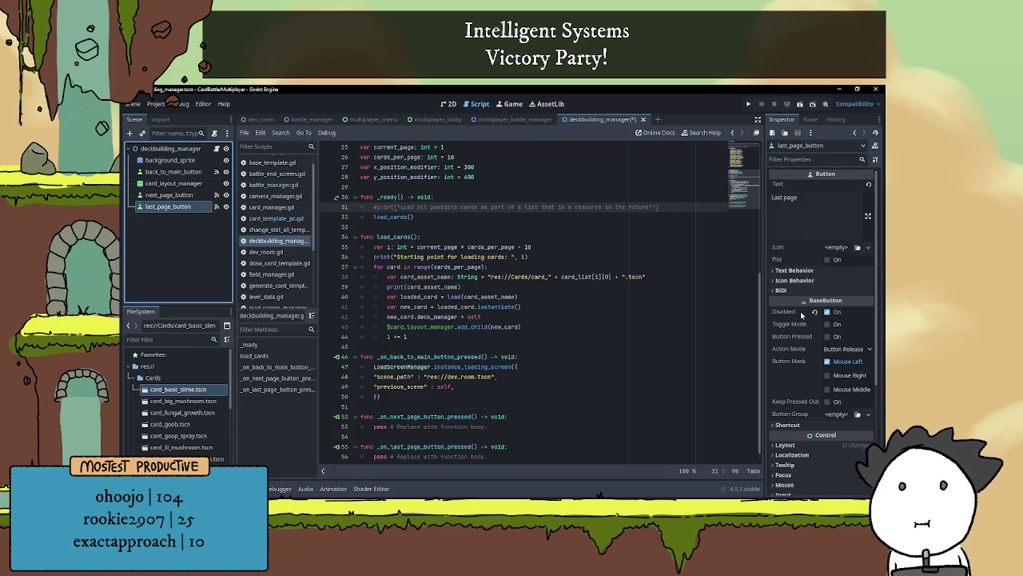
scroll(787, 279, "down", 1)
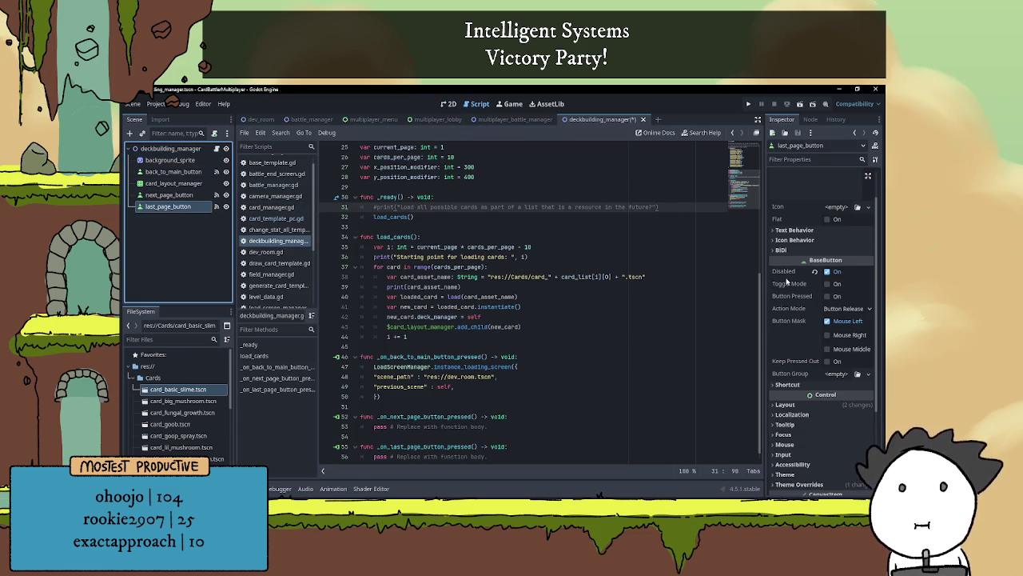
scroll(783, 406, "down", 3)
left_click(787, 383)
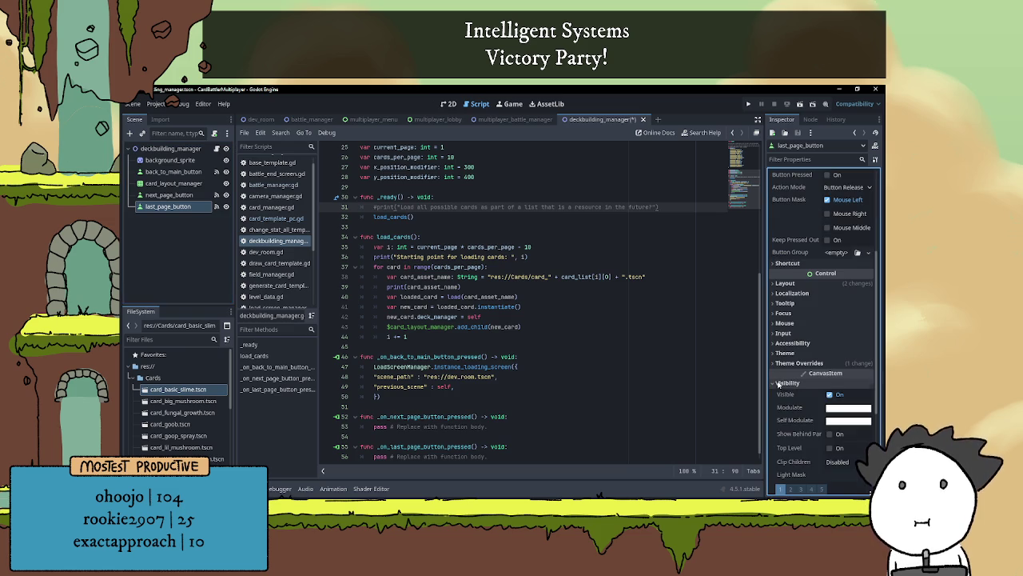
left_click(830, 395)
key("ctrl+s")
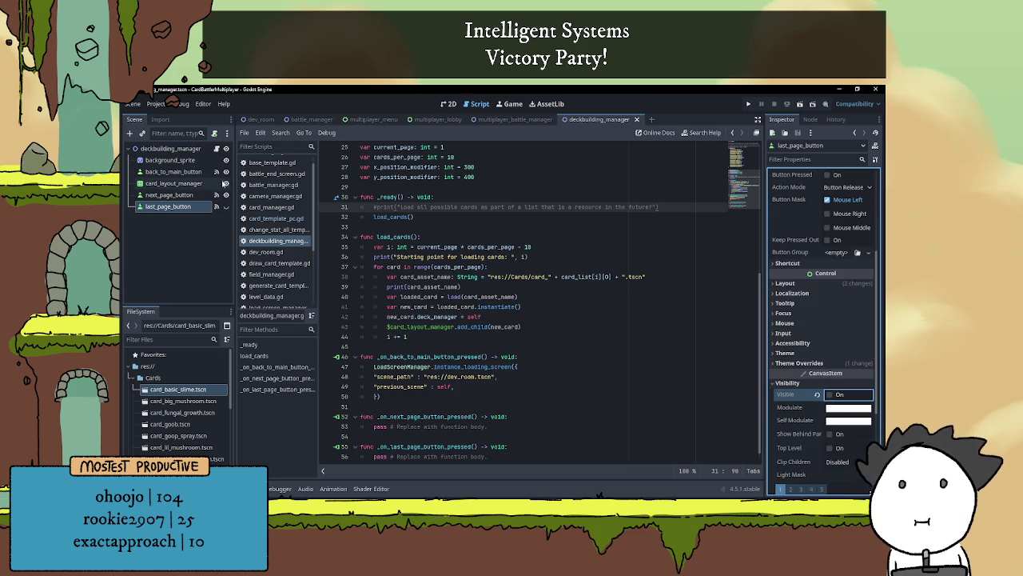
- Insert a new line after the for-loop line in load_cards
left_click(170, 148)
scroll(432, 349, "down", 1)
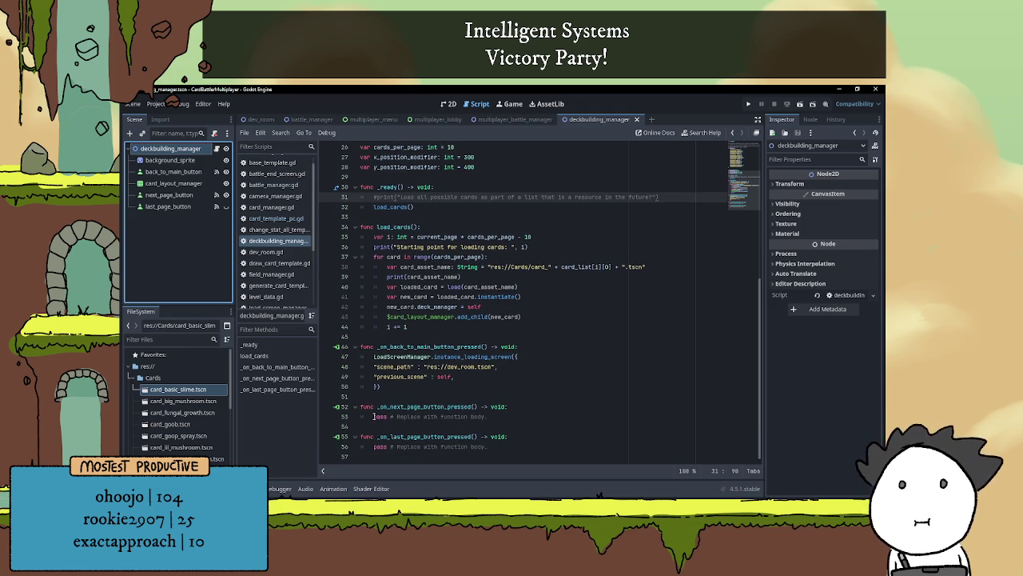
left_click(440, 395)
scroll(440, 395, "up", 3)
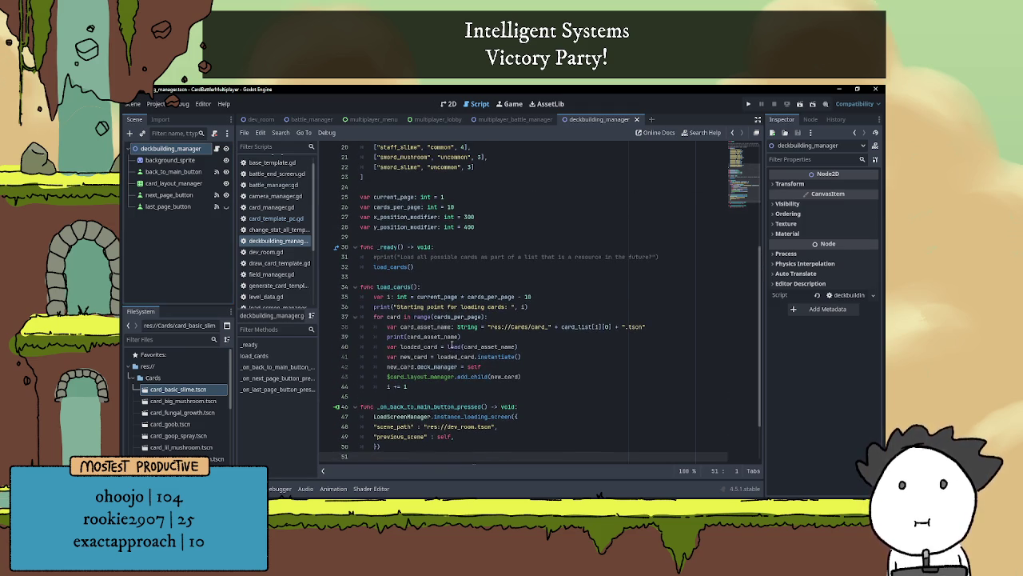
scroll(484, 256, "down", 3)
left_click(530, 247)
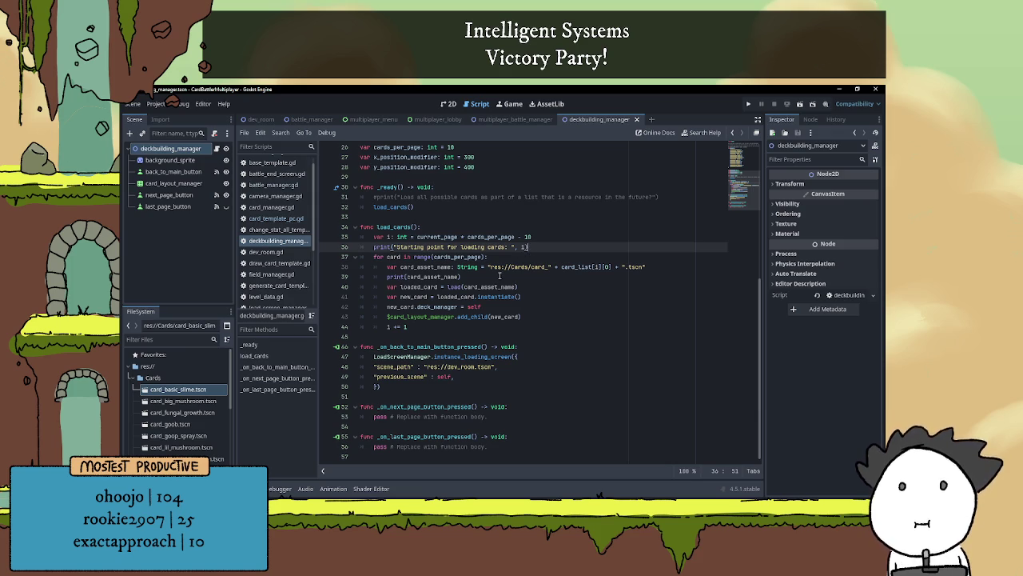
scroll(499, 275, "up", 2)
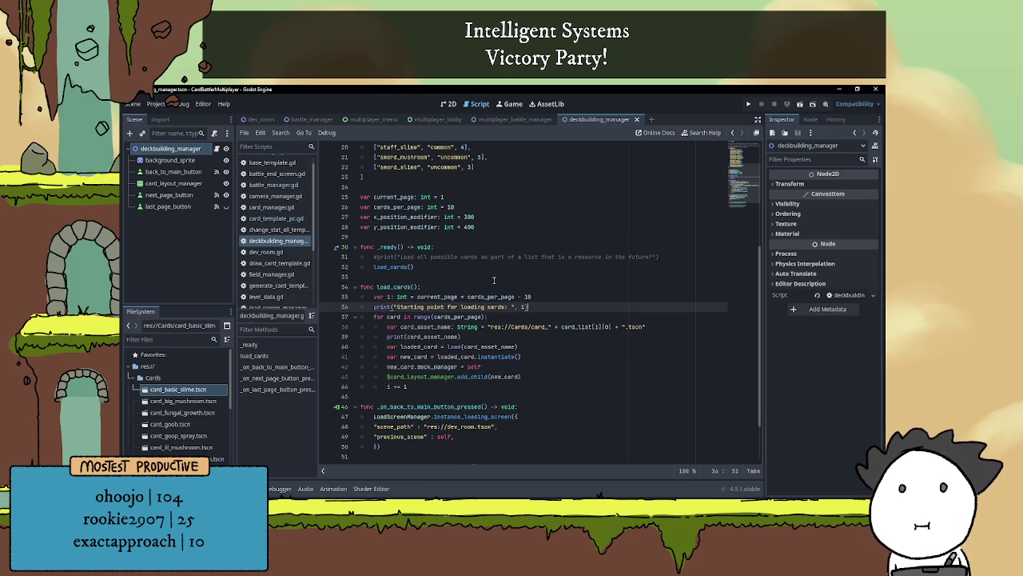
left_click(499, 317)
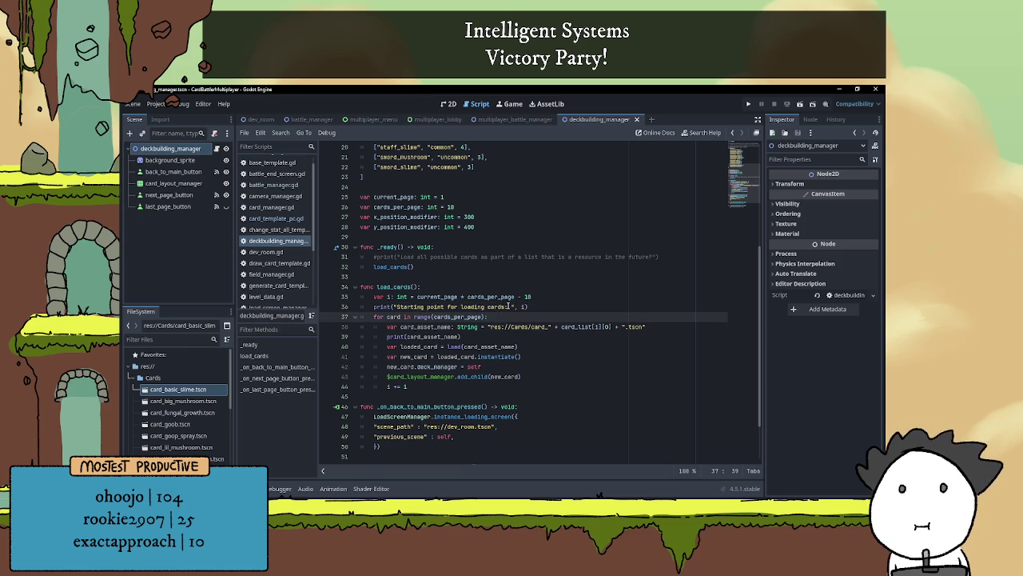
key("Return")
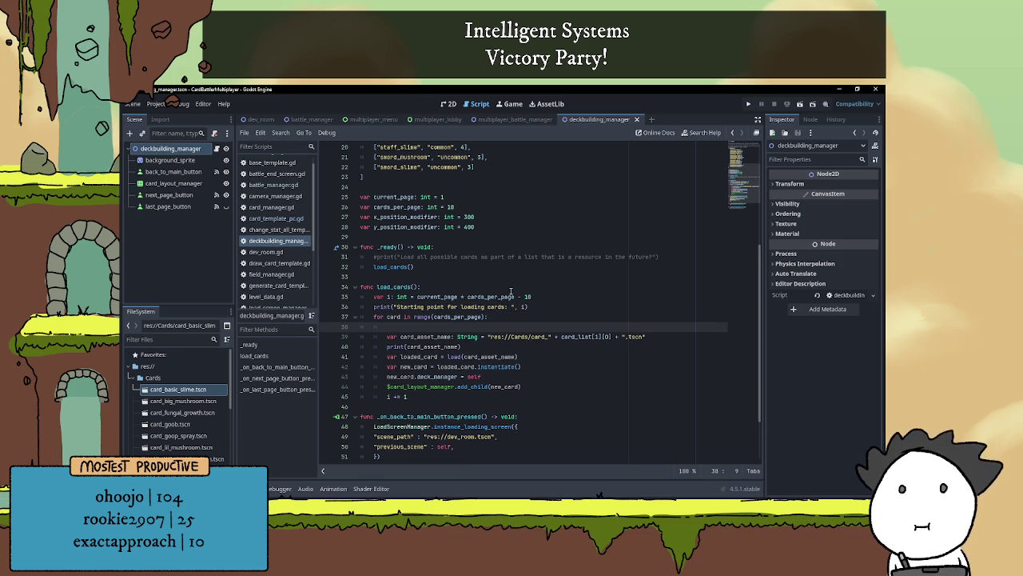